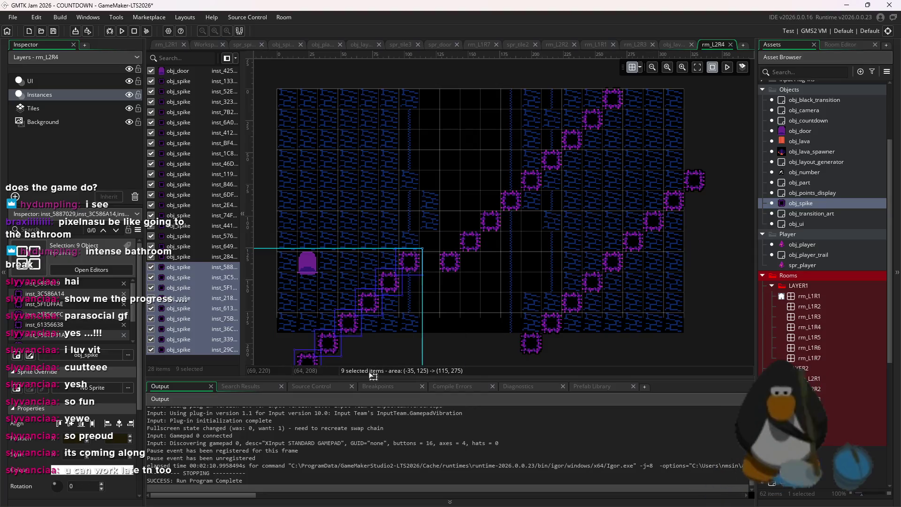
Delete the five spikes below the room and add a spike at the diagonal's upper end.
scroll(557, 230, "down", 1)
left_click_drag(529, 351, 381, 234)
key("Delete")
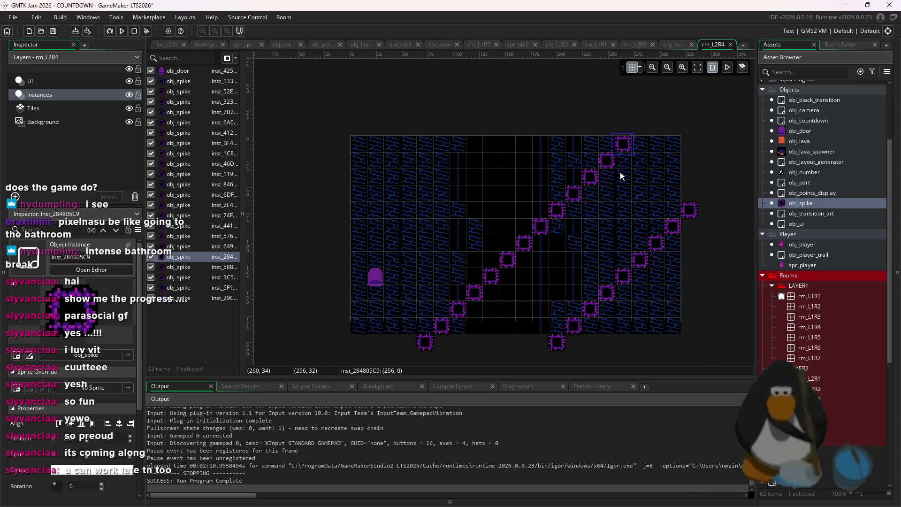
left_click(634, 164, "alt")
Duplicate a run of diagonal spikes up-left to form a second, crossing diagonal.
mouse_move(699, 199)
left_mouse_down()
mouse_move(551, 356)
mouse_move(649, 352)
left_mouse_up()
mouse_move(724, 237)
left_mouse_down()
mouse_move(648, 312)
mouse_move(562, 265)
left_mouse_up()
left_click_drag(563, 350, 694, 211)
scroll(648, 225, "up", 5)
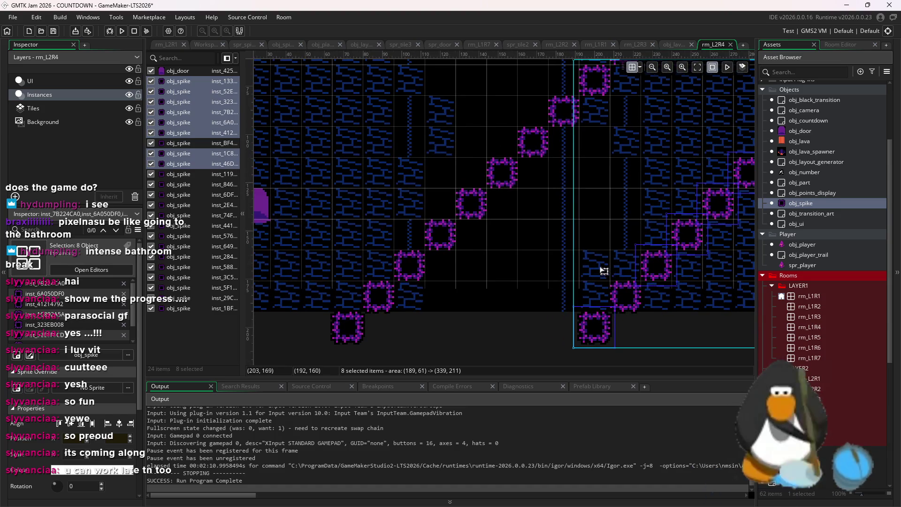
scroll(538, 214, "up", 5)
scroll(538, 213, "right", 5)
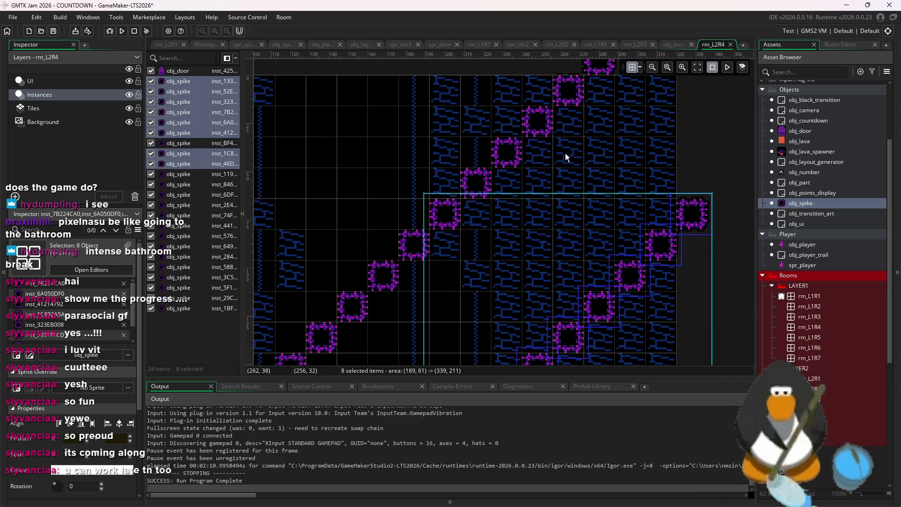
scroll(627, 187, "down", 3)
mouse_move(610, 263)
left_mouse_down()
mouse_move(479, 241)
mouse_move(510, 196)
mouse_move(487, 191)
mouse_move(454, 248)
mouse_move(410, 199)
left_mouse_up()
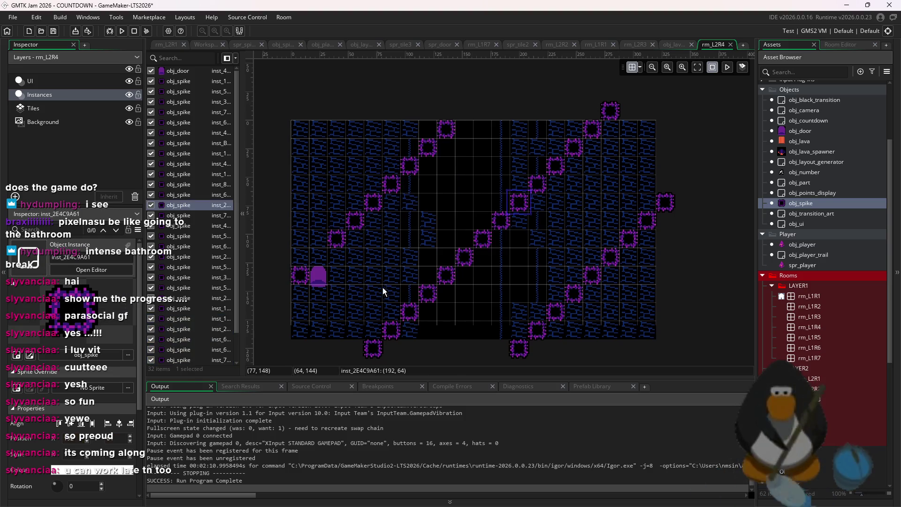
Add and position a new spike above the room.
left_click(437, 210)
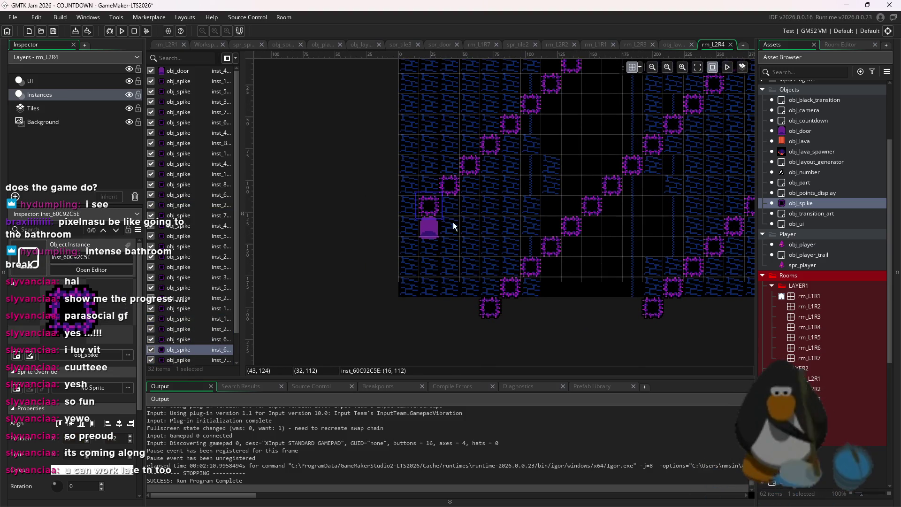
left_click_drag(454, 227, 431, 268)
left_click(574, 98, "alt")
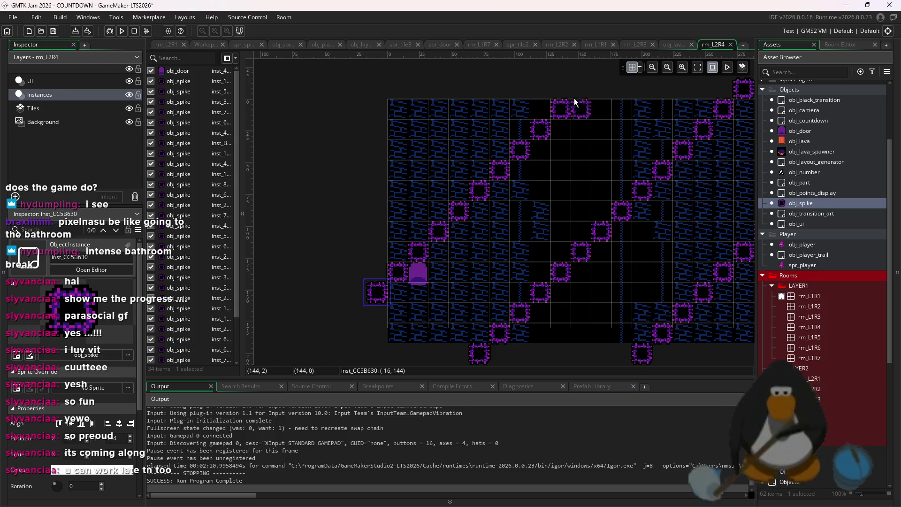
left_click_drag(620, 138, 522, 222)
scroll(535, 219, "down", 5)
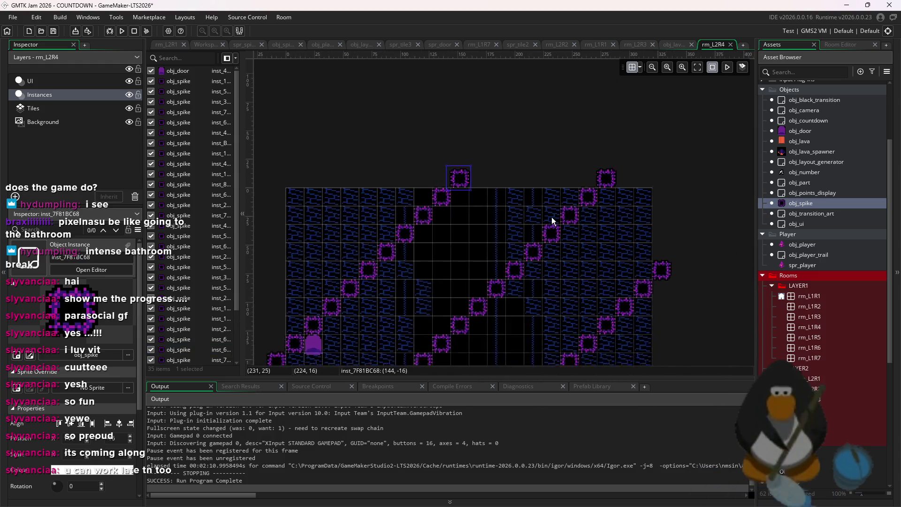
Shift all 35 spikes about 30 px to the left.
left_click(663, 236)
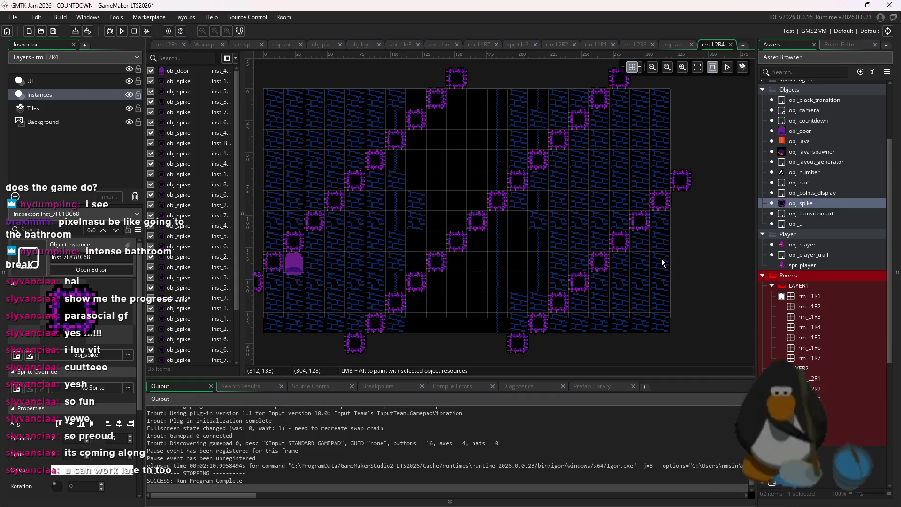
left_click_drag(429, 179, 547, 188)
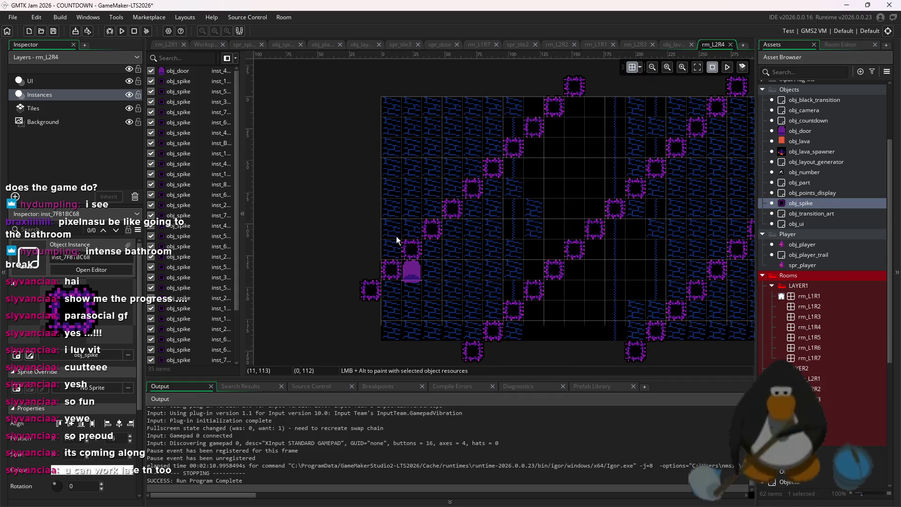
scroll(492, 177, "down", 3)
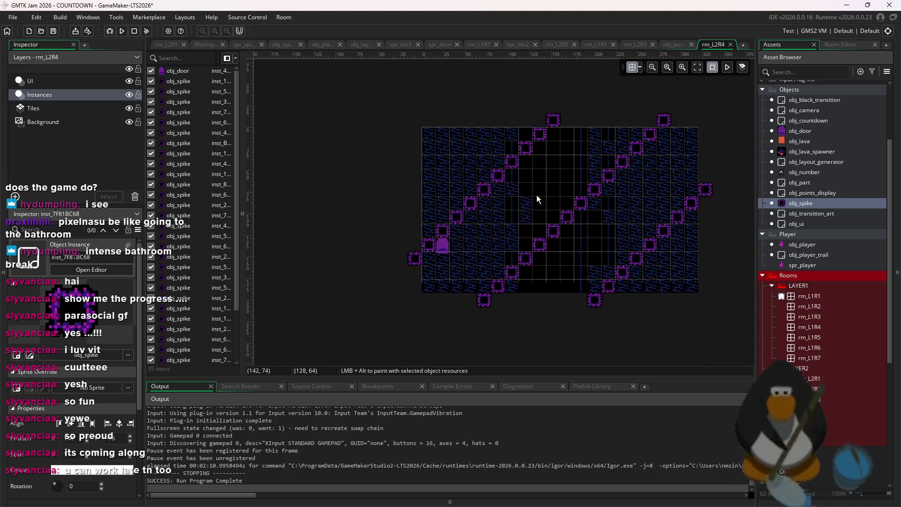
left_click_drag(695, 315, 401, 126)
left_click_drag(569, 214, 558, 212)
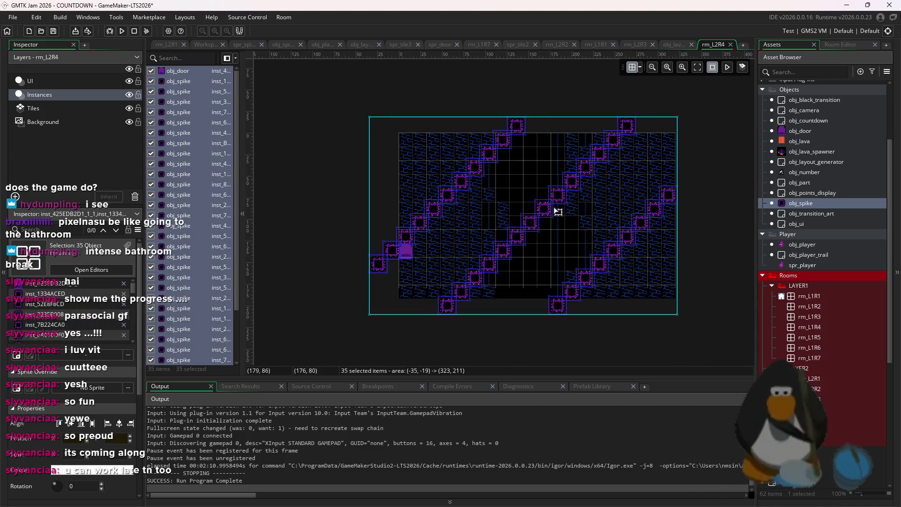
Move the door up into the middle of the room.
left_click(677, 292)
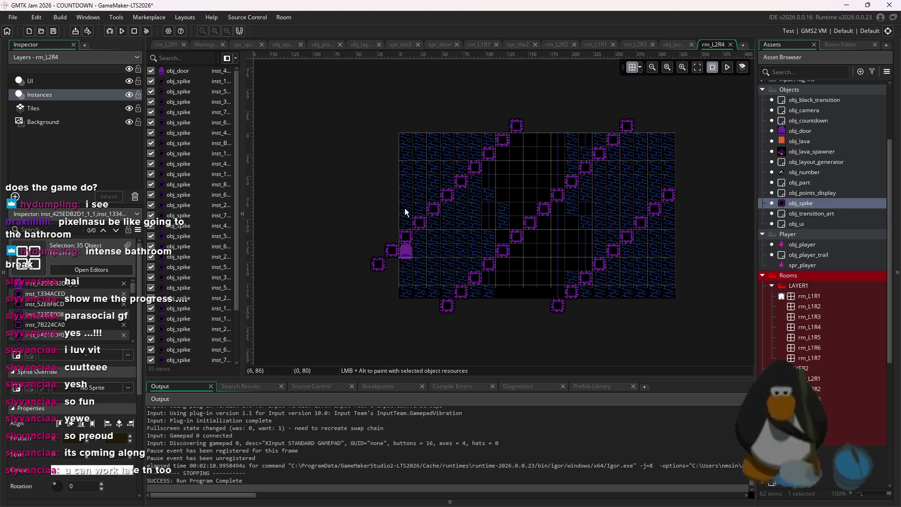
scroll(503, 201, "up", 2)
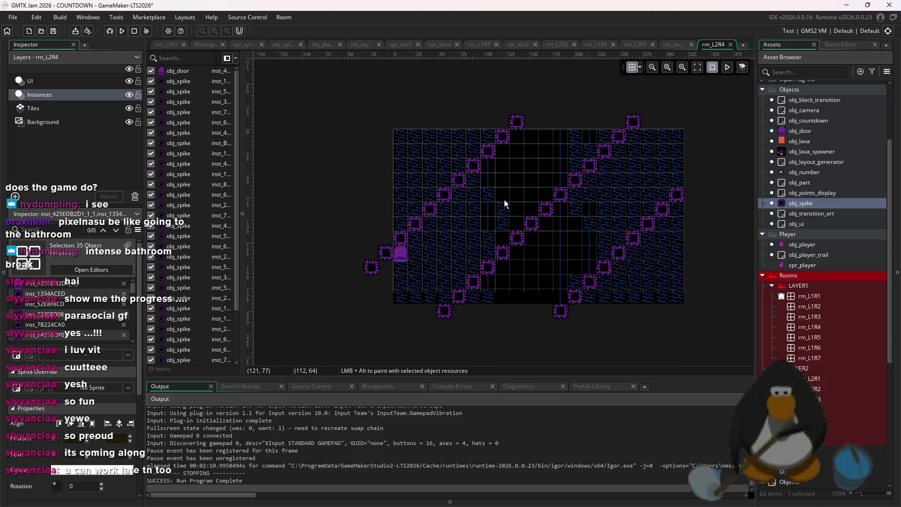
left_click_drag(438, 275, 526, 259)
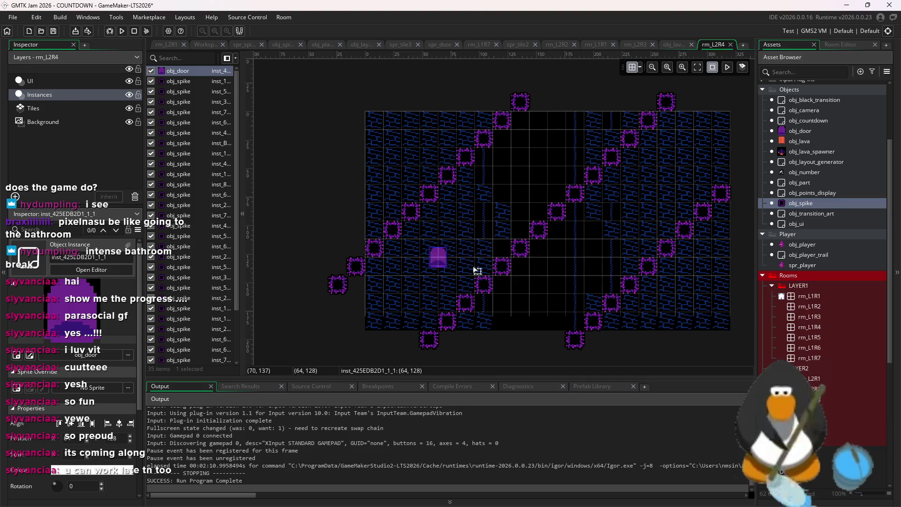
Remove a spike from the right-hand diagonal and place one beyond the right room edge.
left_click(629, 284)
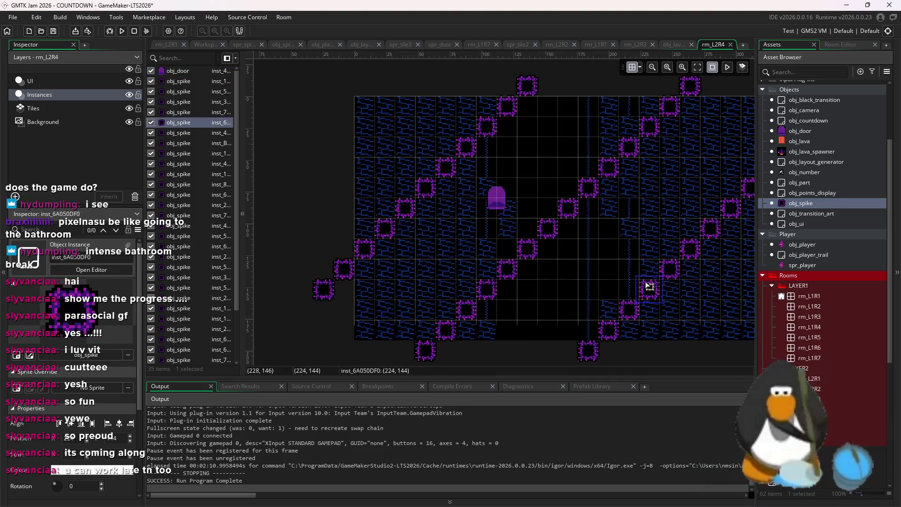
scroll(542, 241, "up", 1)
scroll(503, 275, "left", 3)
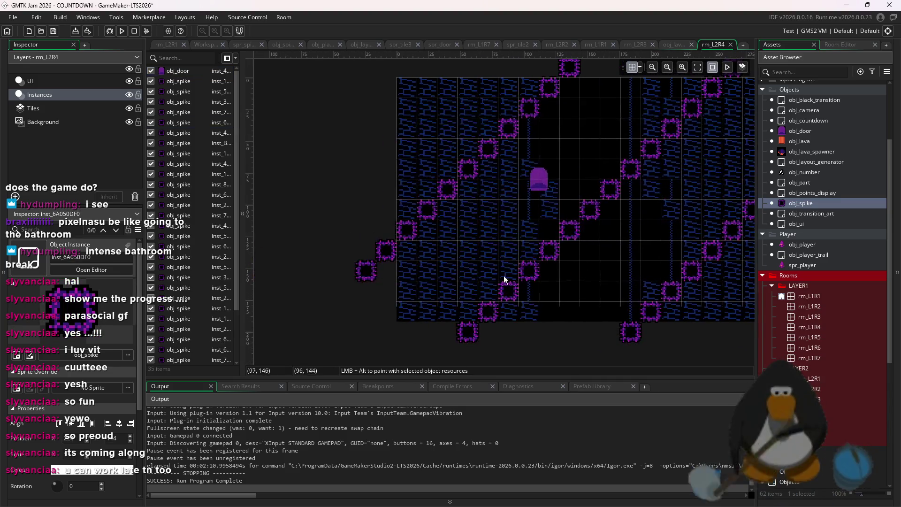
key("Delete")
scroll(573, 235, "right", 3)
scroll(490, 283, "down", 1)
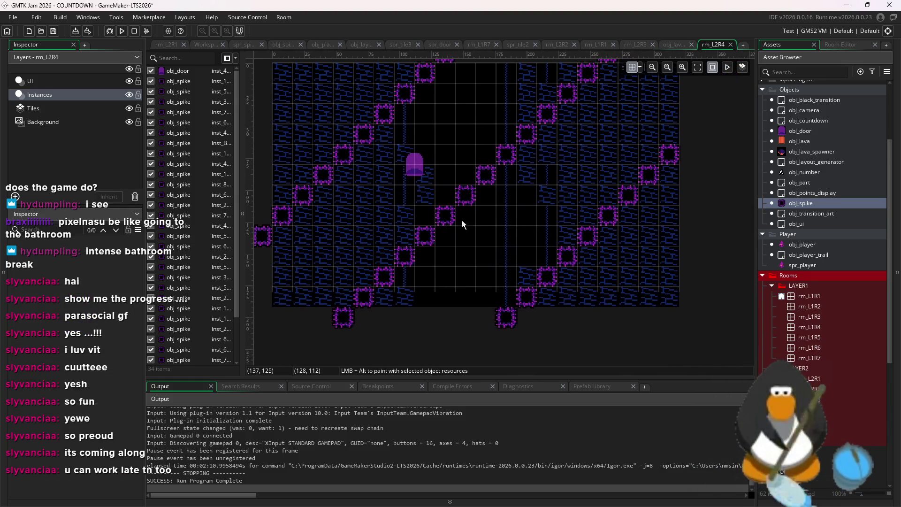
left_click(688, 135, "alt")
Delete two diagonal spikes near the bottom of the room.
scroll(657, 155, "up", 1)
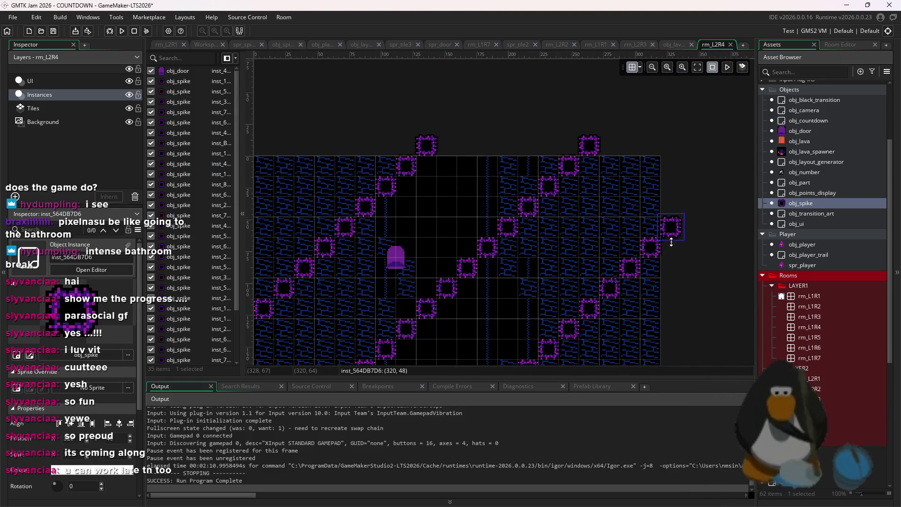
scroll(650, 212, "up", 3)
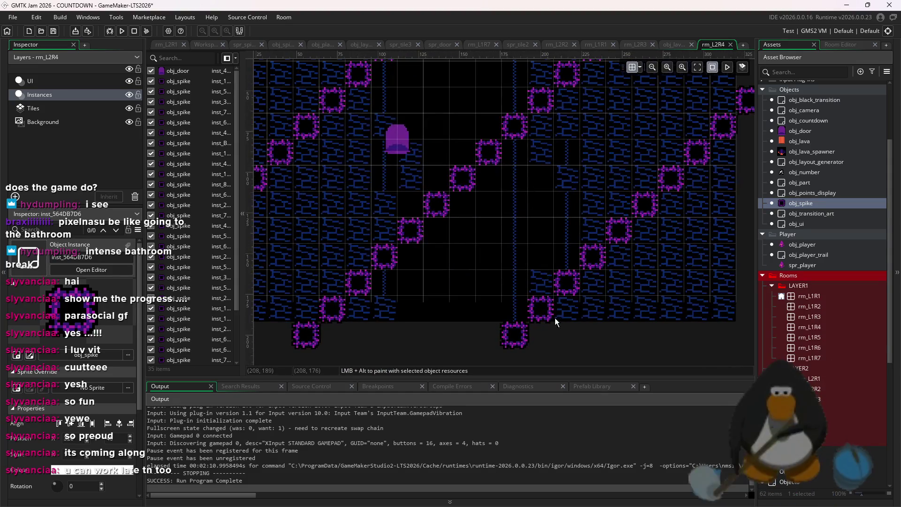
left_click(555, 301)
scroll(559, 288, "down", 2)
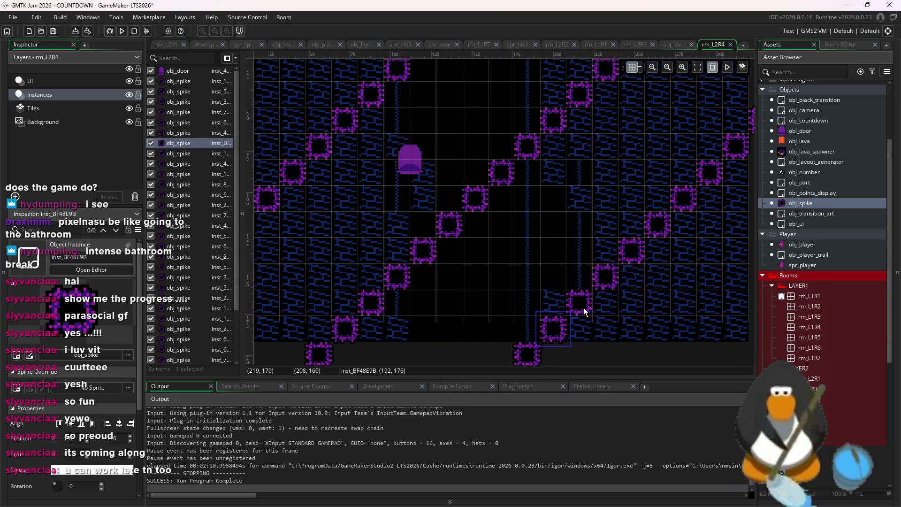
scroll(572, 314, "up", 2)
left_click(570, 311)
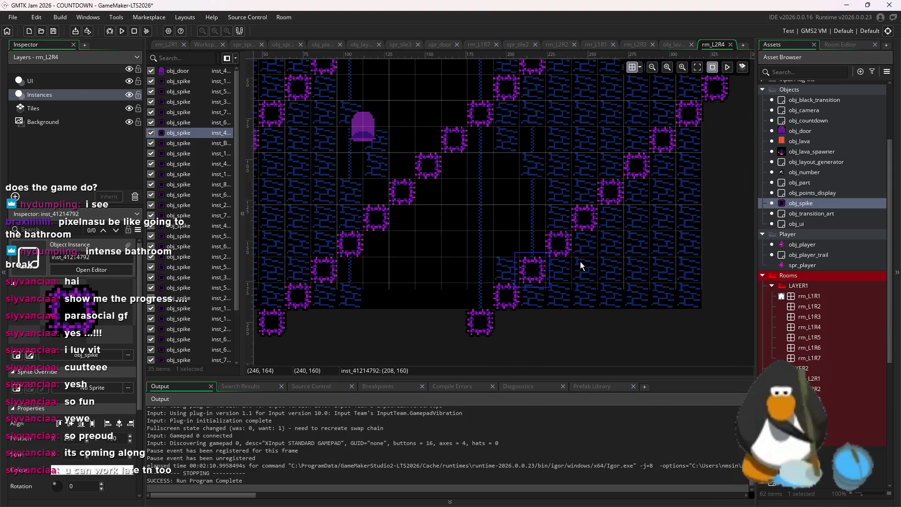
left_click(566, 249)
key("Delete")
left_click(592, 220)
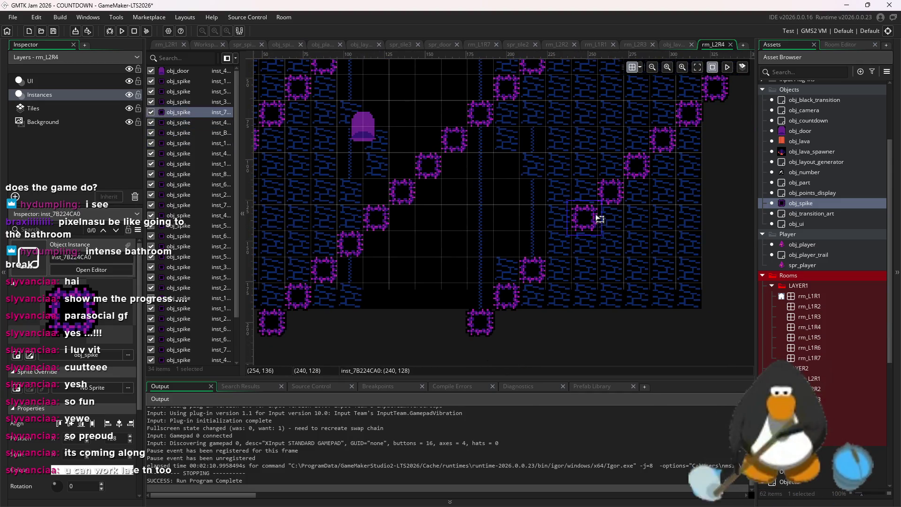
key("Delete")
Undo the last spike deletion, then delete the restored spike.
left_click_drag(635, 201, 621, 254)
key("ctrl+z")
left_click(604, 248)
key("Delete")
mouse_move(623, 241)
left_mouse_down()
mouse_move(660, 196)
mouse_move(576, 277)
mouse_move(596, 213)
mouse_move(635, 275)
mouse_move(542, 219)
mouse_move(402, 218)
mouse_move(513, 202)
left_mouse_up()
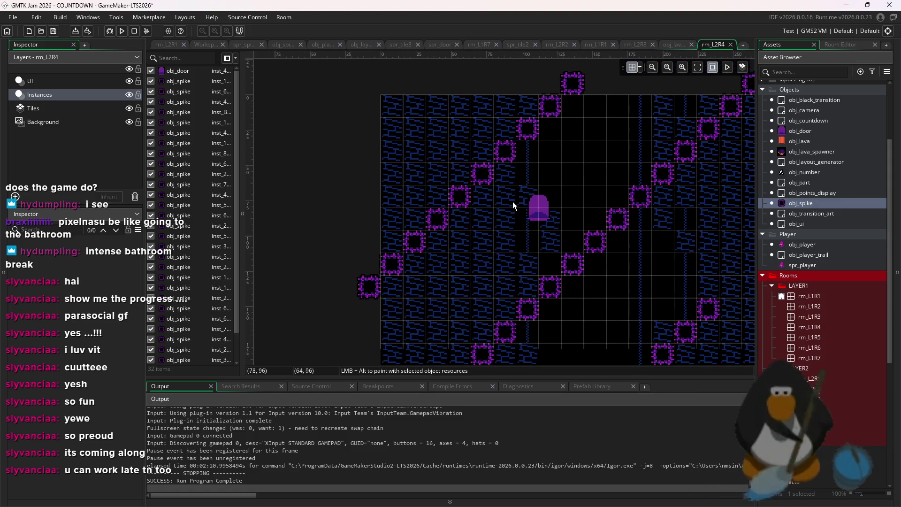
Remove three spikes from the left diagonal, leaving gaps.
left_click(570, 91)
mouse_move(419, 241)
left_mouse_down()
mouse_move(373, 221)
mouse_move(339, 233)
mouse_move(396, 241)
left_mouse_up()
left_click(346, 212)
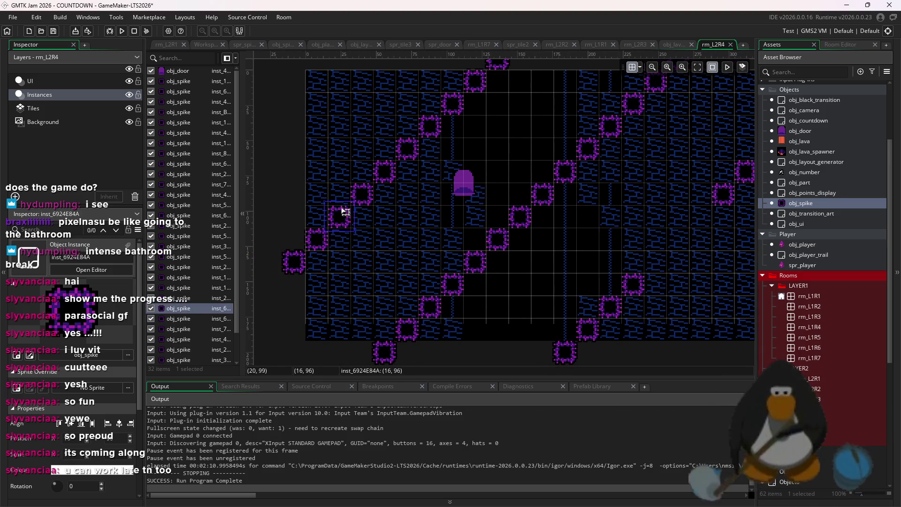
left_click(362, 190)
key("Delete")
mouse_move(363, 190)
left_mouse_down()
mouse_move(334, 268)
mouse_move(368, 251)
mouse_move(363, 209)
left_mouse_up()
left_click(363, 208)
key("Delete")
left_click(384, 177)
key("Delete")
Delete two more diagonal spikes to finish thinning the lines.
mouse_move(550, 287)
left_mouse_down()
mouse_move(525, 217)
mouse_move(529, 250)
mouse_move(576, 259)
left_mouse_up()
left_click(462, 226)
key("Delete")
left_click(473, 203)
key("Delete")
left_click(484, 190)
key("Delete")
left_click(95, 132)
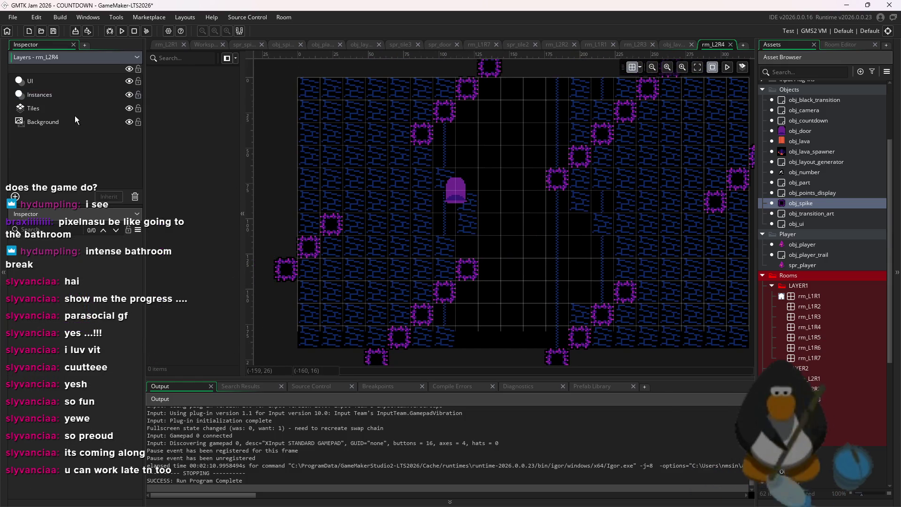
Paint brick tiles over the black corridor and the remaining black patch.
left_click(55, 110)
left_click(854, 45)
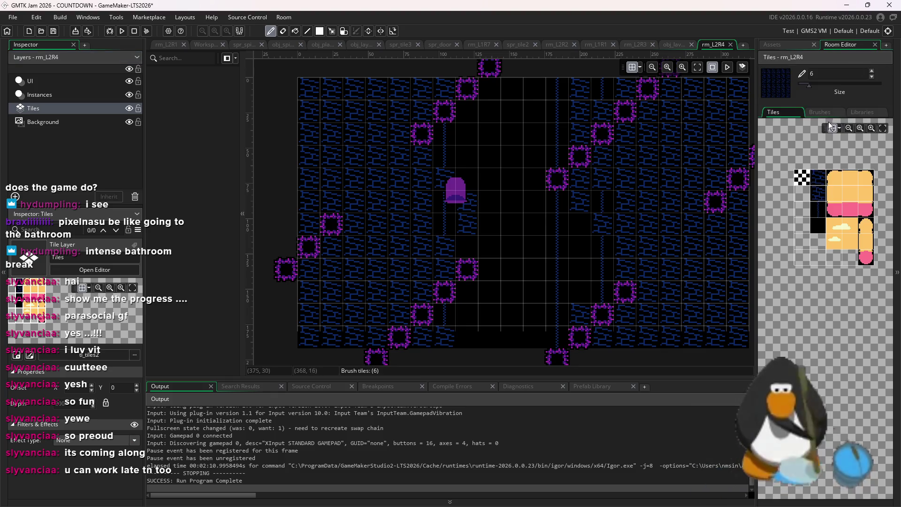
mouse_move(694, 209)
left_mouse_down()
mouse_move(503, 115)
mouse_move(641, 98)
left_mouse_up()
left_click_drag(468, 292, 428, 318)
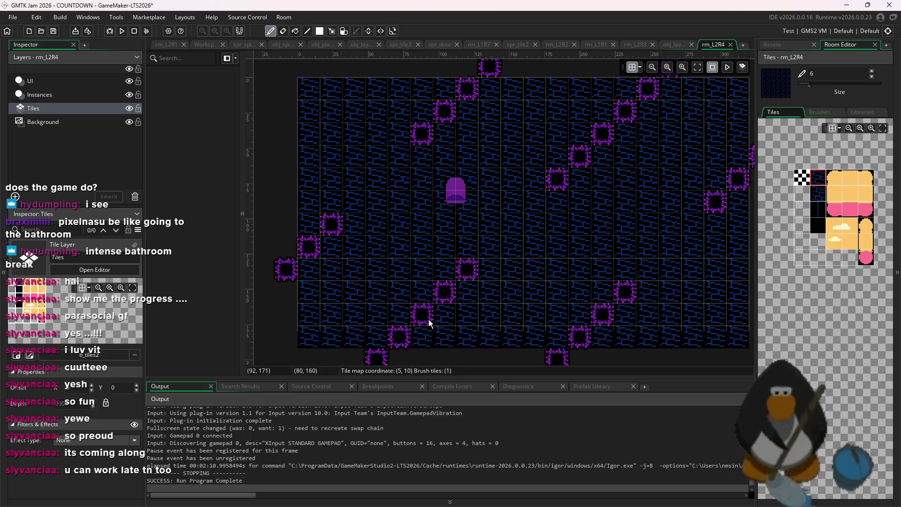
scroll(374, 275, "down", 2)
left_click_drag(528, 242, 615, 221)
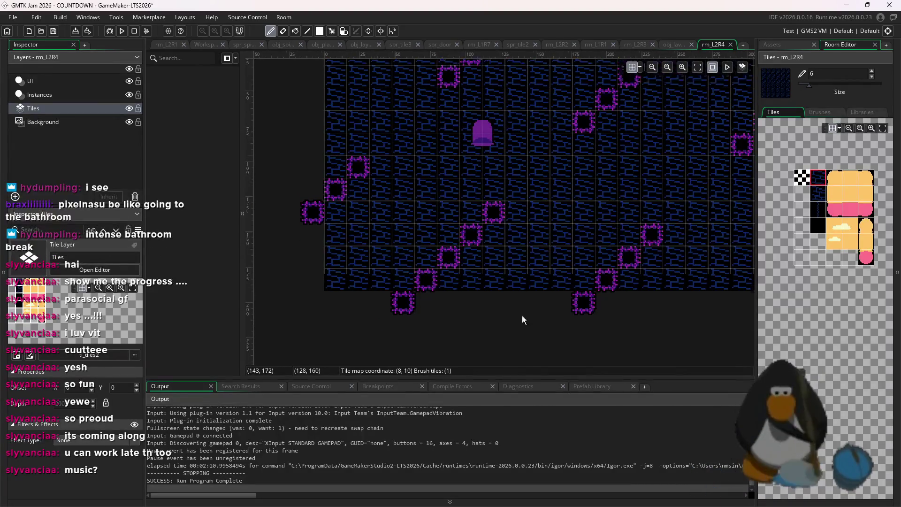
scroll(522, 316, "up", 2)
scroll(516, 321, "up", 1)
Place three more spikes, one just right of the door.
left_click(94, 97)
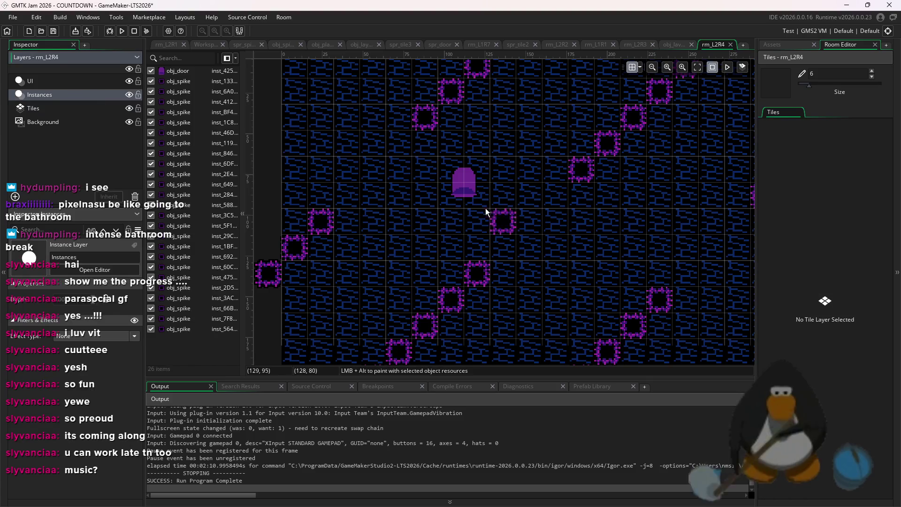
left_click(503, 249, "alt")
left_click(397, 141, "alt")
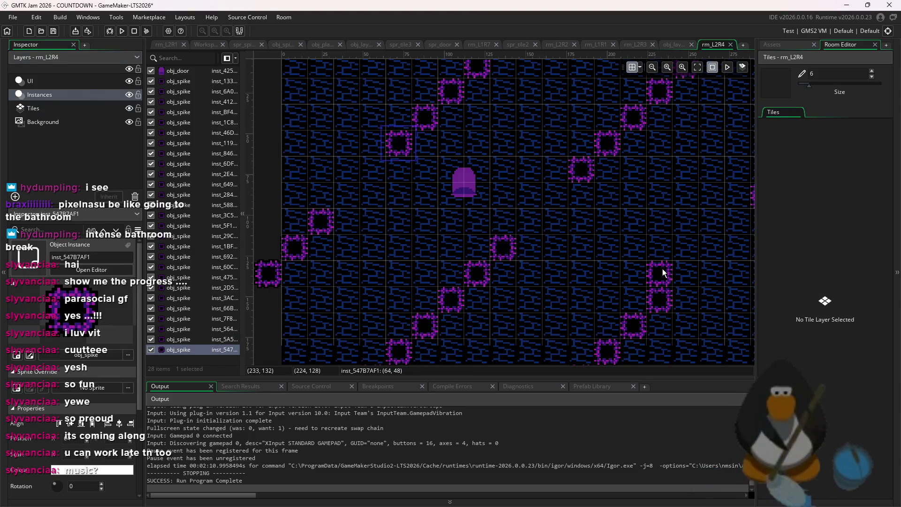
left_click(685, 277, "alt")
Open obj_layout_generator's code from the asset list.
scroll(538, 267, "down", 2)
scroll(538, 267, "down", 1)
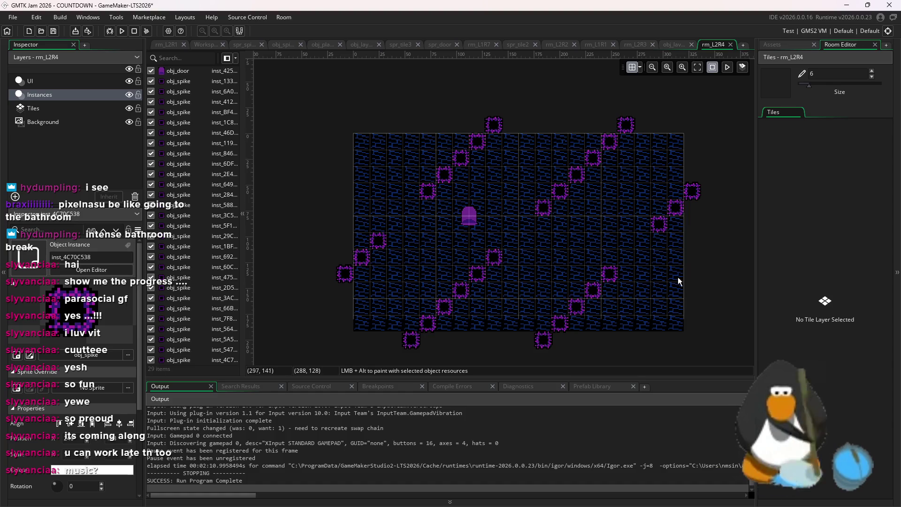
left_click(783, 46)
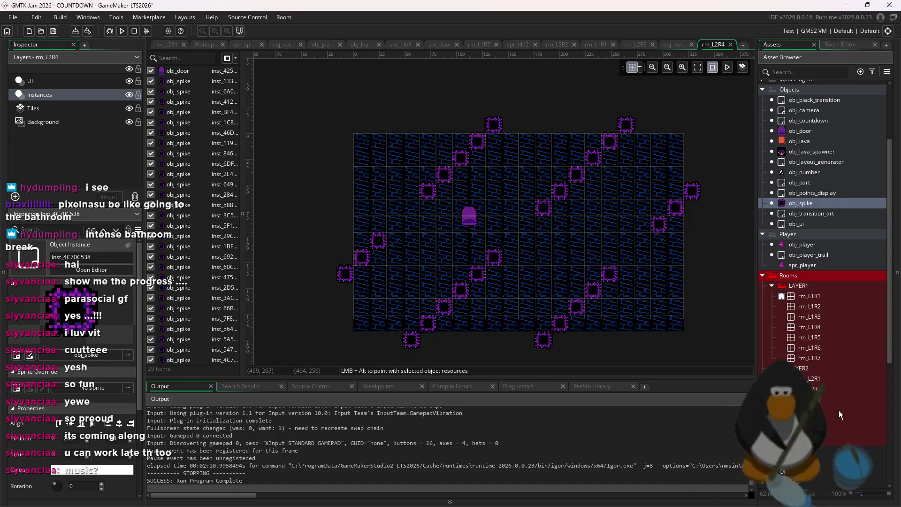
double_click(835, 162)
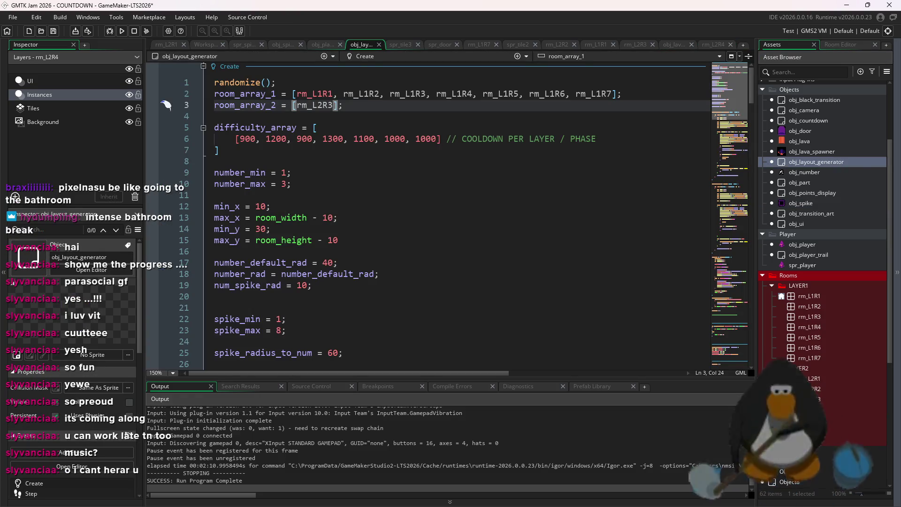
Change room_array_2 from rm_L2R3 to rm_L2R4, save, and run a test build.
left_click(658, 262)
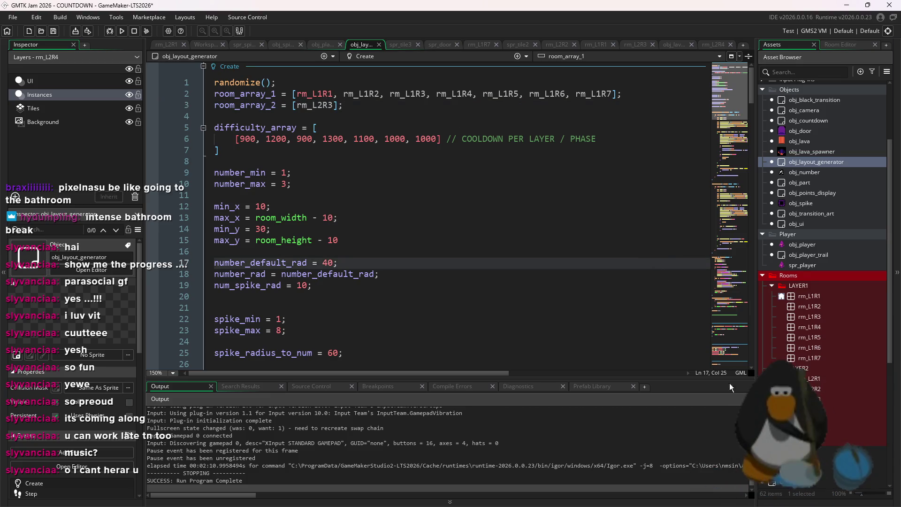
left_click(335, 105)
type("4")
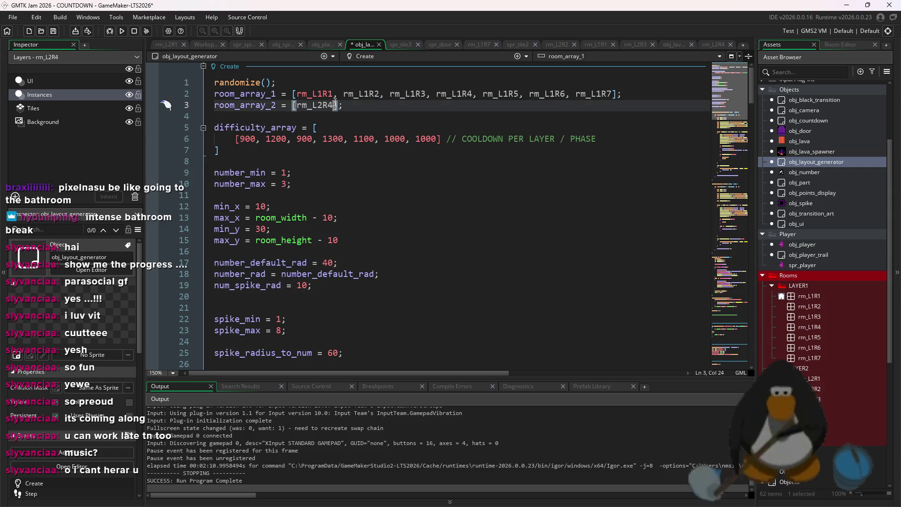
key("ctrl+s")
left_click(124, 32)
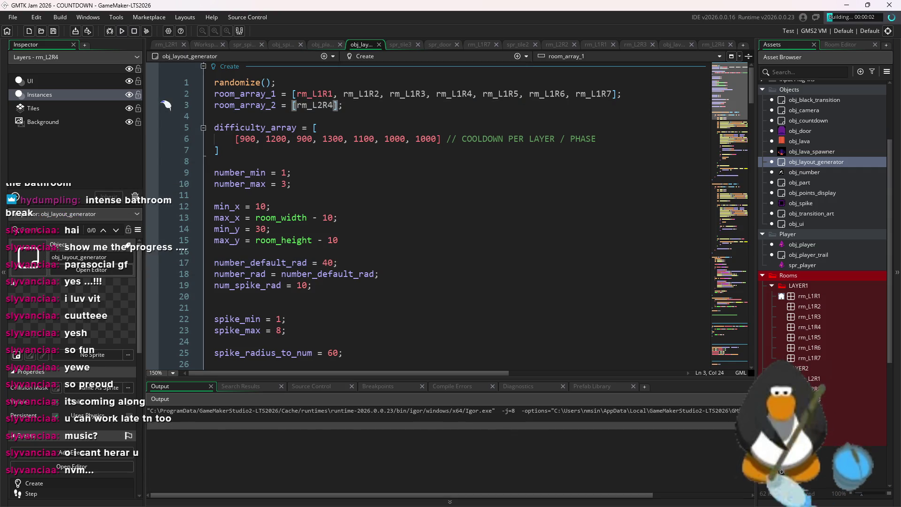
left_click(609, 254)
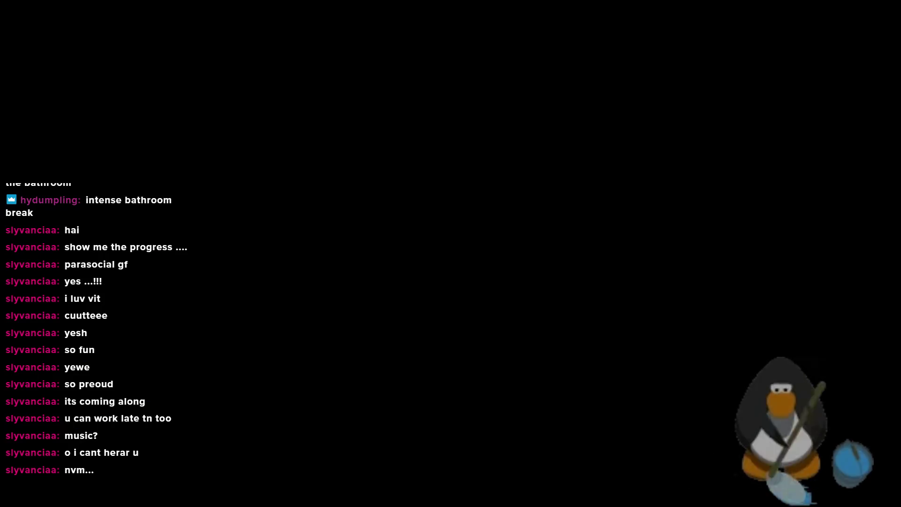
Move the player to collect the 4 and then the 3 pickups.
key("Right")
key("Down")
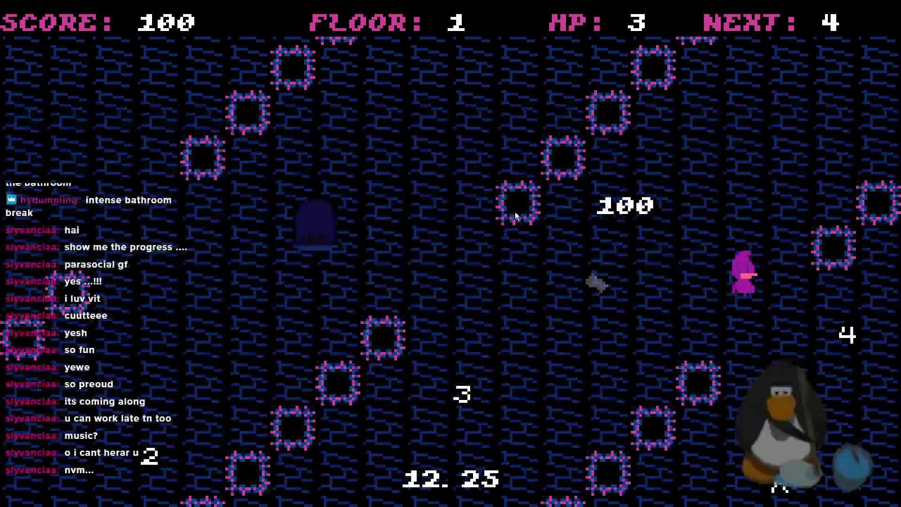
key("Left")
key("Up")
key("Left")
key("Left")
key("Left")
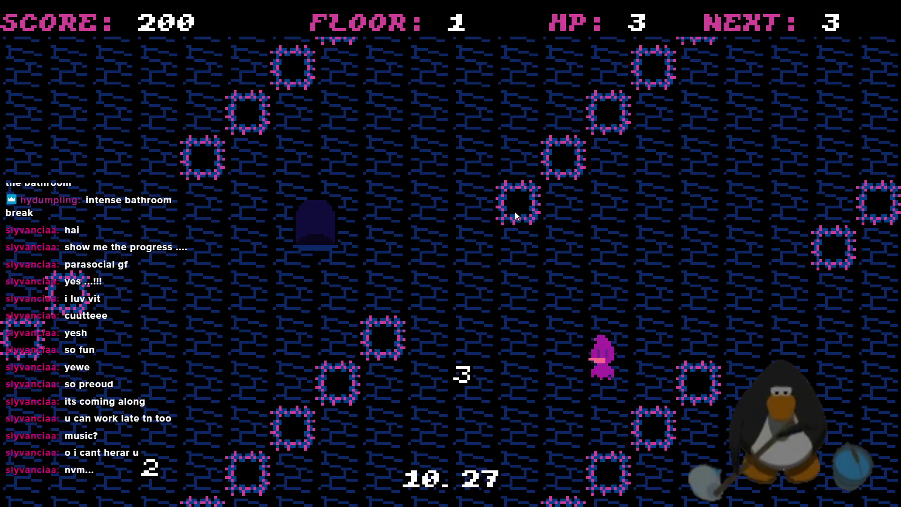
key("Left")
key("Left")
key("Left")
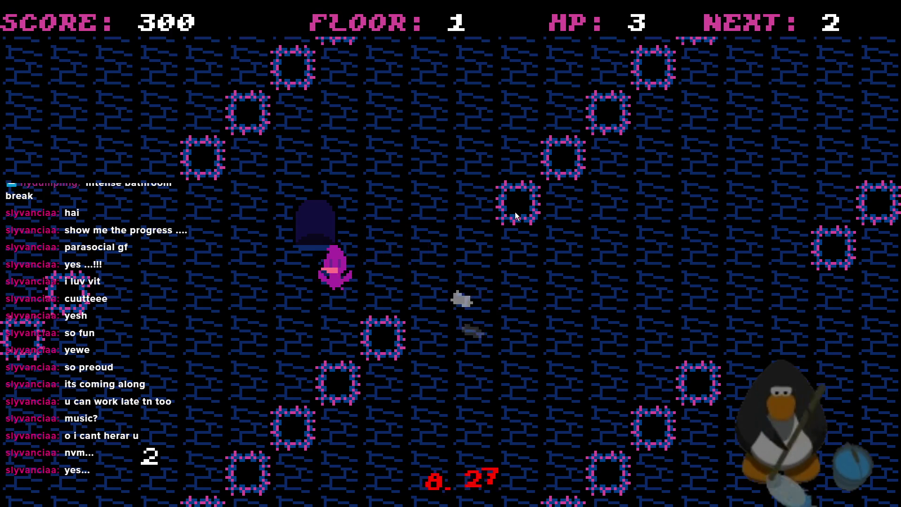
Collect the 2 and A pickups for ROOM CLEAR, then close the game.
key("Down")
key("Down")
key("Up")
key("Up")
key("Up")
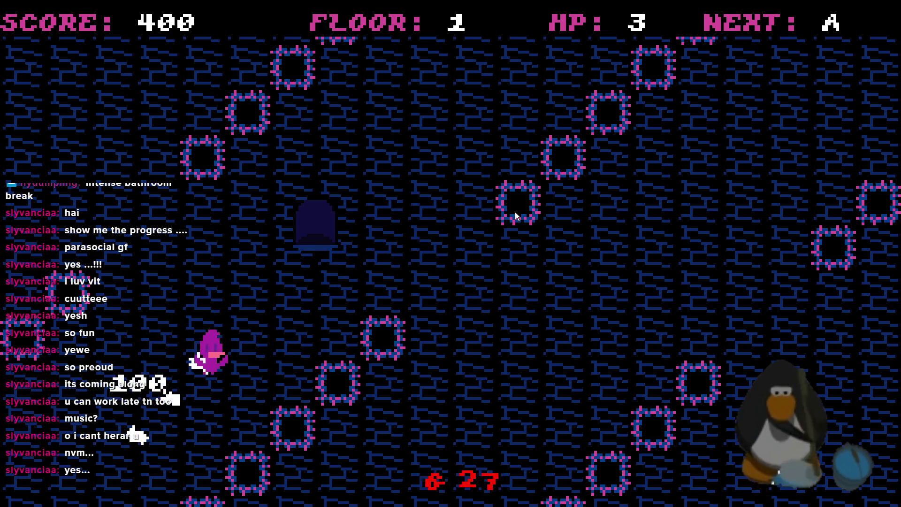
key("Right")
key("Down")
key("Down")
key("Down")
key("Up")
key("Up")
key("Up")
key("Right")
key("Right")
key("Right")
key("Down")
key("Down")
key("Down")
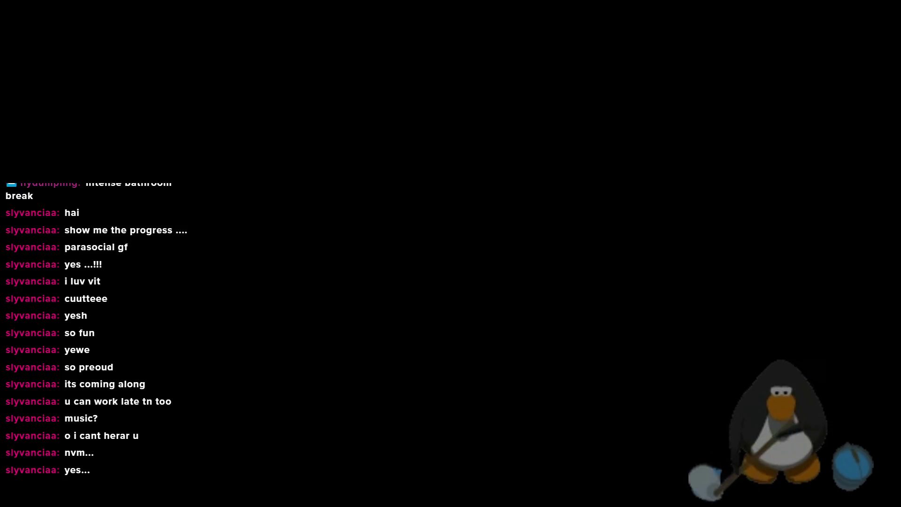
key("Escape")
left_click(712, 44)
Place a new spike at 272, 96, move a spike to 160, 80, and rerun.
scroll(670, 197, "up", 3)
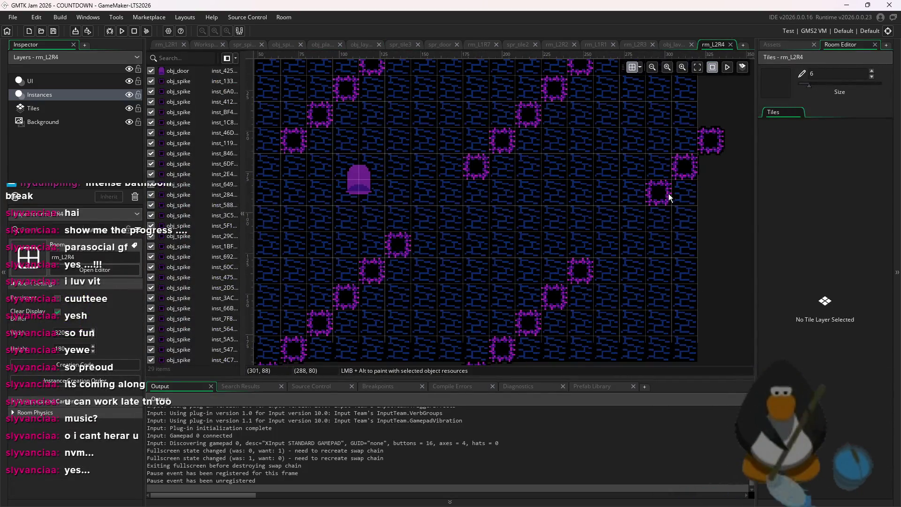
left_click(660, 194)
left_click(631, 226, "alt")
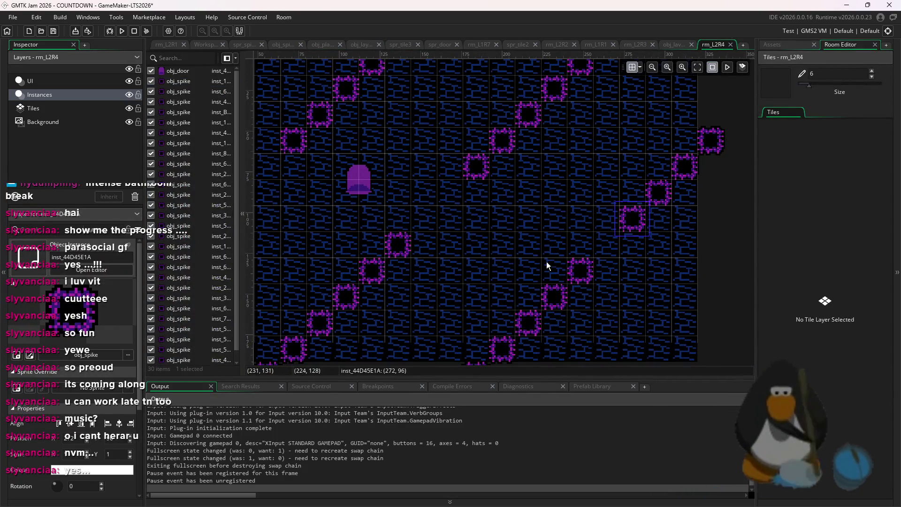
mouse_move(429, 221)
left_mouse_down()
mouse_move(583, 231)
mouse_move(599, 205)
left_mouse_up()
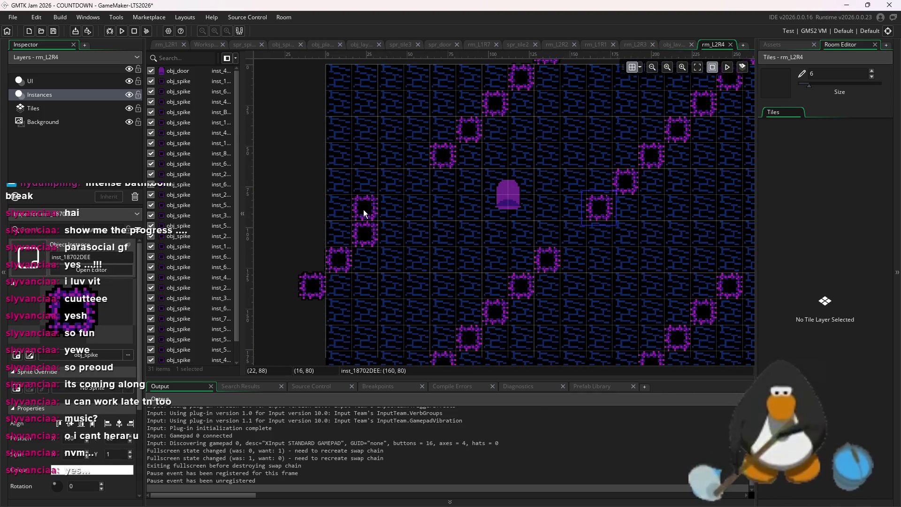
left_click(461, 216)
scroll(461, 216, "down", 3)
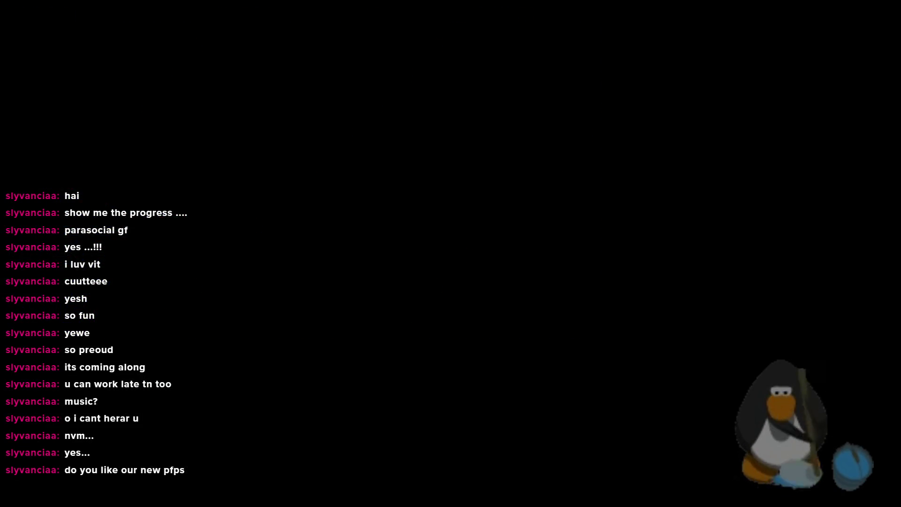
Weave between the spikes collecting the 3, 2 and A pickups, then enter the door to floor 2.
key("w")
key("a")
key("w")
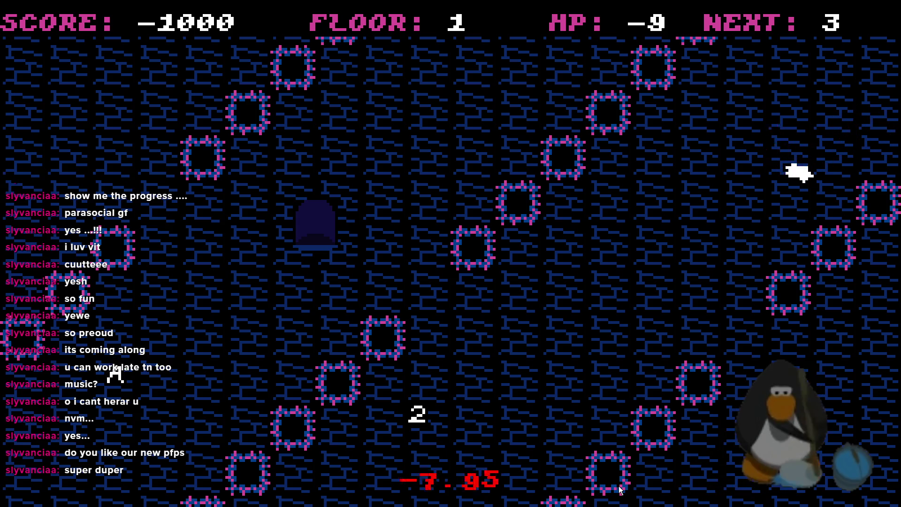
key("s")
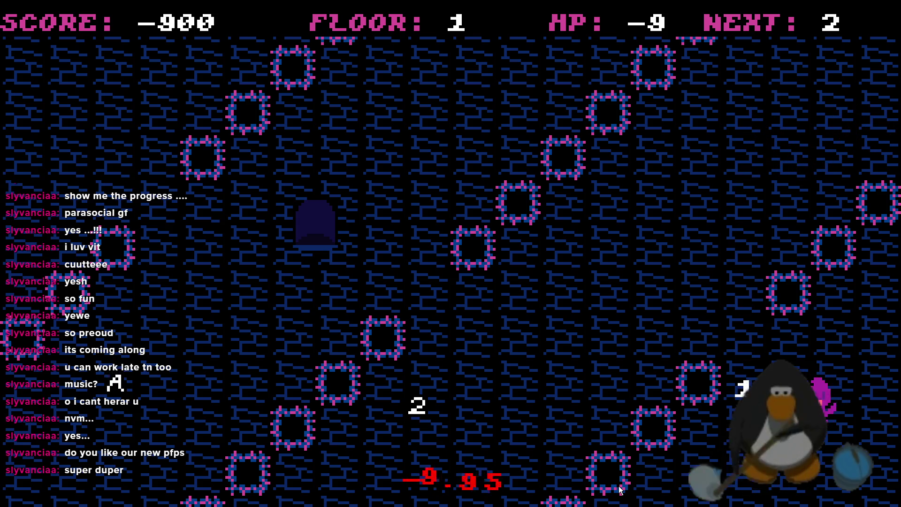
key("a")
key("s")
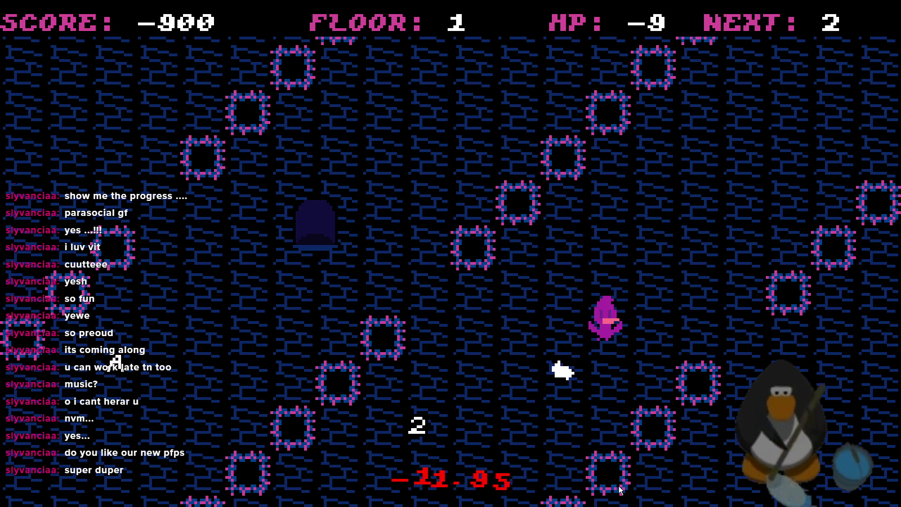
key("a")
key("s")
key("a")
key("w")
key("a")
key("s")
key("a")
key("s")
key("d")
key("w")
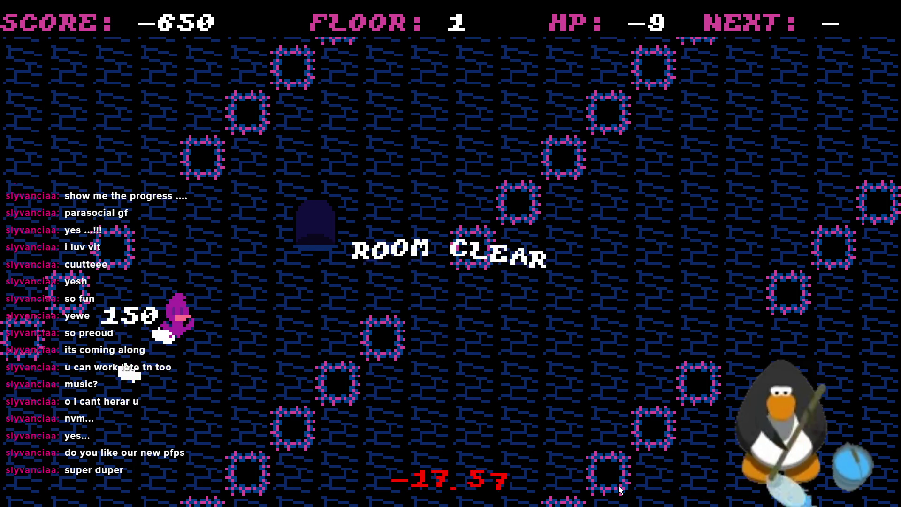
key("d")
key("w")
key("s")
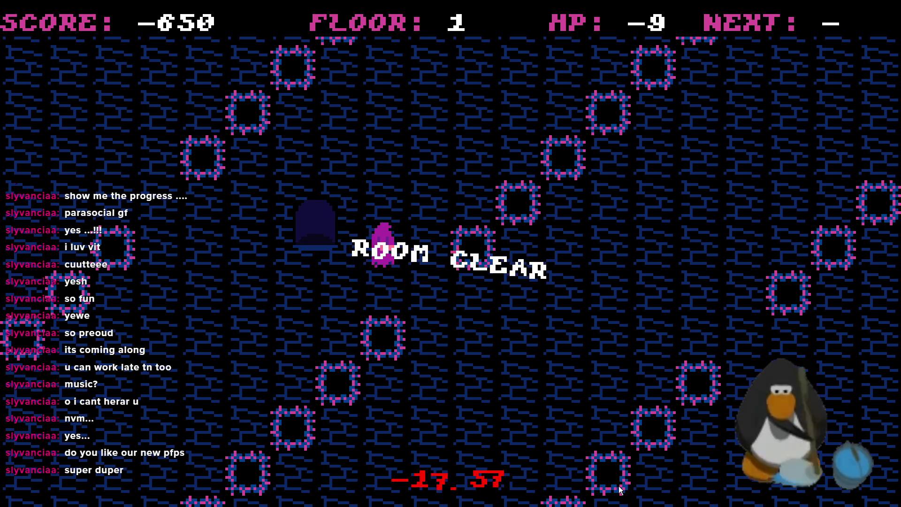
key("d")
key("d")
key("w")
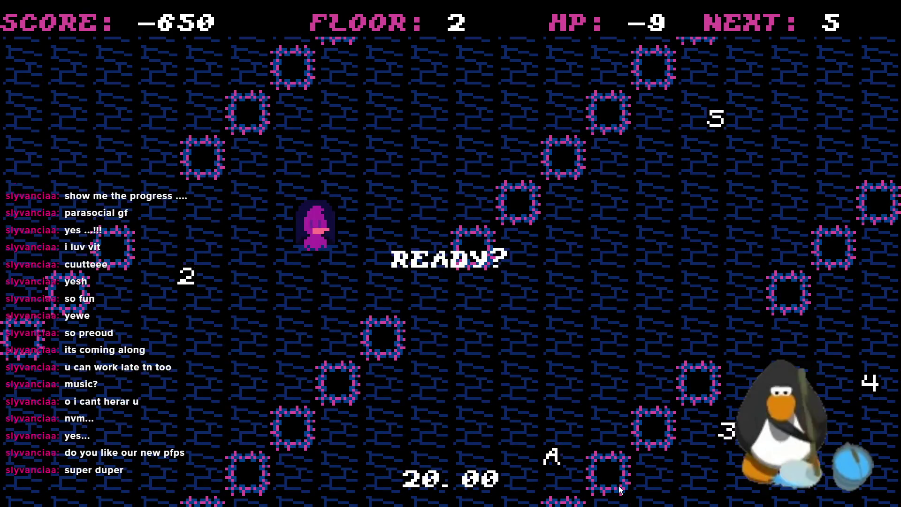
Dash around the floor-2 spike room and repeatedly attack the white creature below the player.
key("Up")
key("Right")
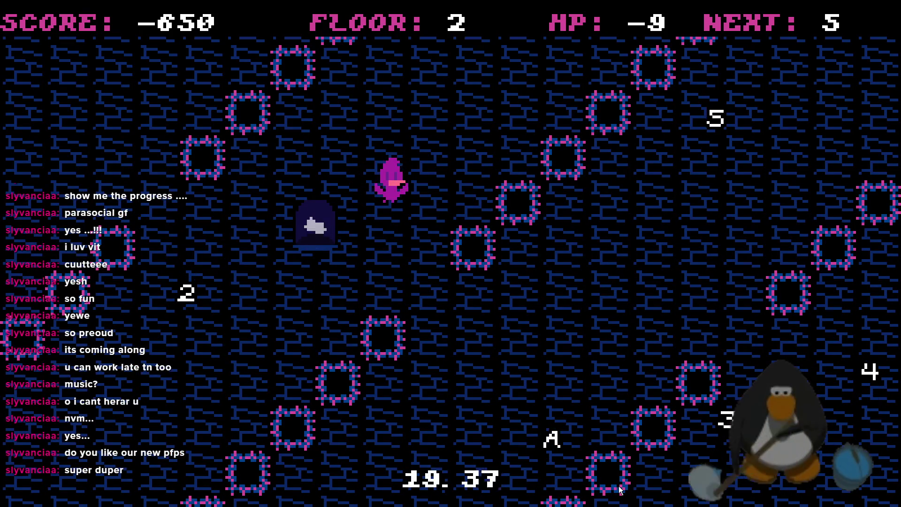
key("Up")
key("Right")
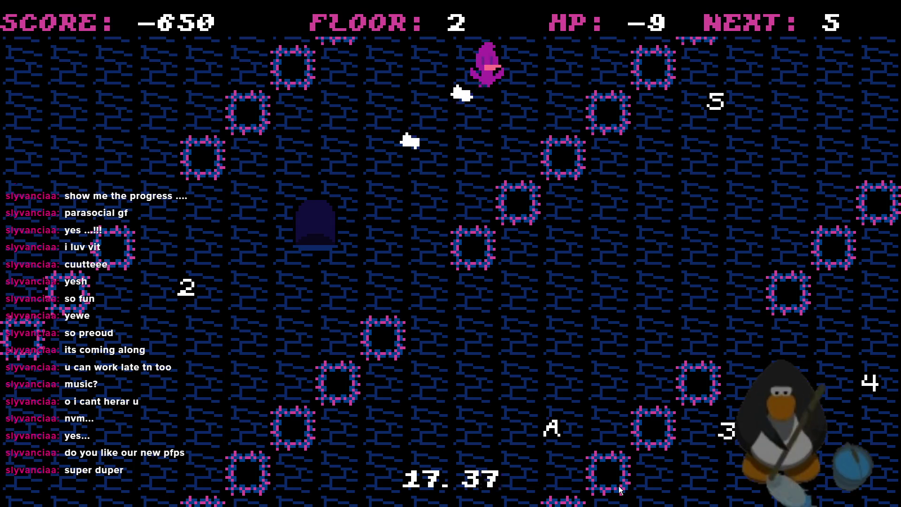
key("Up")
key("Left")
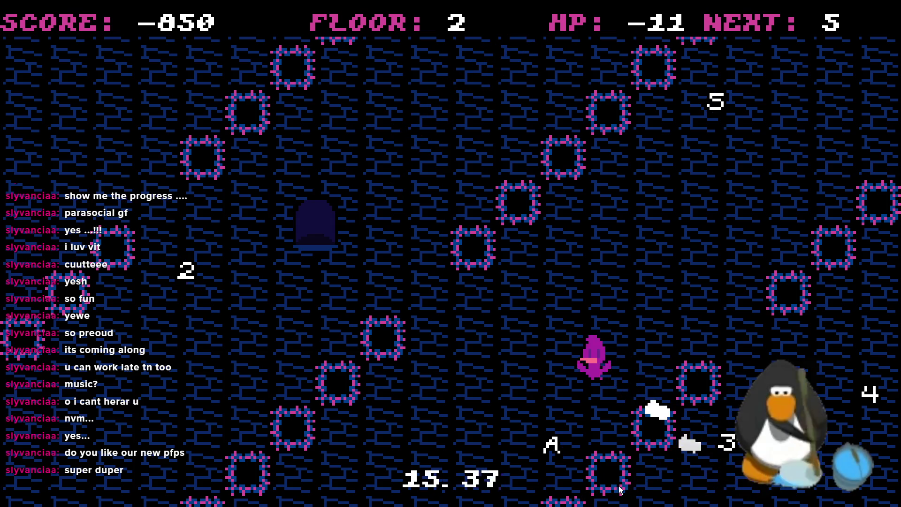
key("Up")
key("Right")
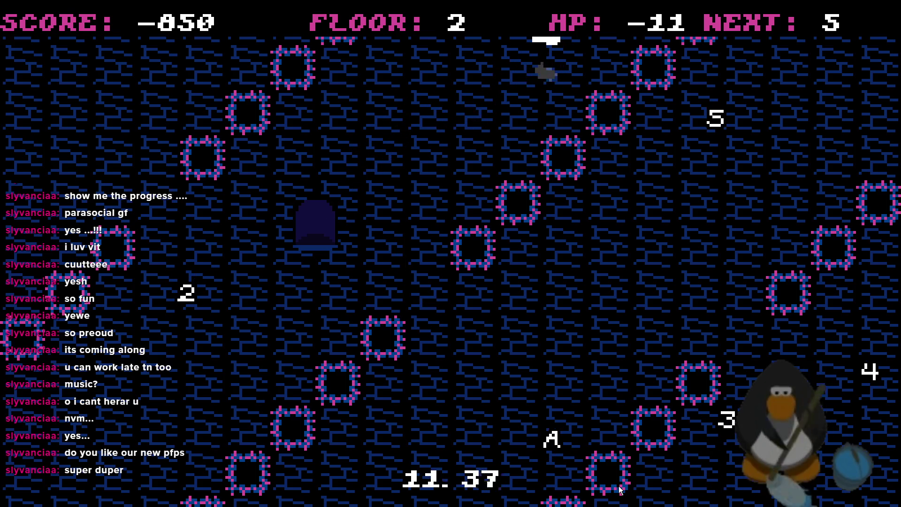
key("Left")
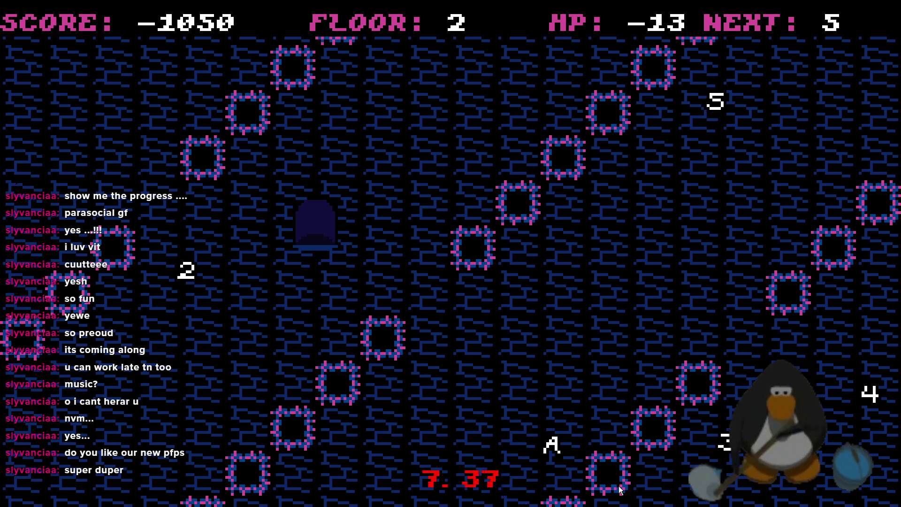
key("Up")
key("Right")
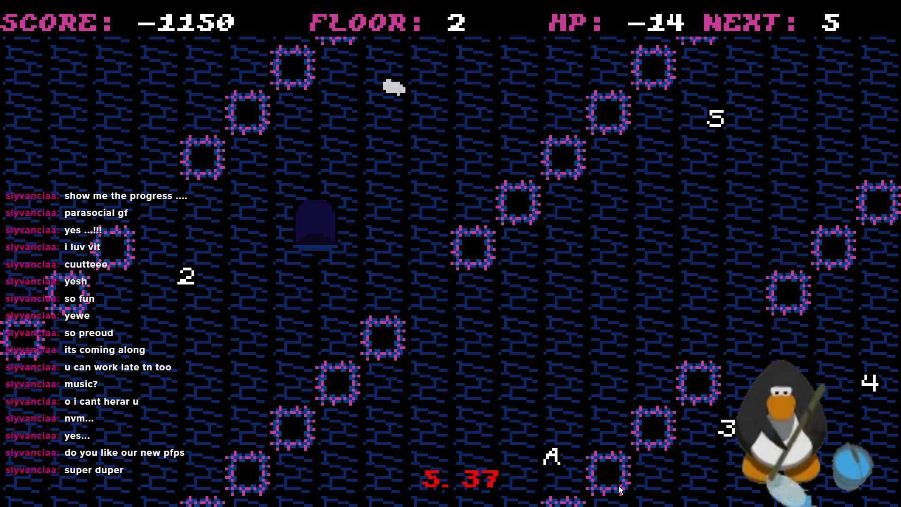
key("Down")
key("Up")
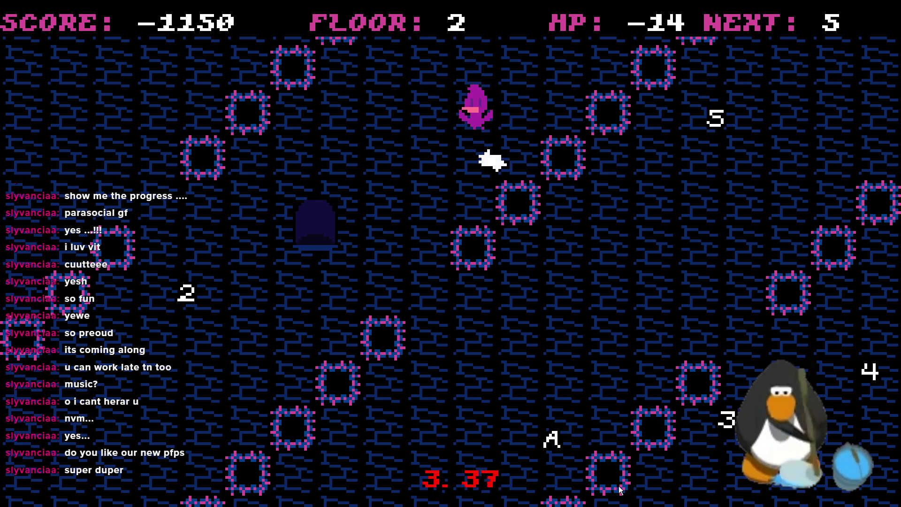
key("Down")
key("Up")
key("Down")
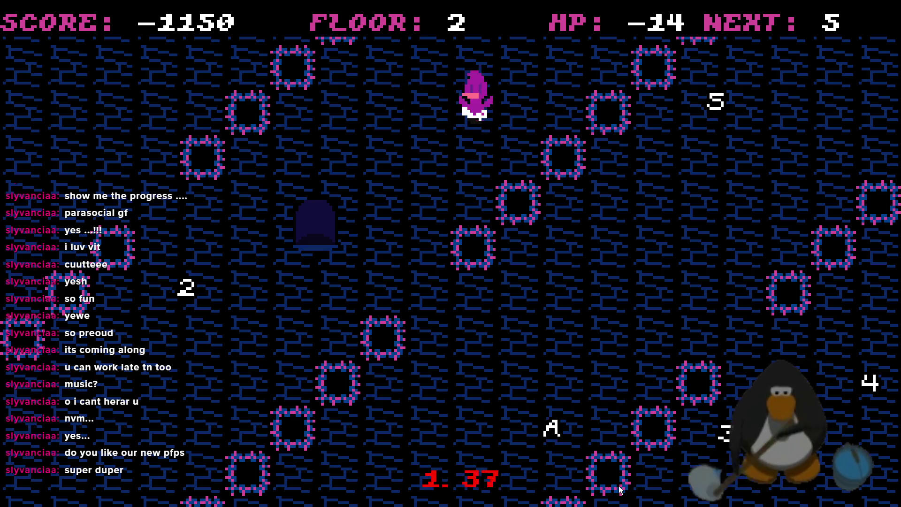
key("Down")
key("Down")
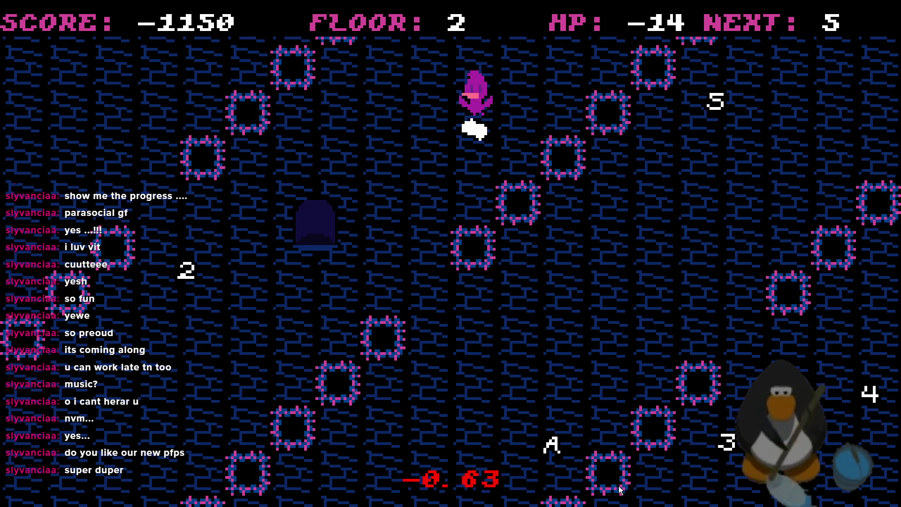
key("Down")
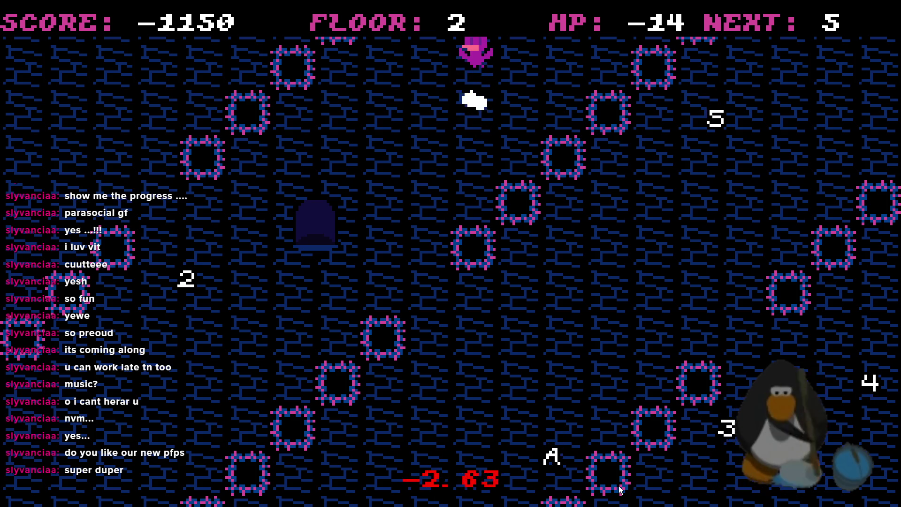
key("Down")
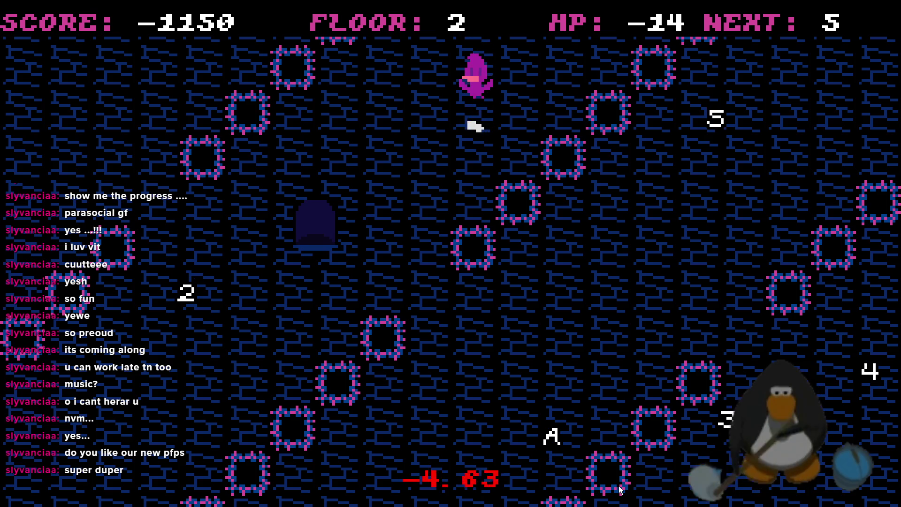
key("Left")
key("Down")
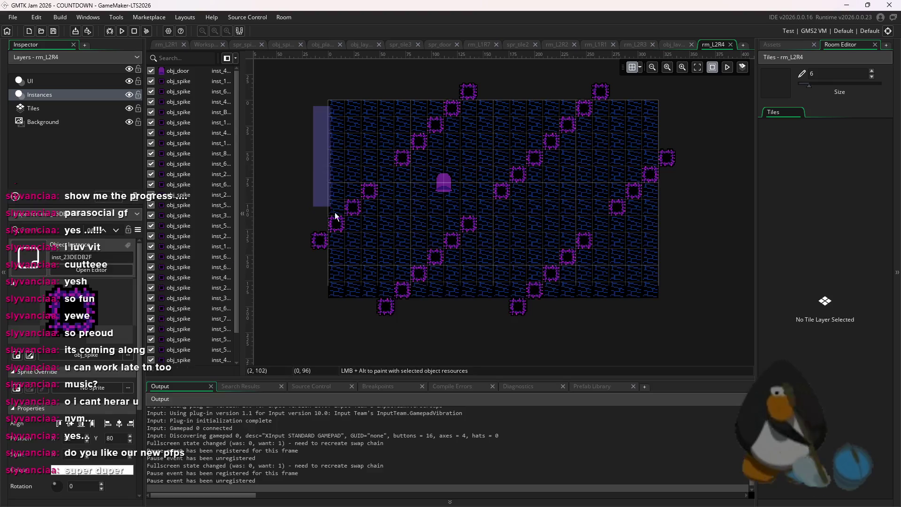
Select the nine spikes of the lower diagonal and shift them one grid cell right.
mouse_move(309, 98)
left_mouse_down()
mouse_move(402, 247)
mouse_move(429, 267)
mouse_move(453, 234)
left_mouse_up()
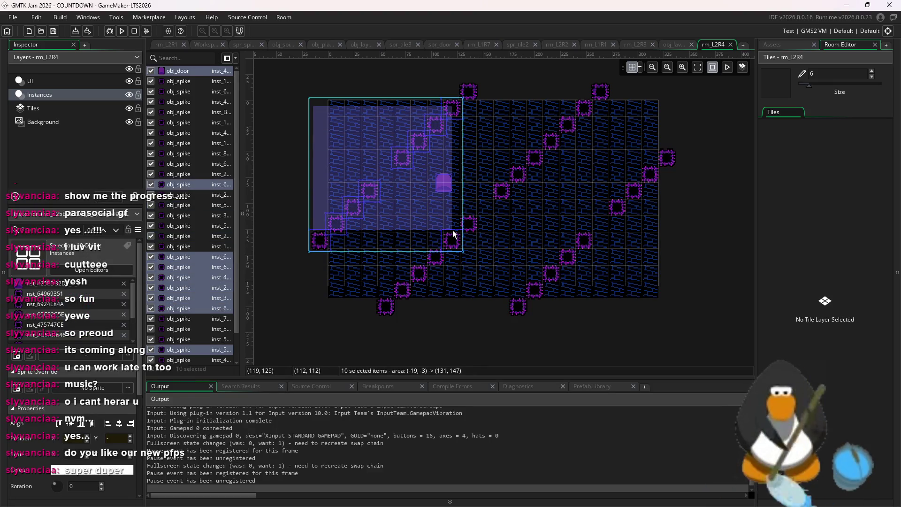
left_click(403, 288)
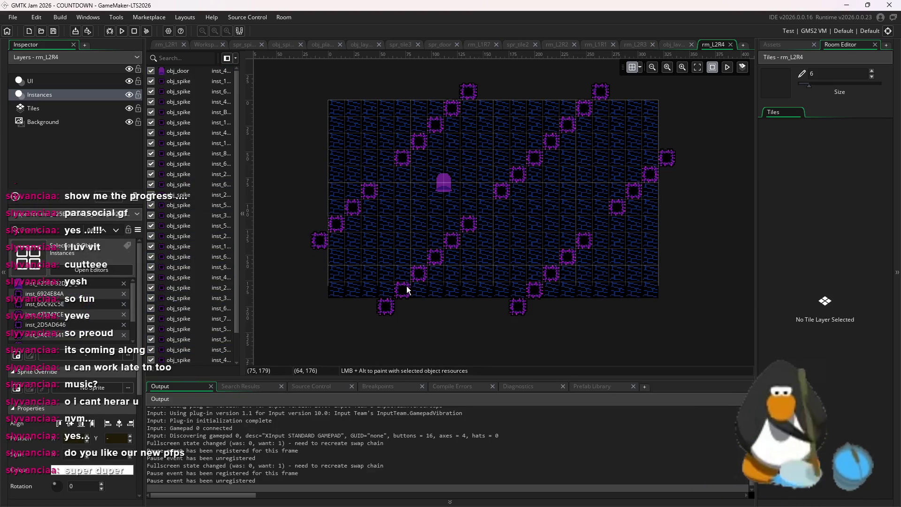
left_click(417, 274)
mouse_move(480, 80)
left_mouse_down()
mouse_move(407, 285)
mouse_move(441, 120)
left_mouse_up()
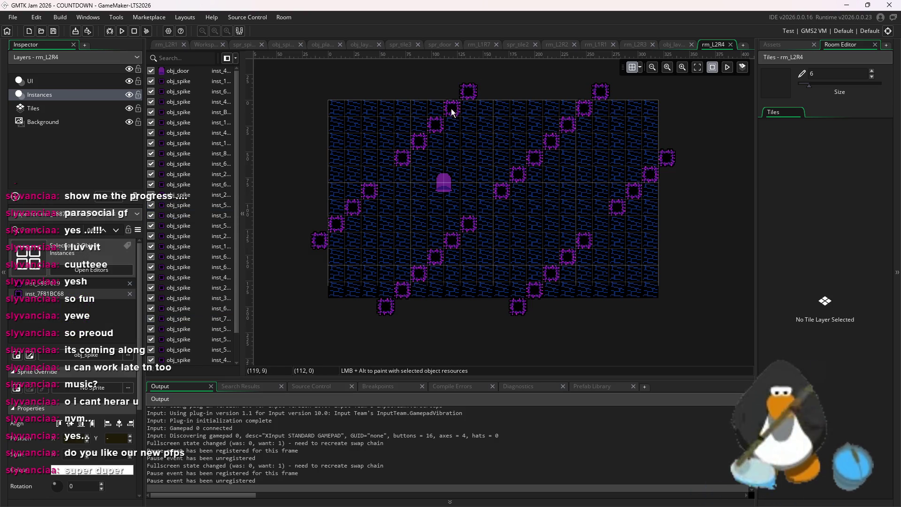
left_click(433, 132, "ctrl")
left_click(420, 145, "ctrl")
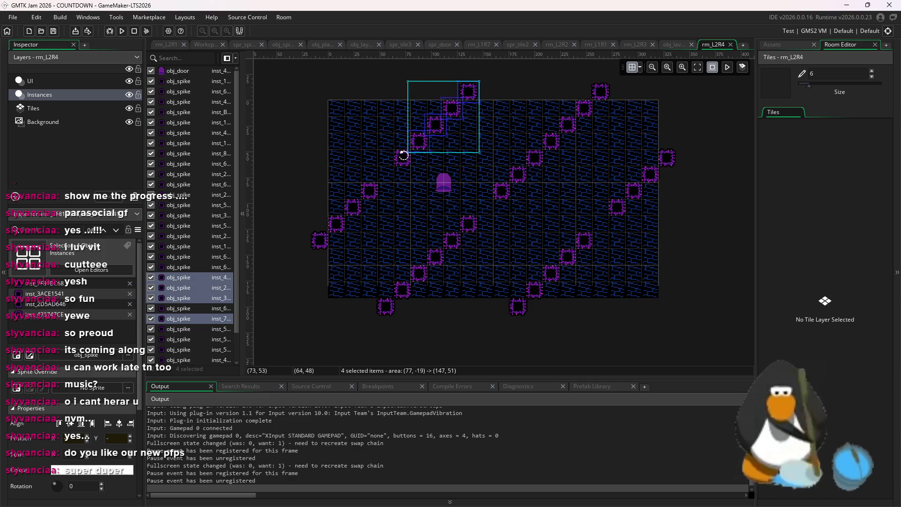
left_click(403, 155, "ctrl")
left_click(372, 196, "ctrl")
left_click(354, 205, "ctrl")
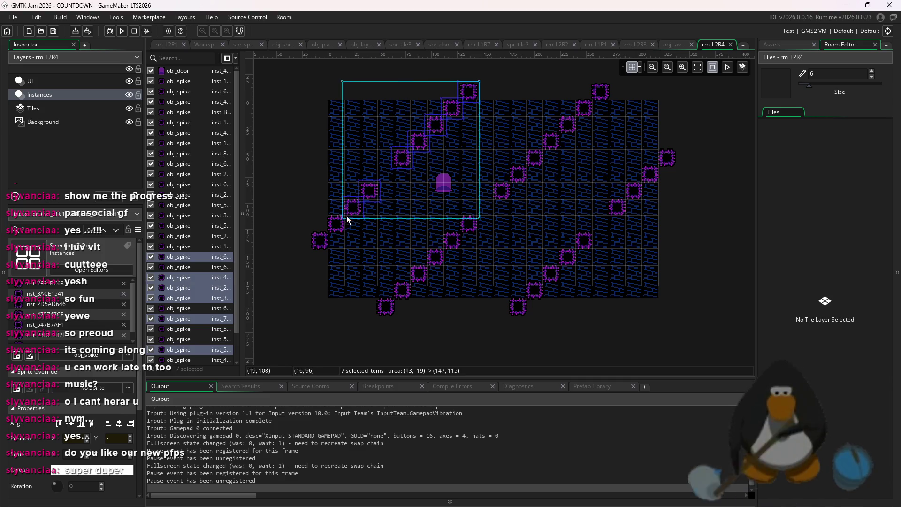
left_click(336, 223, "ctrl")
left_click(322, 243, "ctrl")
left_click_drag(429, 215, 455, 216)
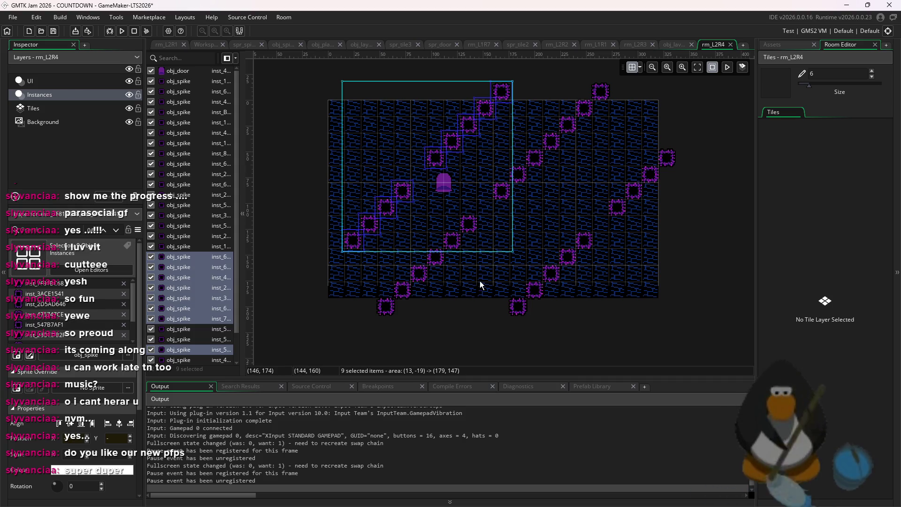
Move one spike a cell left, then shift the ten upper-left diagonal spikes one cell left.
left_click_drag(469, 224, 465, 225)
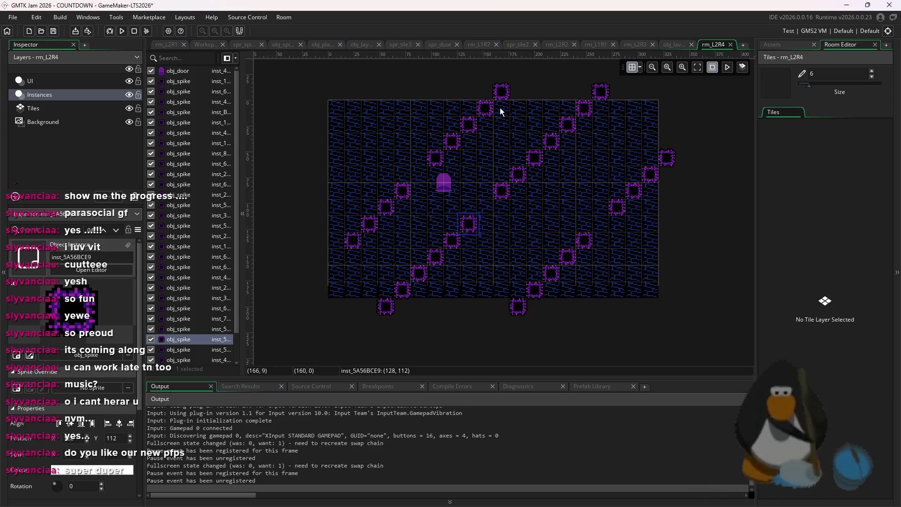
left_click(501, 92, "ctrl")
left_click(485, 109, "ctrl")
left_click(471, 127, "ctrl")
left_click(452, 140, "ctrl")
left_click(435, 158, "ctrl")
left_click(408, 193, "ctrl")
left_click(386, 206, "ctrl")
left_click(369, 224, "ctrl")
left_click(353, 240, "ctrl")
left_click_drag(396, 212, 393, 207)
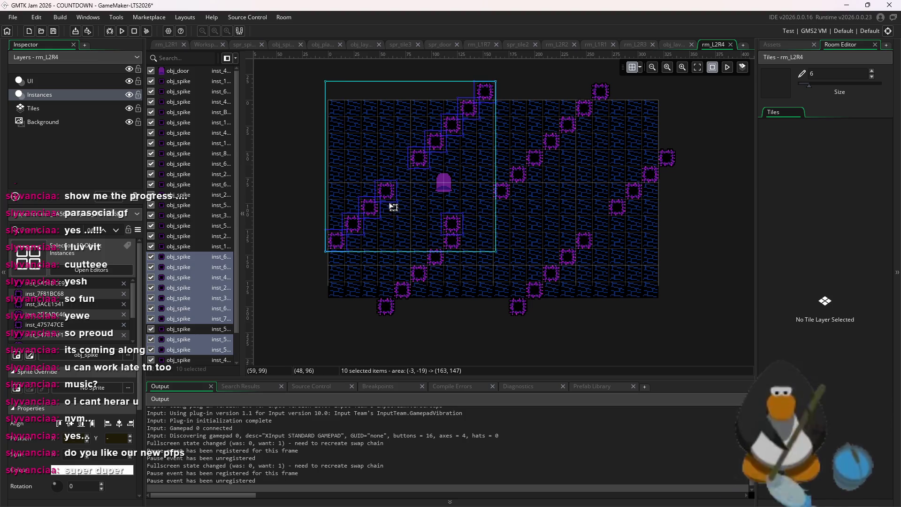
Shift the right-hand diagonal spikes one cell left, then relaunch the test run.
left_click(616, 203)
left_click_drag(677, 147, 508, 318)
left_click_drag(590, 263, 581, 263)
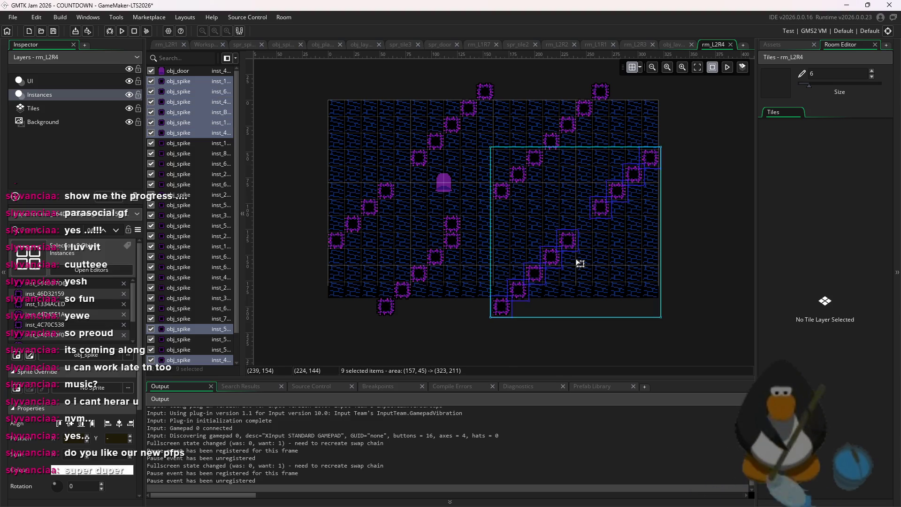
left_click(684, 268)
left_click(123, 34)
key("Return")
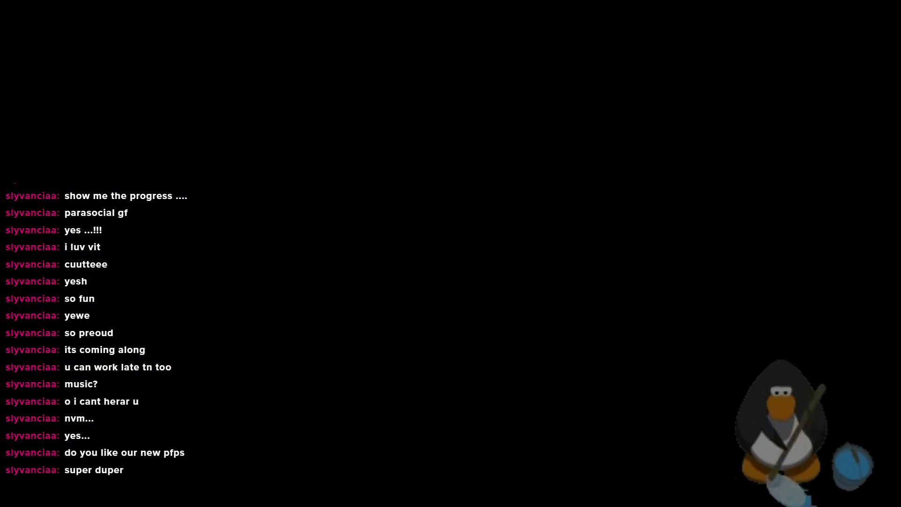
key("Down")
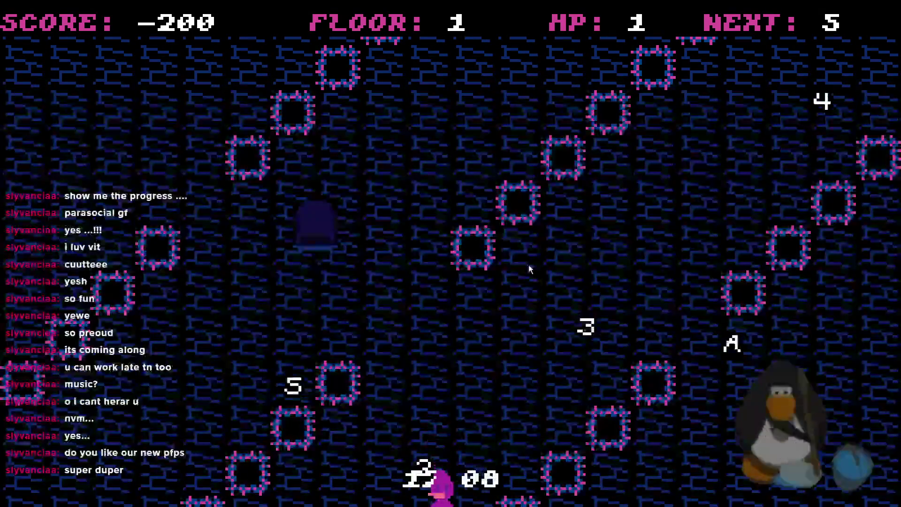
key("Right")
key("Right")
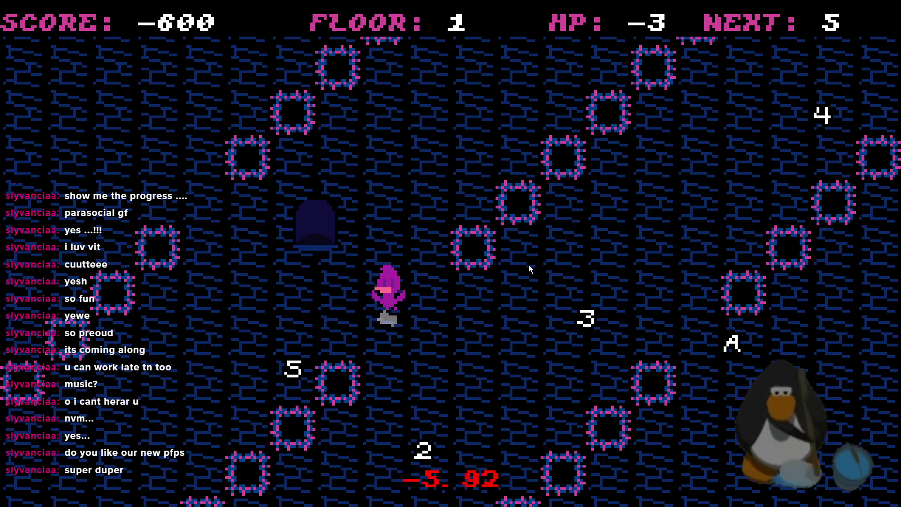
key("Left")
key("Up")
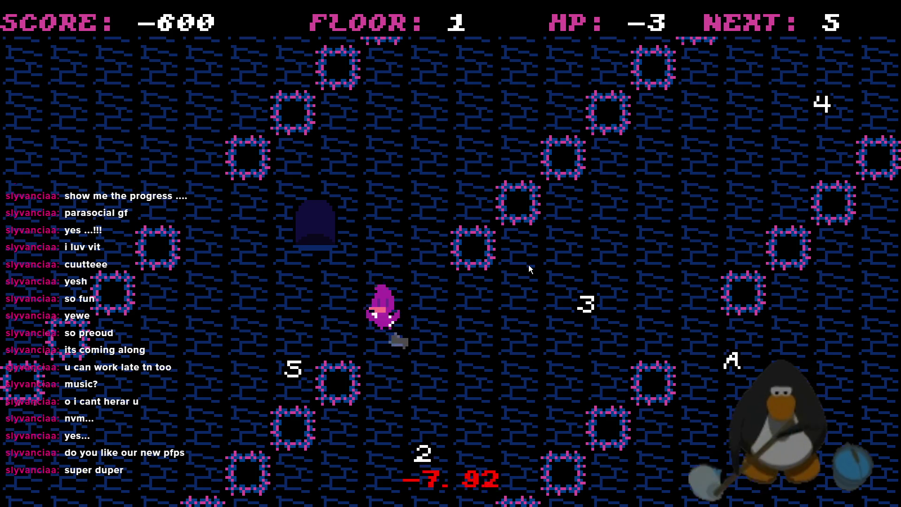
key("Down")
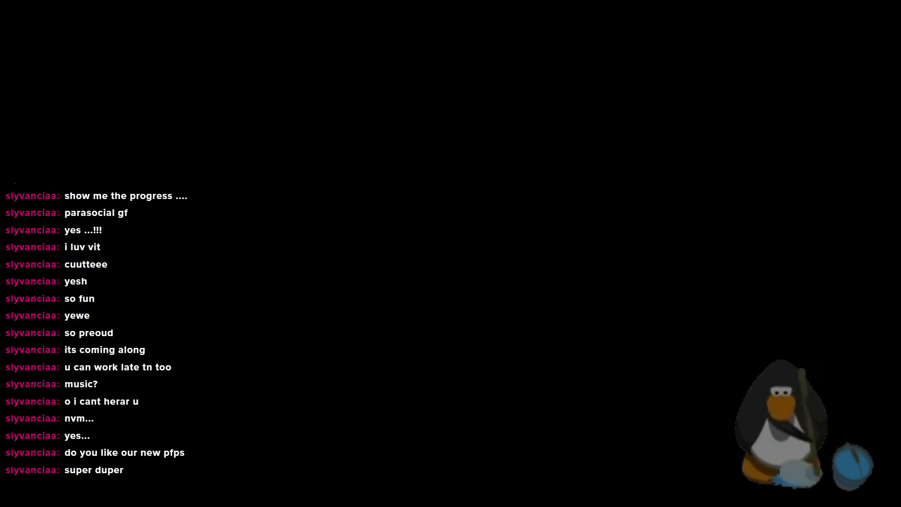
key("alt+Tab")
Restart the spike-room test with F5 and move the player downward.
key("F5")
key("Return")
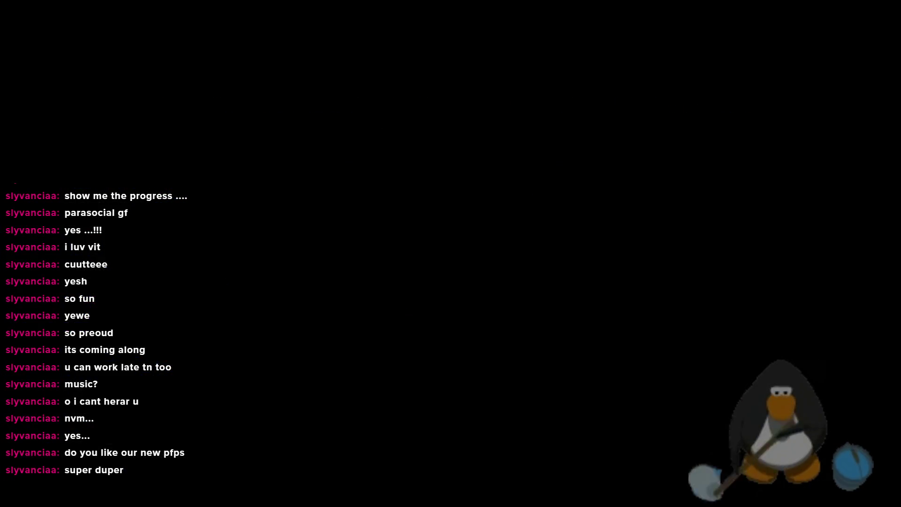
key("Down")
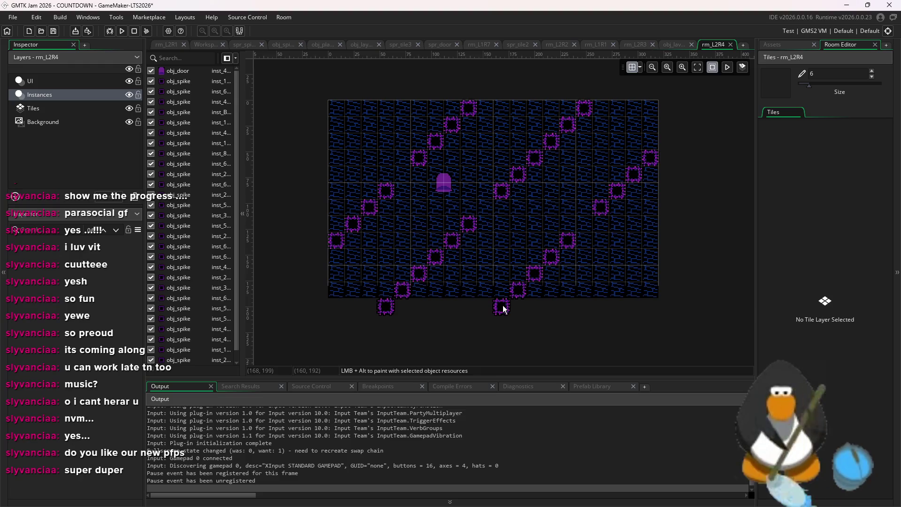
Delete the two stray spikes lying below the bottom edge of rm_L2R4.
left_click(502, 308)
key("Delete")
left_click(388, 308)
key("Delete")
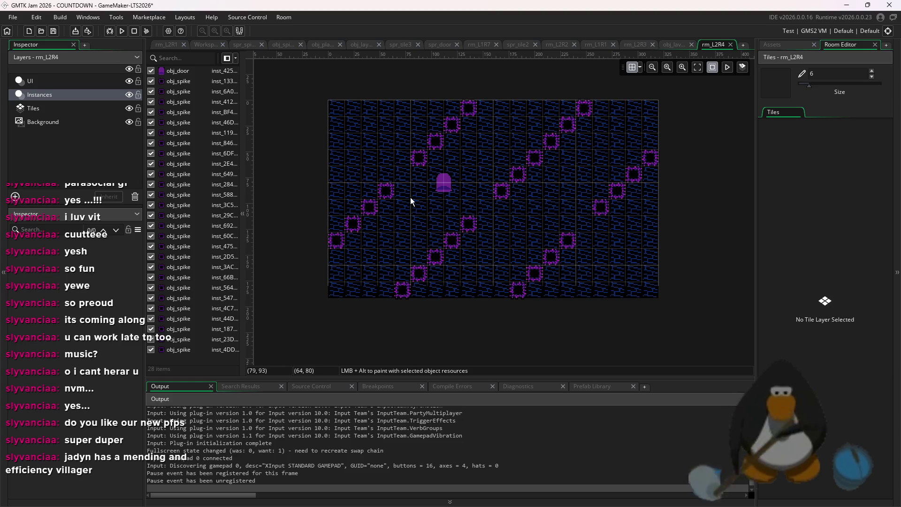
Zoom in to inspect the remaining spikes, then start a new test run.
scroll(403, 293, "up", 5)
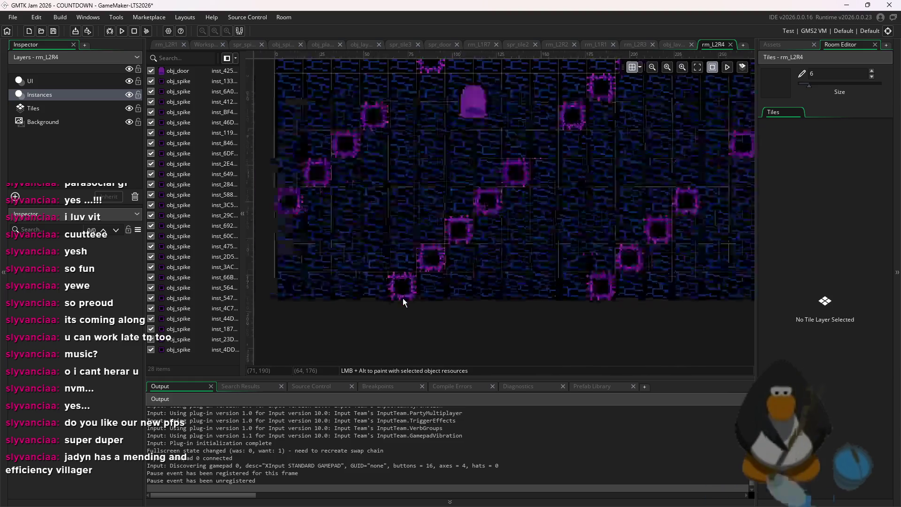
left_click(403, 250)
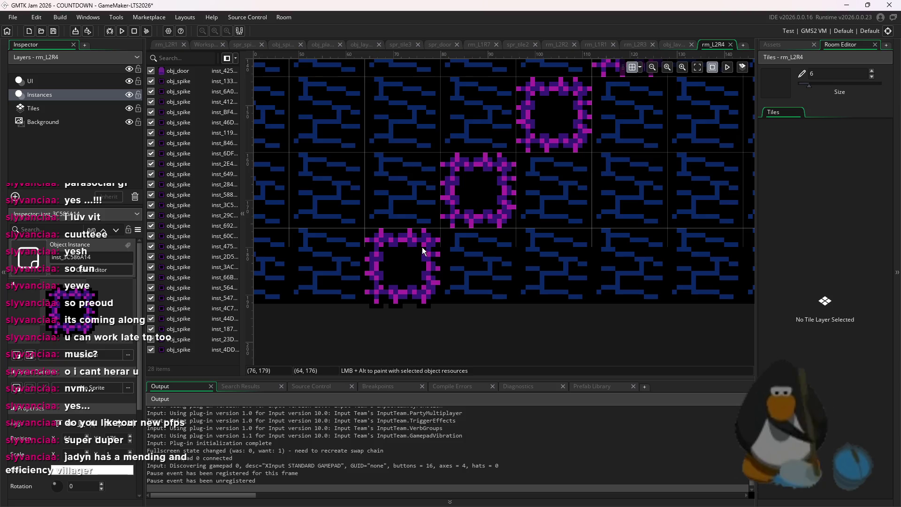
scroll(506, 274, "up", 3)
left_click(636, 312)
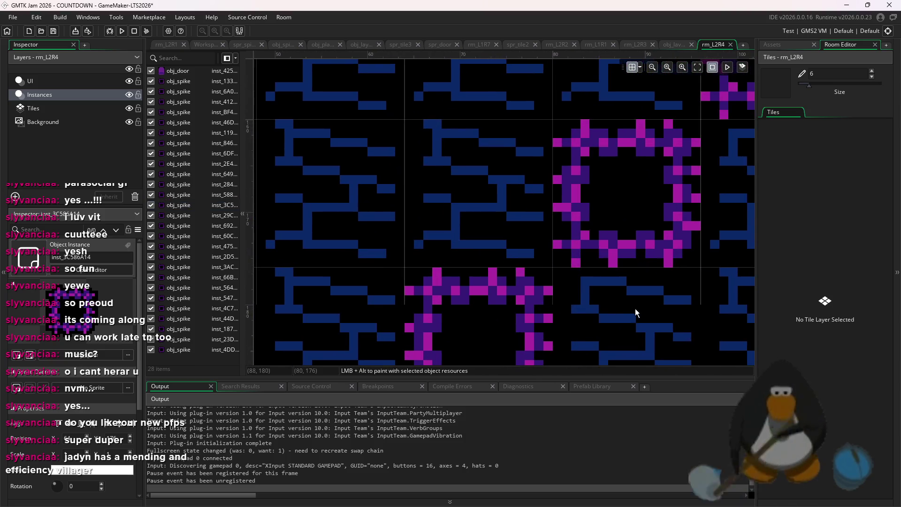
left_click(122, 31)
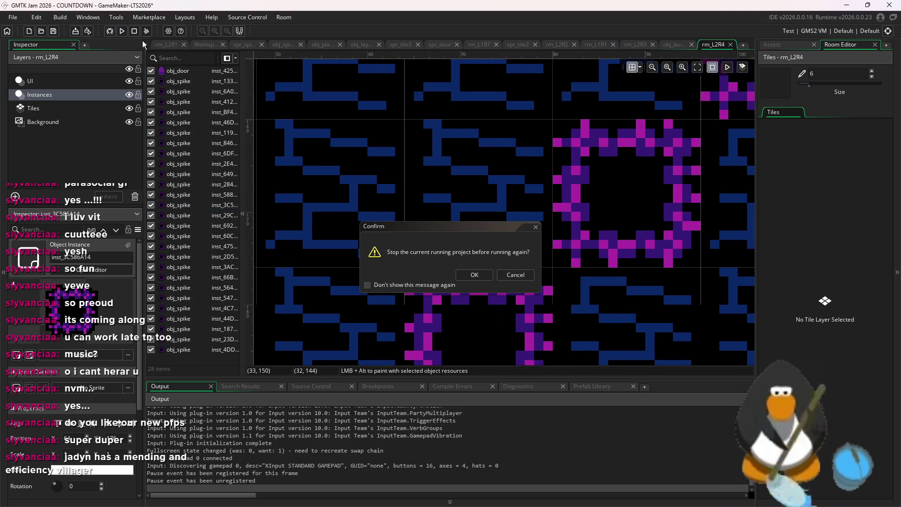
Confirm the restart and collect the 5, 4, 3, 2 and A pickups on the first floor.
left_click(474, 275)
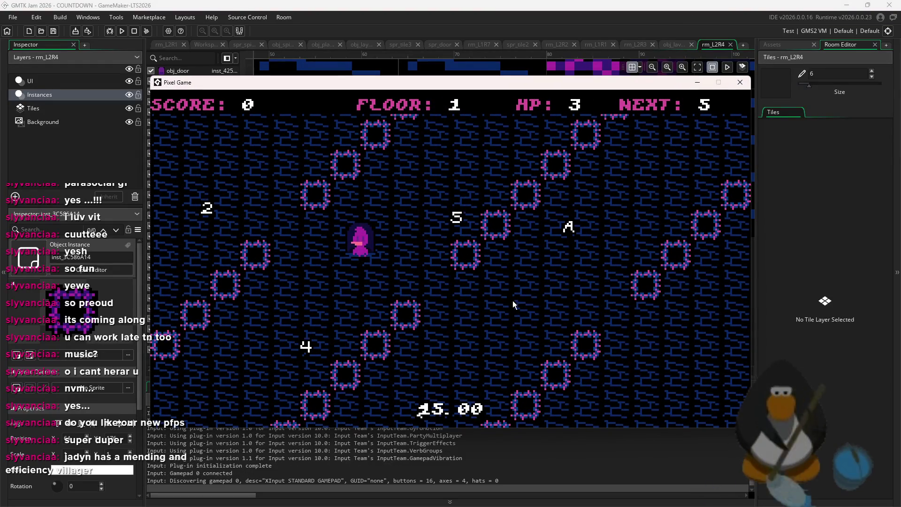
key("Up")
key("Right")
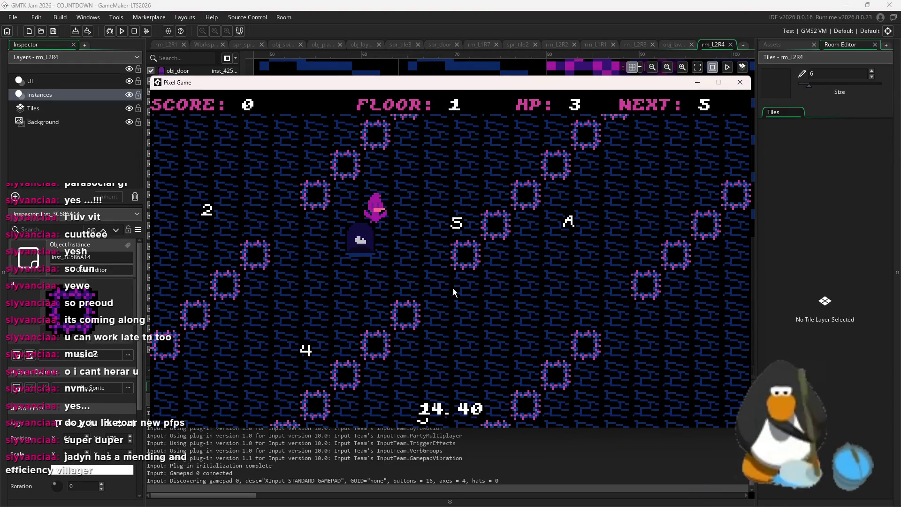
key("Left")
key("Down")
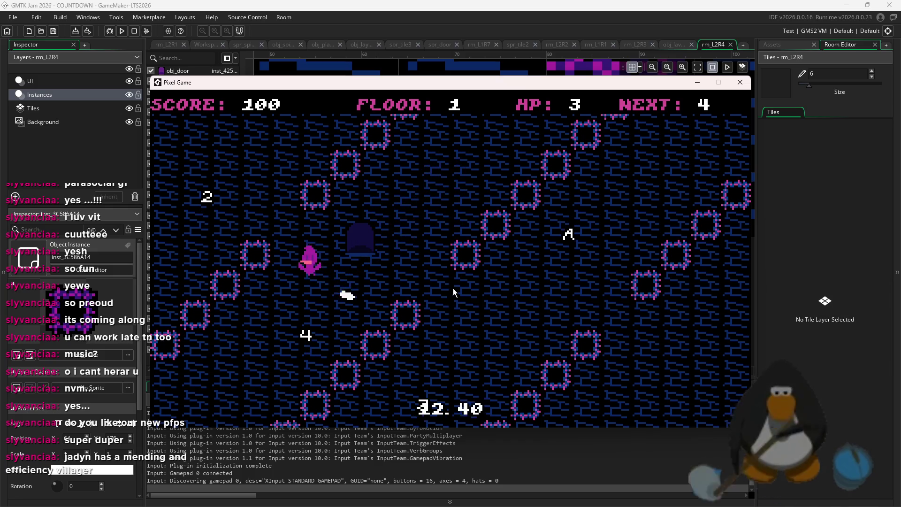
key("Up")
key("Right")
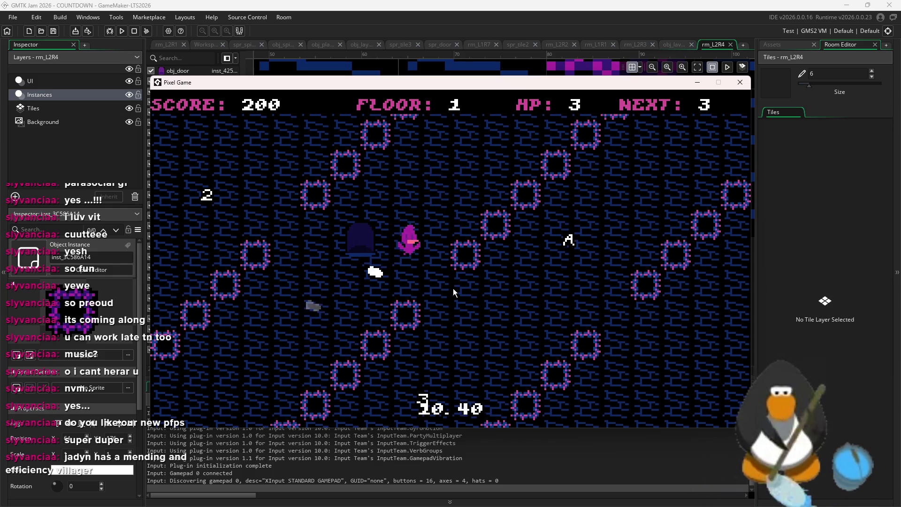
key("Down")
key("Up")
key("Left")
key("Left")
key("Up")
key("Down")
key("Left")
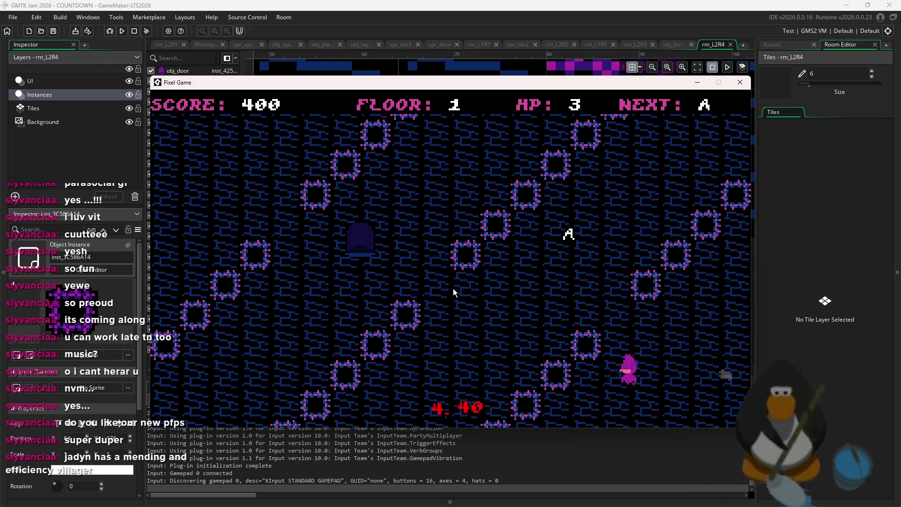
key("Up")
key("Right")
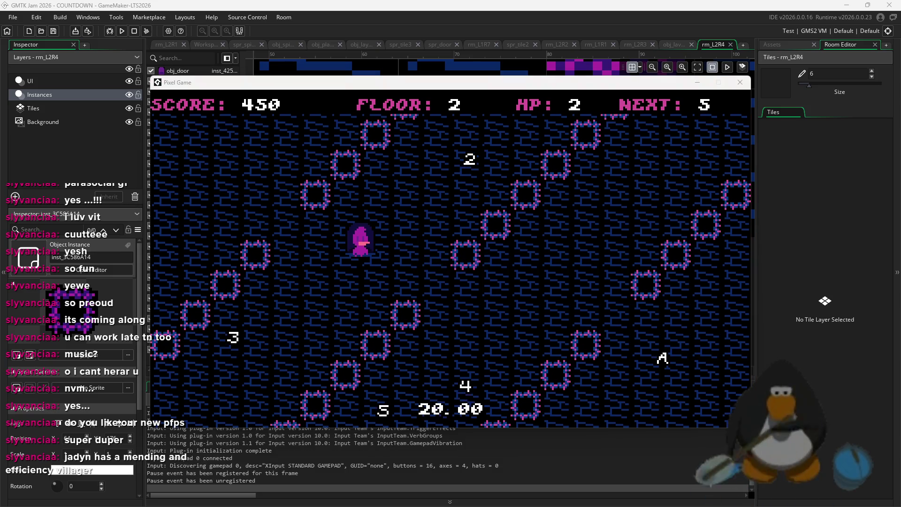
Dash through the spike ring collecting the 3, 2 and A targets for ROOM CLEAR, then close the game.
key("Up")
key("Right")
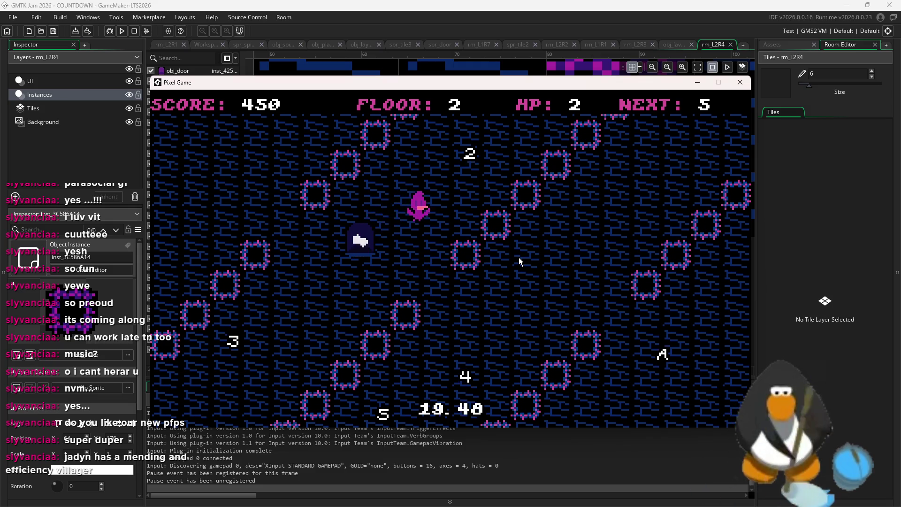
key("Down")
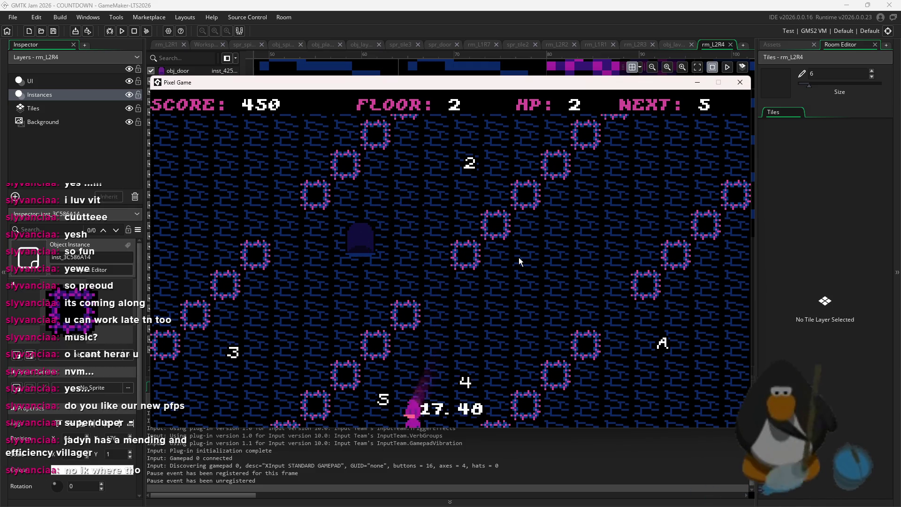
key("Up")
key("Right")
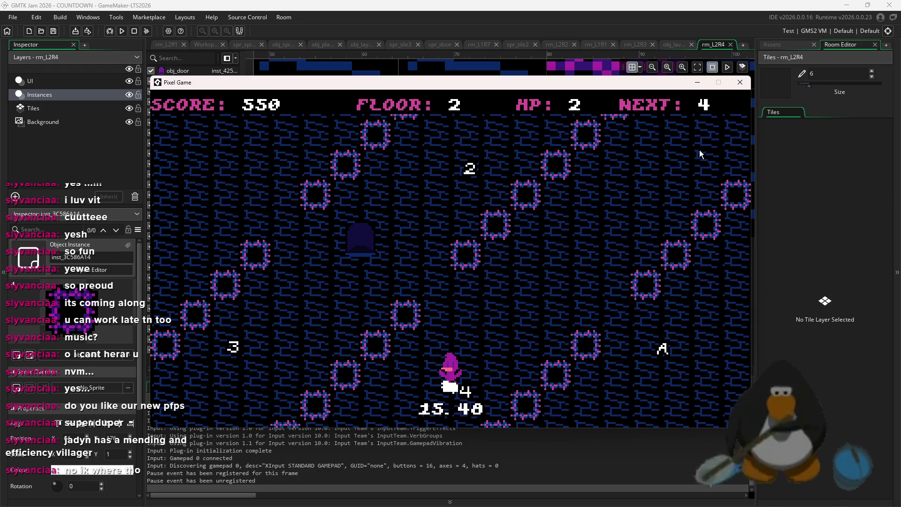
key("Down")
key("Down")
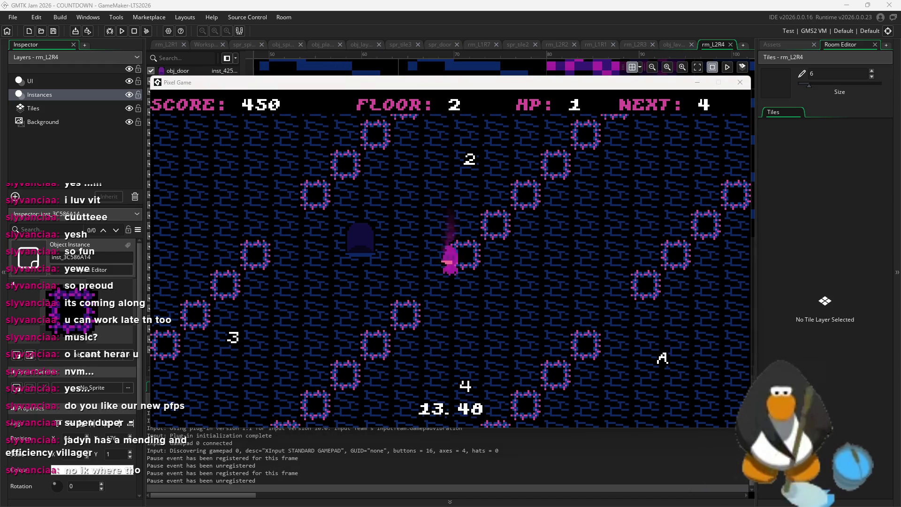
key("Up")
key("Left")
key("Down")
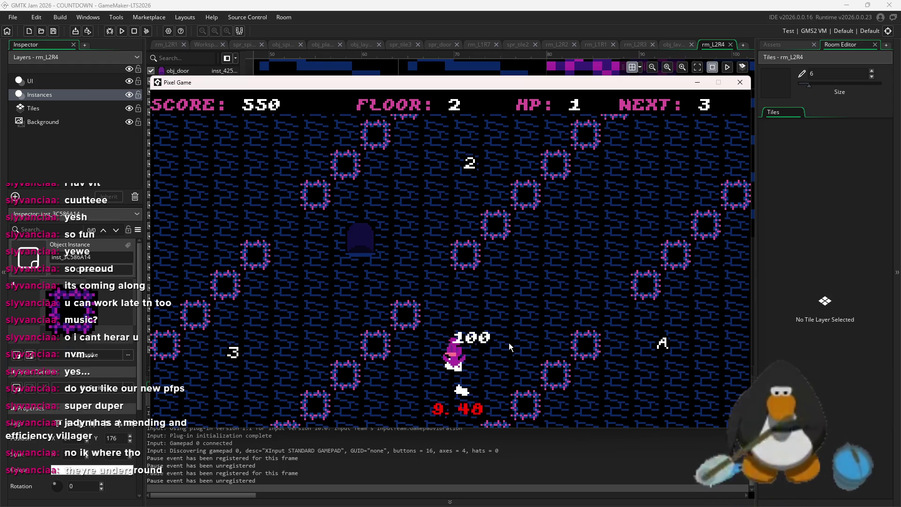
key("Left")
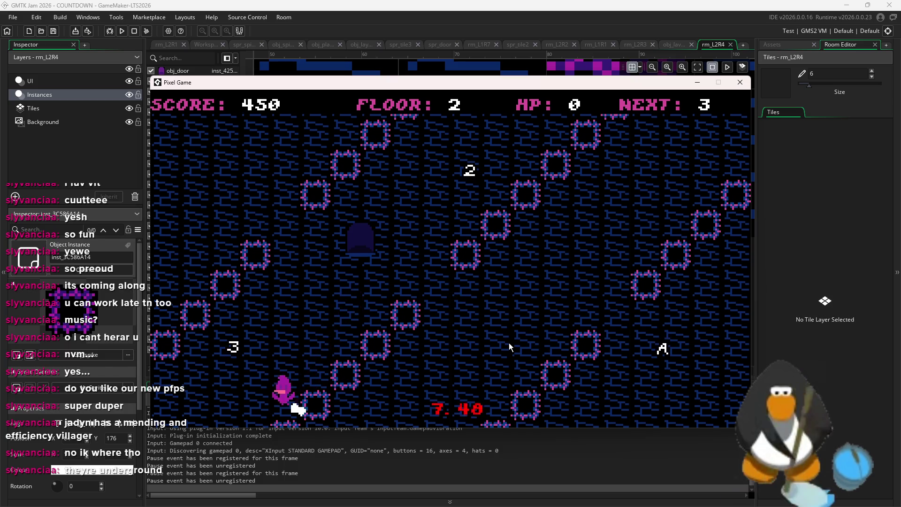
key("Up")
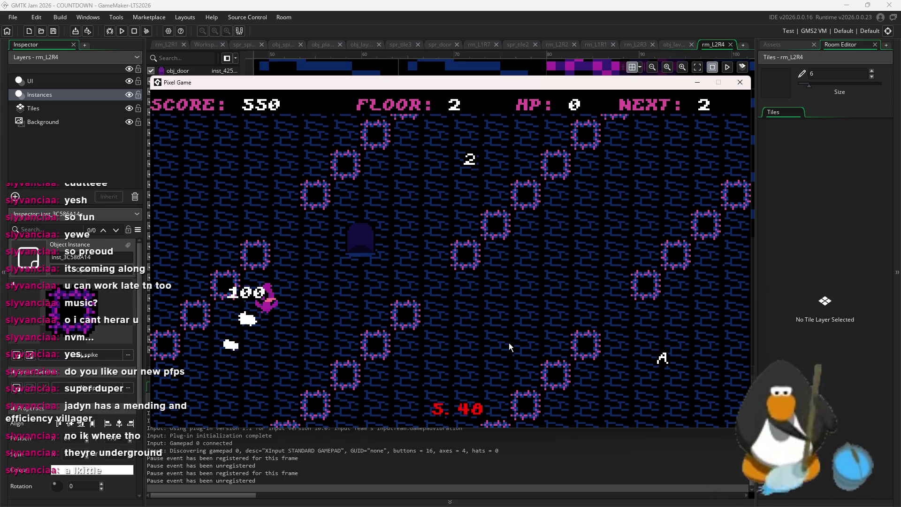
key("Up")
key("Left")
key("Down")
key("Right")
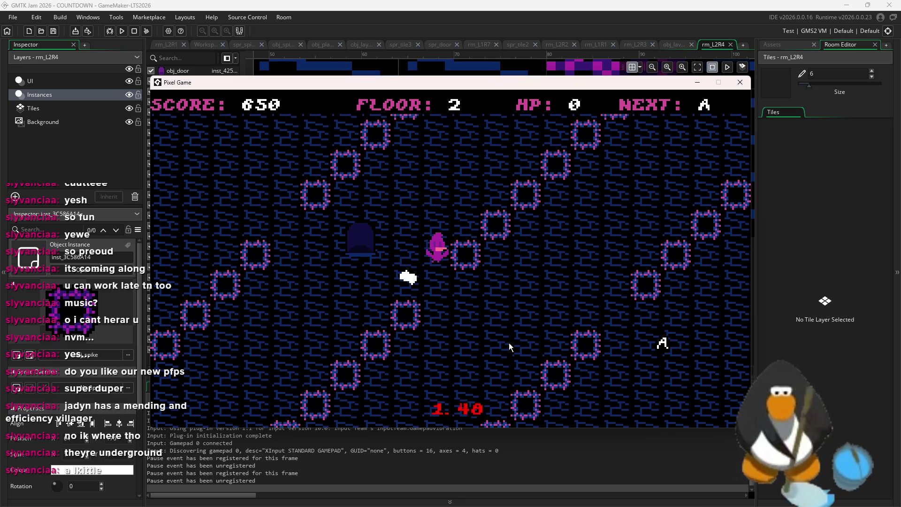
key("Right")
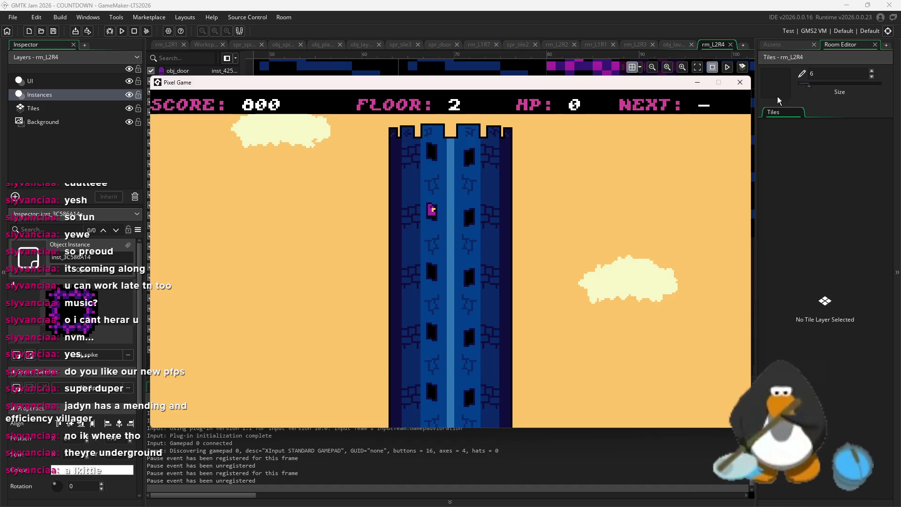
left_click(739, 83)
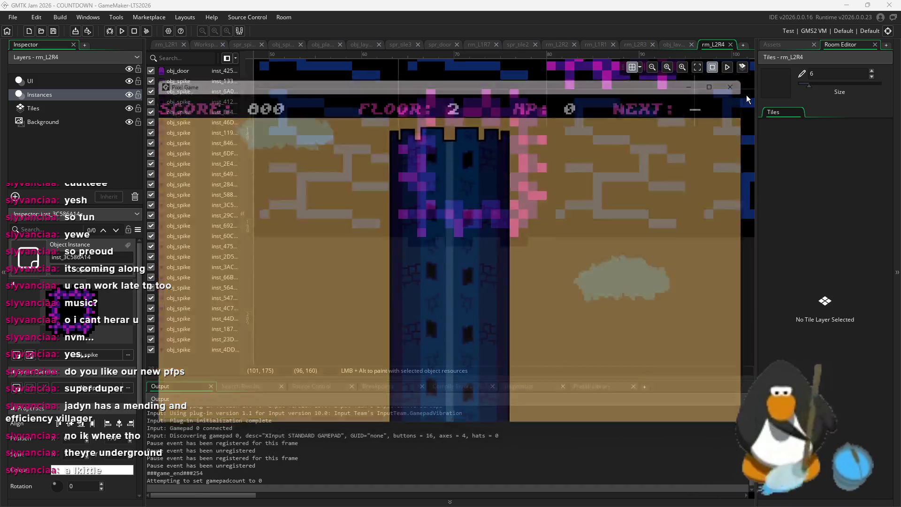
Snap the door instance up-right onto the grid cells in rm_L2R4.
scroll(516, 266, "down", 8)
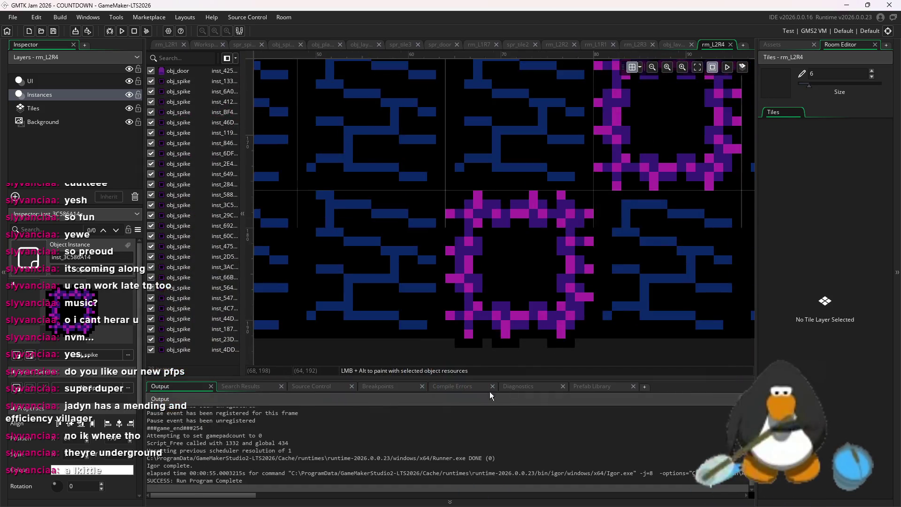
scroll(555, 216, "up", 4)
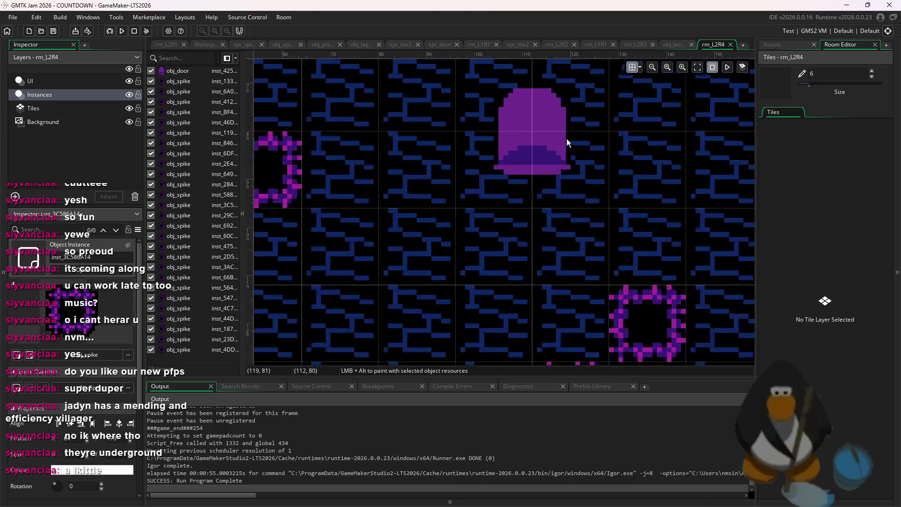
left_click(551, 237)
left_click(640, 67)
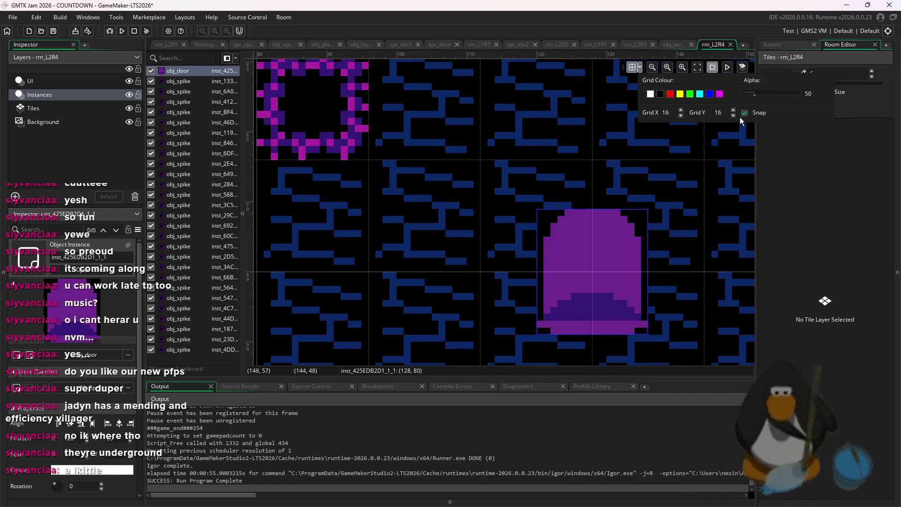
left_click_drag(644, 212, 706, 165)
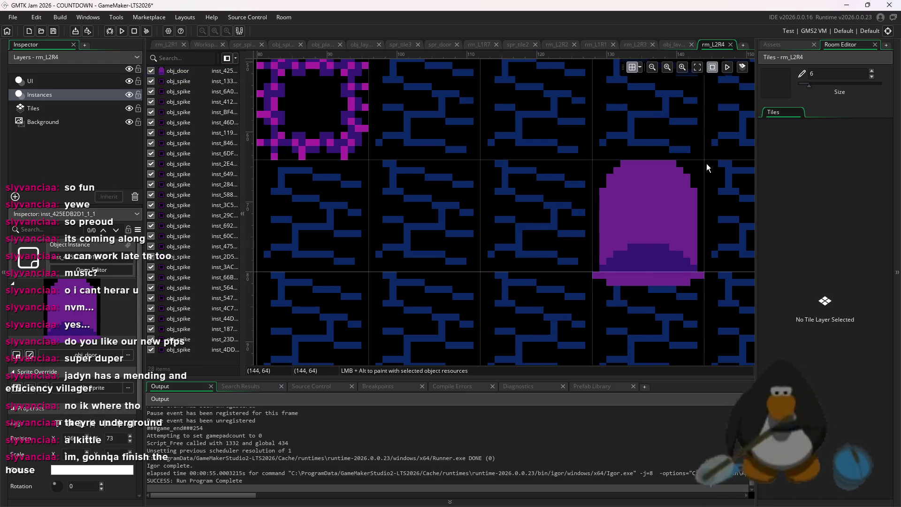
scroll(706, 165, "down", 2)
scroll(606, 237, "down", 4)
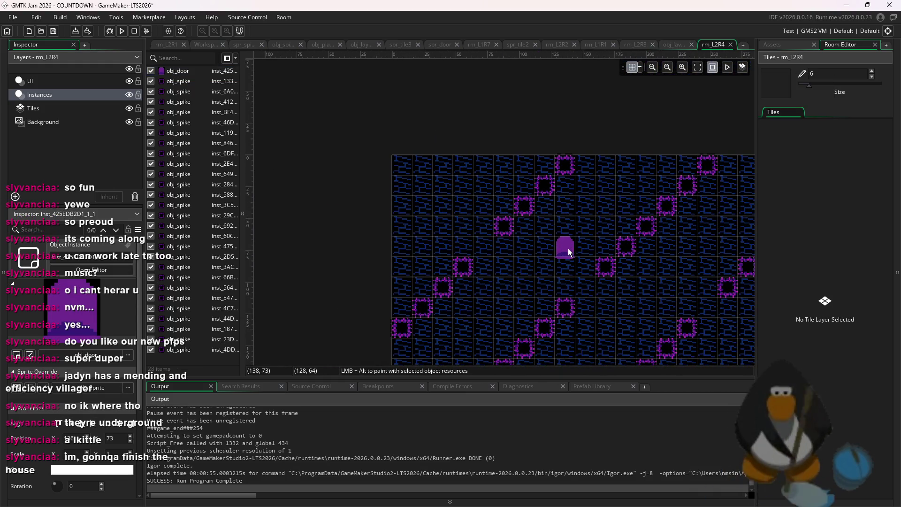
Duplicate rm_L2R4 with Ctrl+D in the Assets browser and open the copy rm_L2R5.
left_click(779, 44)
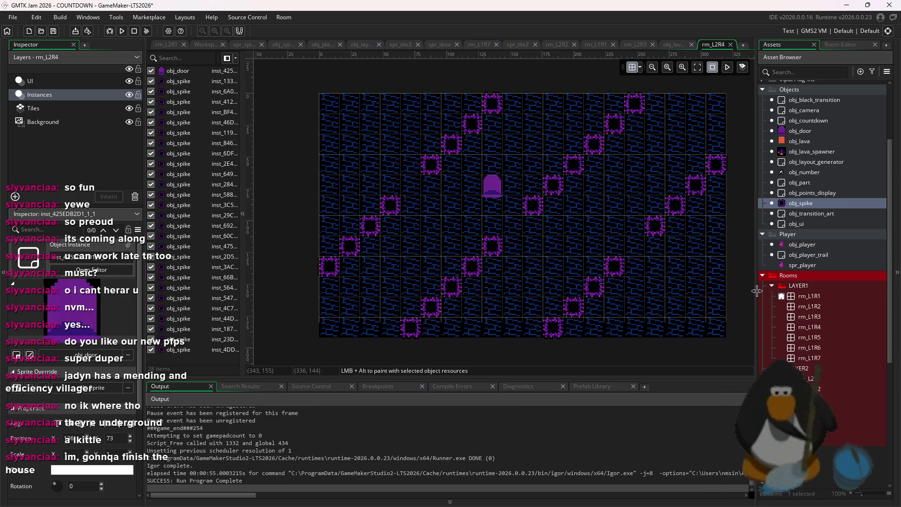
left_click(829, 317)
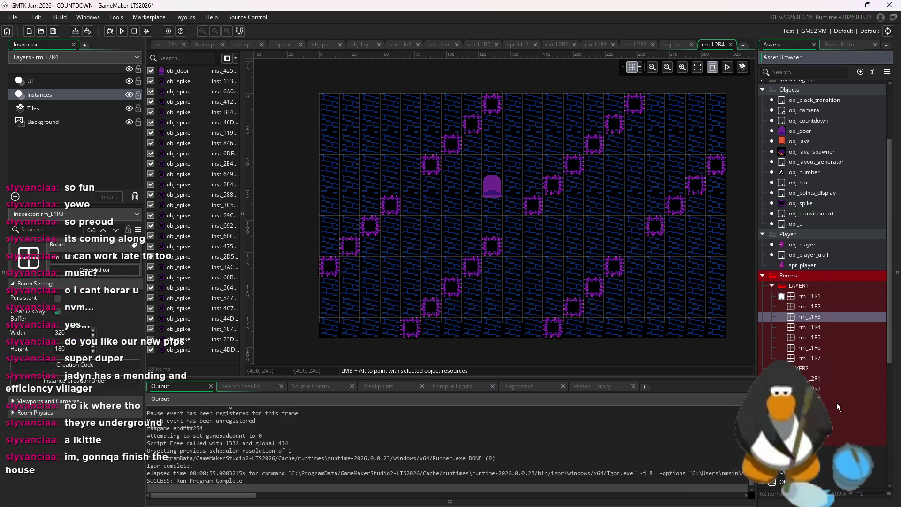
key("ctrl+d")
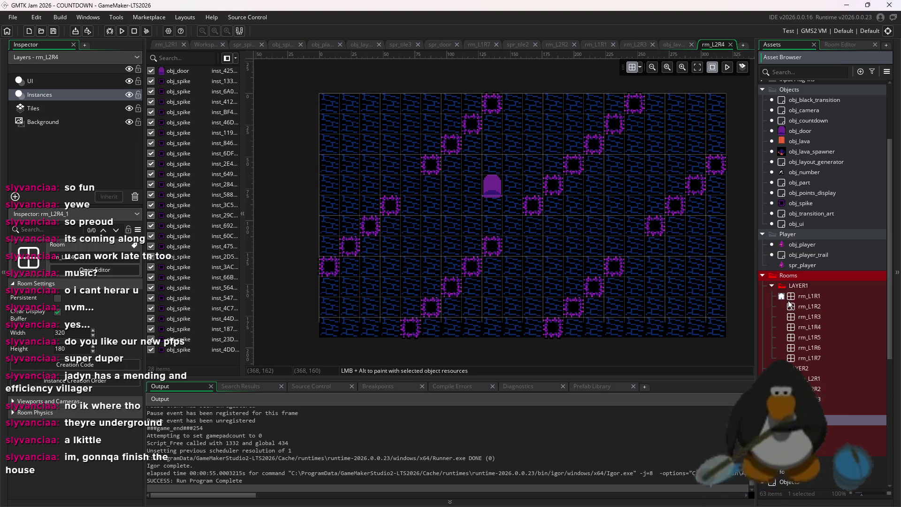
double_click(843, 416)
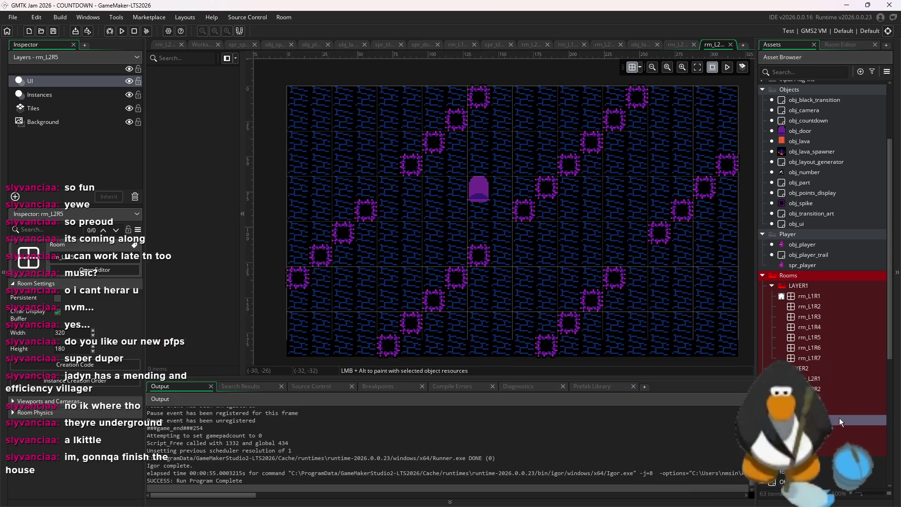
Delete all existing spike instances, including the leftover one, from rm_L2R5's instances layer.
left_click(51, 95)
scroll(613, 223, "down", 3)
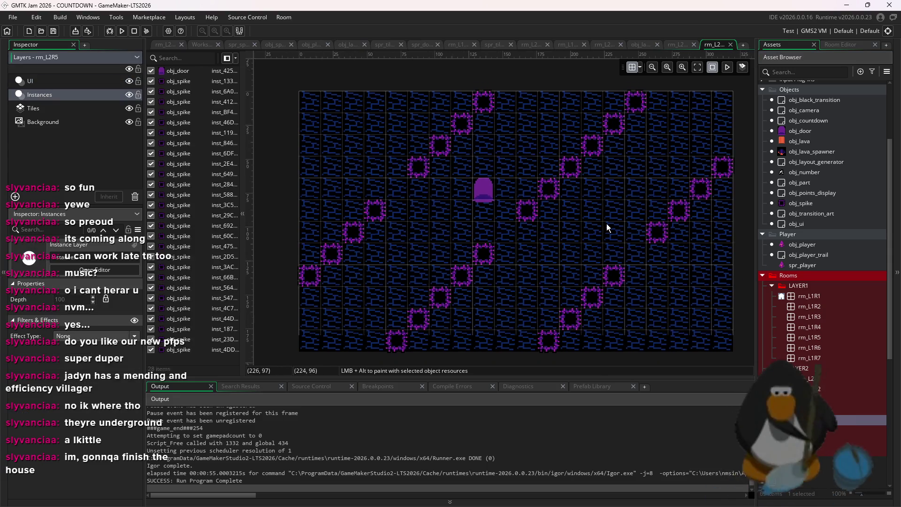
left_click_drag(698, 304, 405, 129)
key("Delete")
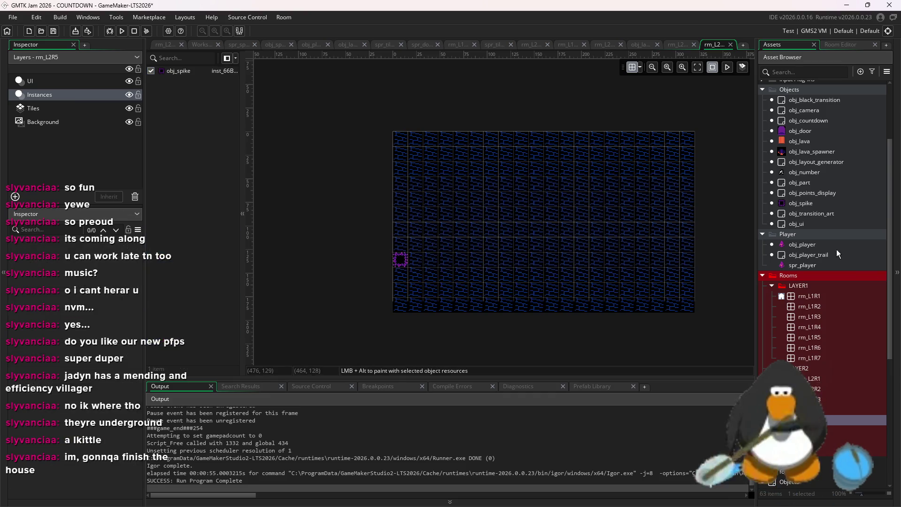
left_click(400, 259)
key("Delete")
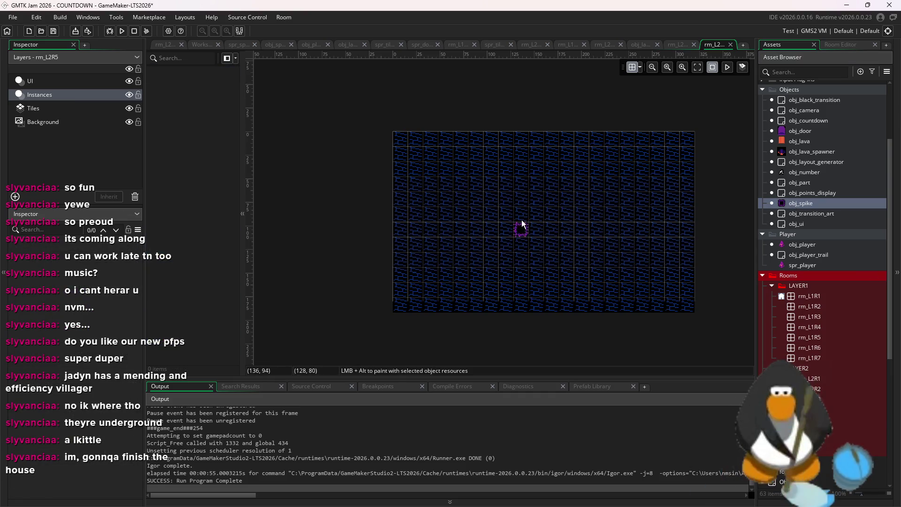
scroll(517, 241, "up", 1)
Paint a trial diagonal line of obj_spike instances, then undo them.
left_click(469, 196, "alt")
left_click(467, 215, "alt")
key("Delete")
left_click(487, 213, "alt")
left_click(505, 232, "alt")
left_click(523, 251, "alt")
key("ctrl+z")
key("ctrl+z")
key("ctrl+z")
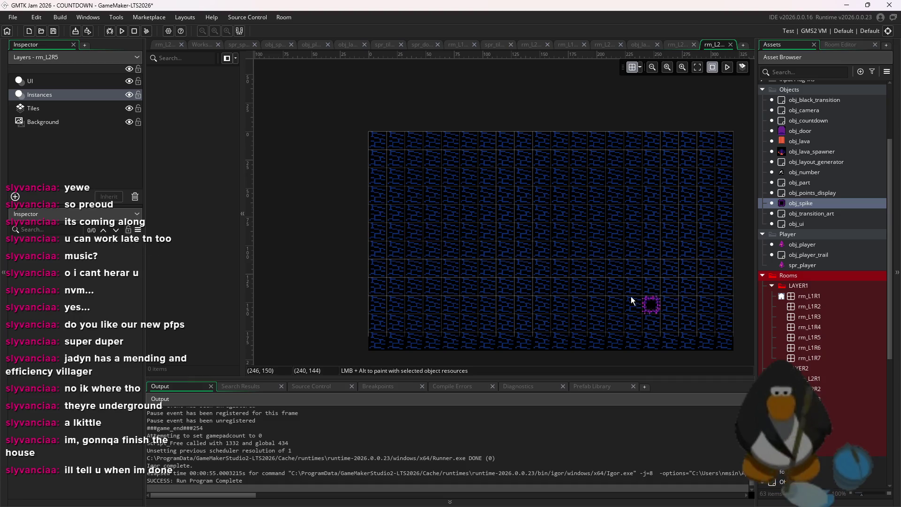
Try placing spikes side by side and painting a row of spikes in the upper area.
left_click_drag(605, 278, 466, 205)
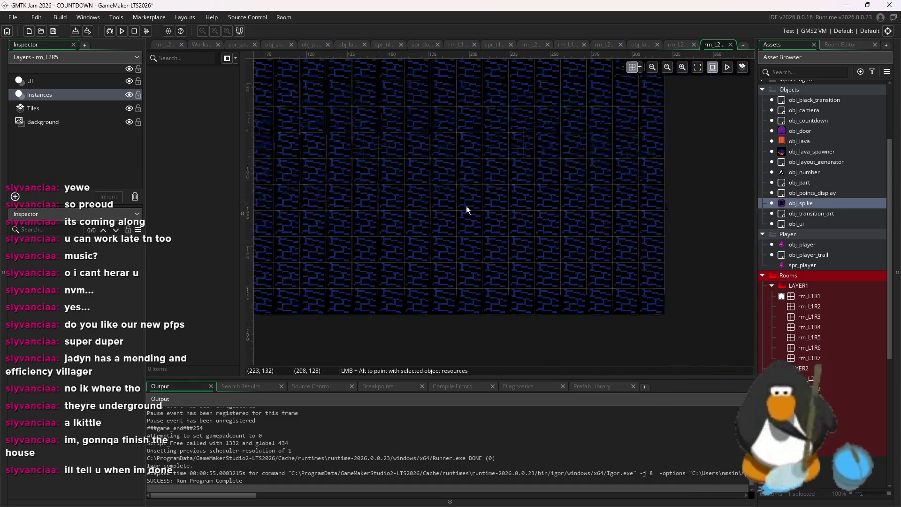
scroll(467, 206, "up", 1)
scroll(577, 268, "down", 1)
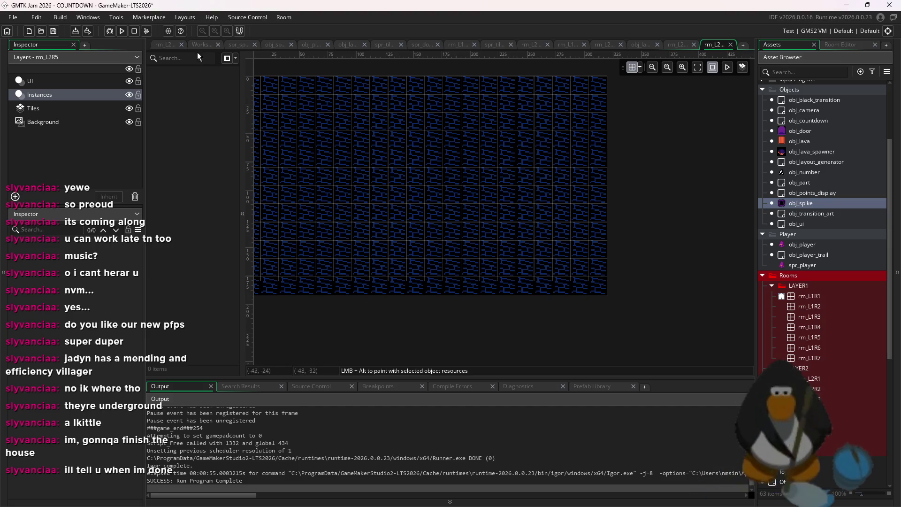
left_click(582, 195)
left_click(544, 192)
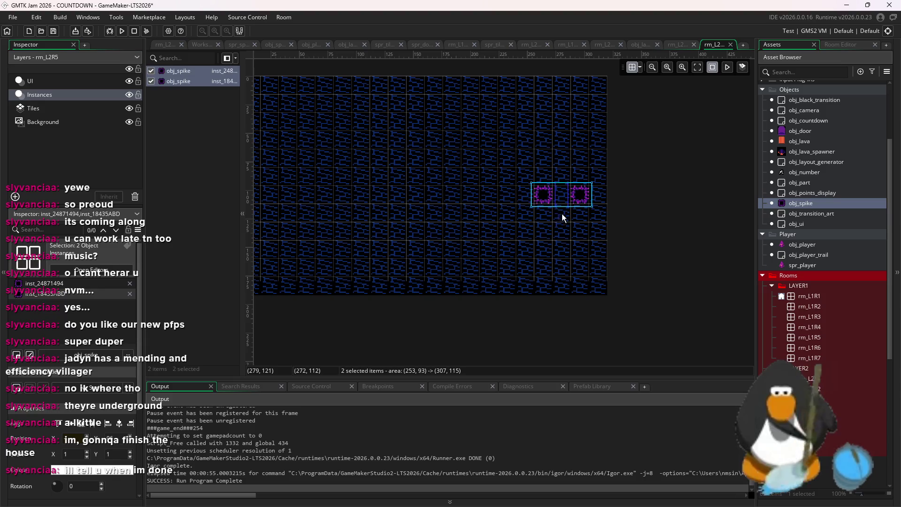
key("ctrl+z")
key("ctrl+z")
left_click_drag(562, 213, 652, 212)
Paint rows of spikes, settling on a row of five near the bottom of the room.
scroll(493, 249, "up", 2)
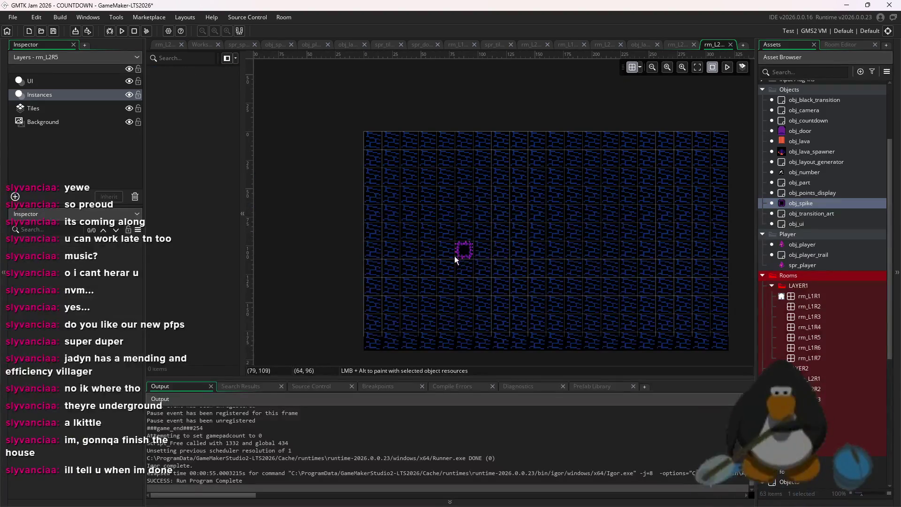
scroll(390, 235, "up", 2)
scroll(390, 235, "right", 2)
left_click_drag(324, 220, 490, 220)
key("ctrl+z")
key("ctrl+z")
key("ctrl+z")
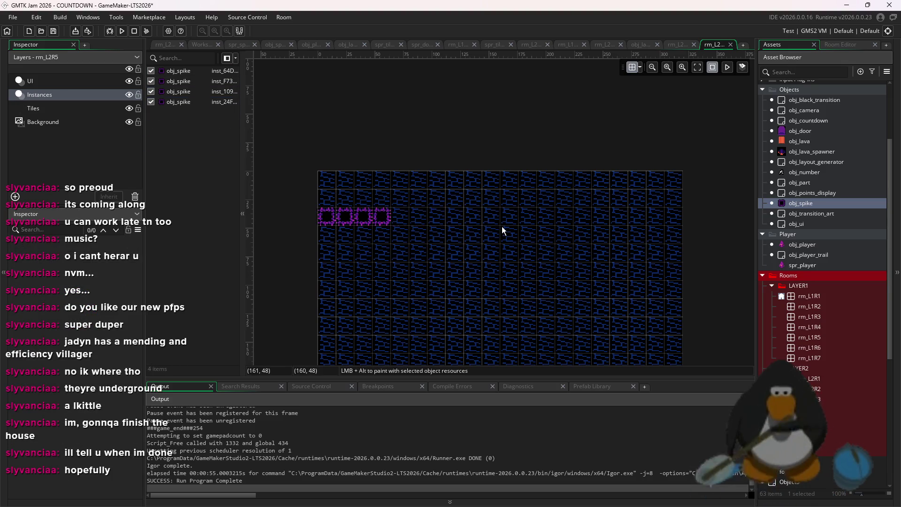
scroll(488, 305, "down", 2)
mouse_move(366, 312)
left_mouse_down()
mouse_move(479, 311)
mouse_move(469, 300)
mouse_move(544, 295)
left_mouse_up()
key("ctrl+z")
key("ctrl+z")
key("ctrl+z")
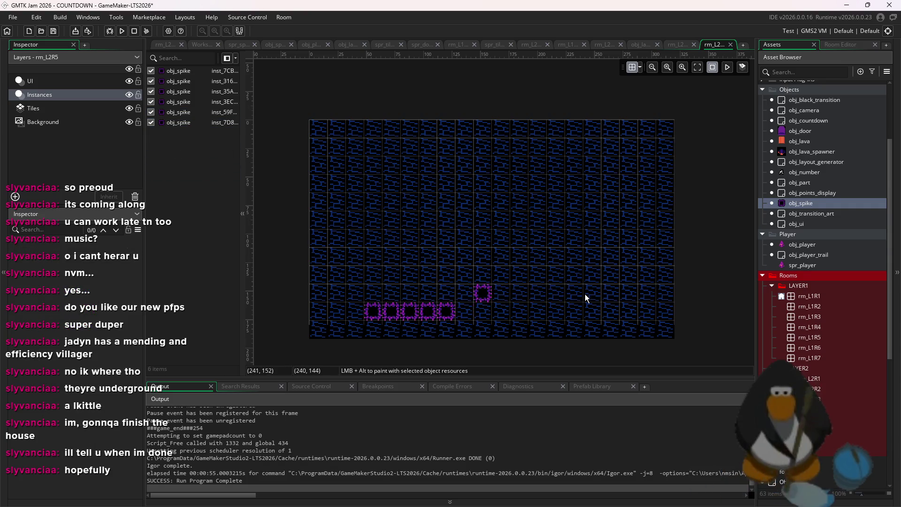
Build a vertical column of spikes down to y=128 on the left.
left_click(387, 182, "alt")
left_click(389, 225, "alt")
left_click(391, 258, "alt")
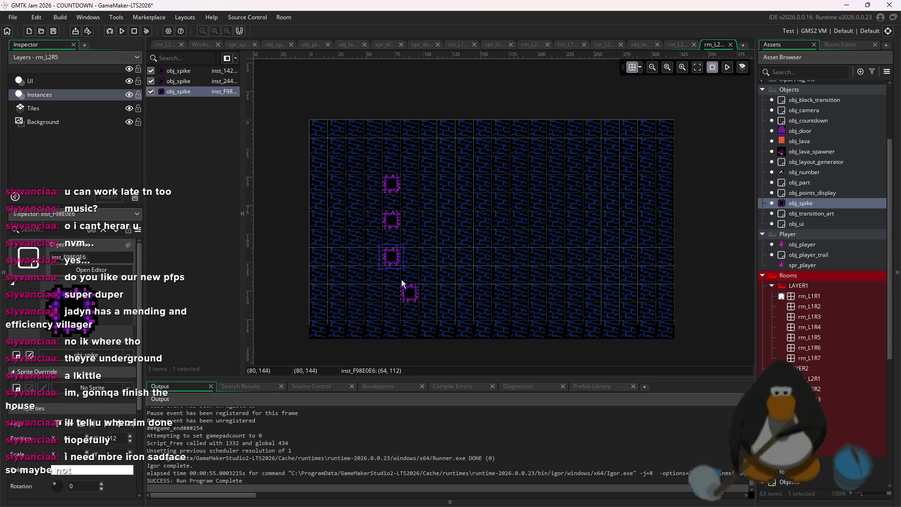
key("ctrl+z")
key("ctrl+z")
left_click(393, 208, "alt")
left_click(391, 223, "alt")
left_click(390, 233, "alt")
left_click(390, 252, "alt")
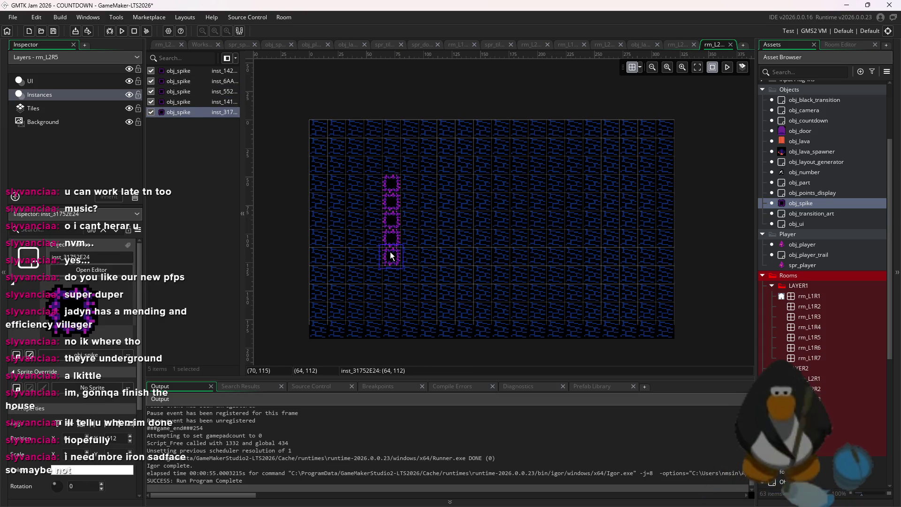
left_click(391, 272, "alt")
Lay spikes along the bottom row, up the right side and across the top to close a rectangle.
left_click(412, 281, "alt")
left_click(428, 280, "alt")
left_click(446, 281, "alt")
left_click(465, 281, "alt")
left_click(484, 281, "alt")
left_click(483, 262, "alt")
left_click(480, 220, "alt")
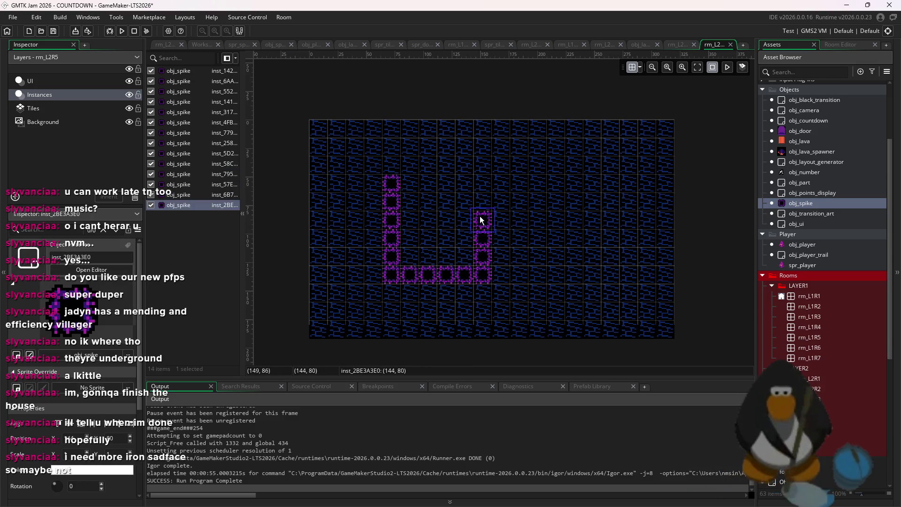
left_click(483, 183, "alt")
left_click(409, 183, "alt")
left_click(463, 183, "alt")
Select the spike rectangle and move it three cells to the right.
mouse_move(517, 163)
left_mouse_down()
mouse_move(366, 273)
mouse_move(423, 289)
left_mouse_up()
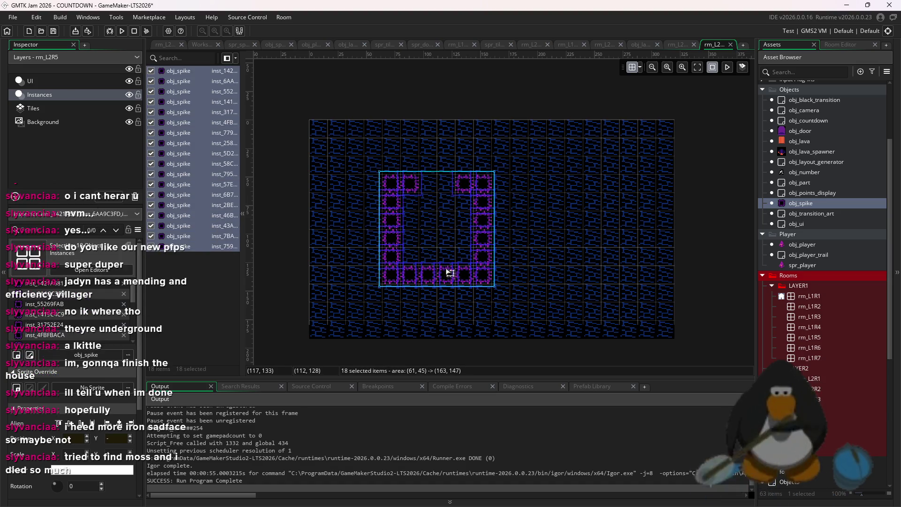
key("ctrl+d")
key("ctrl+z")
left_click_drag(519, 156, 363, 323)
mouse_move(452, 245)
left_mouse_down()
mouse_move(507, 245)
mouse_move(497, 247)
left_mouse_up()
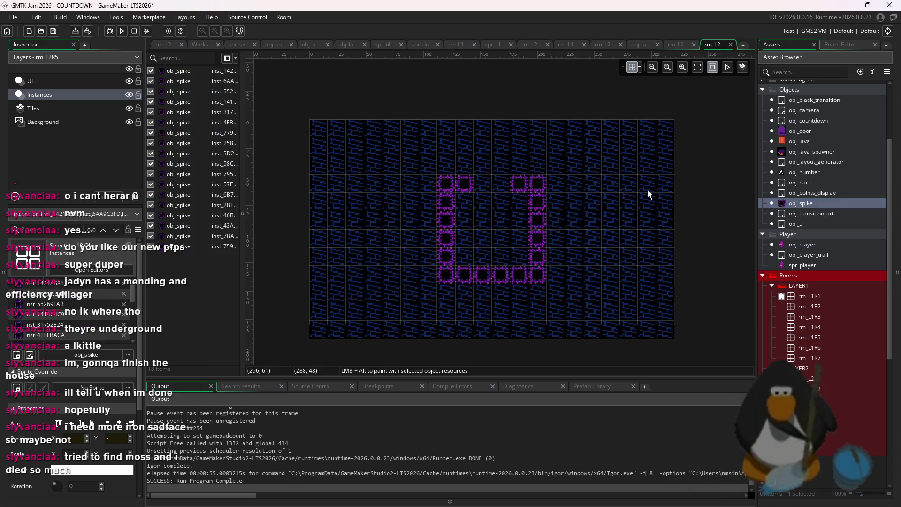
scroll(555, 262, "up", 2)
Extend the walls with more top-row spikes, two bottom-row spikes and a left-edge column at x=32.
mouse_move(557, 167)
left_mouse_down()
mouse_move(651, 168)
mouse_move(644, 277)
mouse_move(655, 259)
left_mouse_up()
left_click(498, 294)
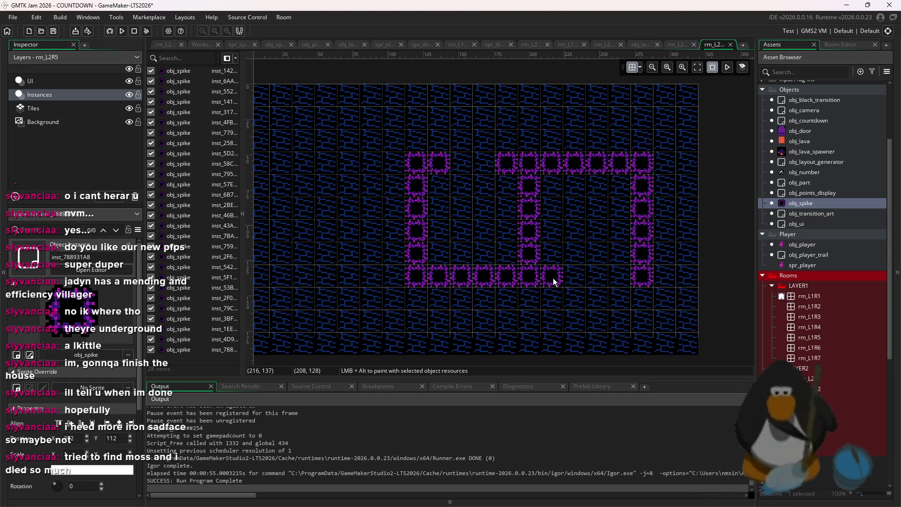
left_click(553, 278, "alt")
left_click(621, 277, "alt")
scroll(425, 273, "left", 3)
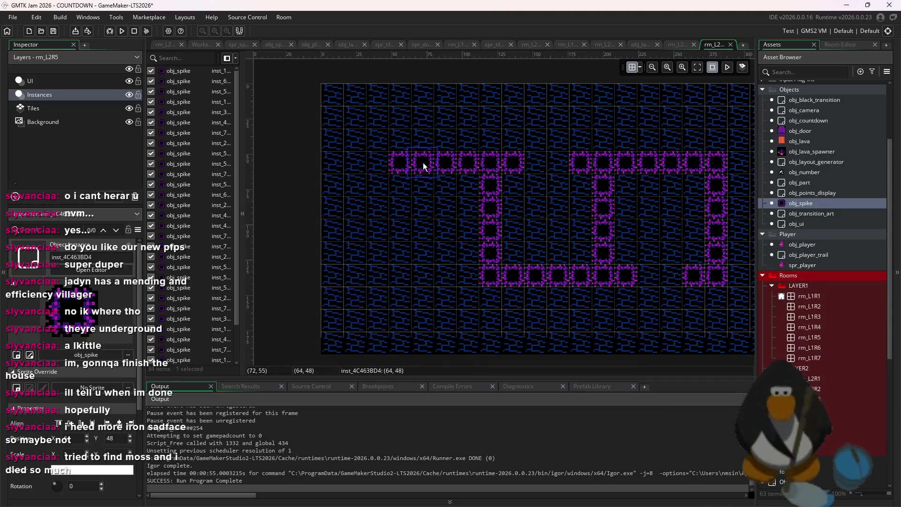
left_click(369, 170, "alt")
left_click(367, 209, "alt")
left_click(367, 230, "alt")
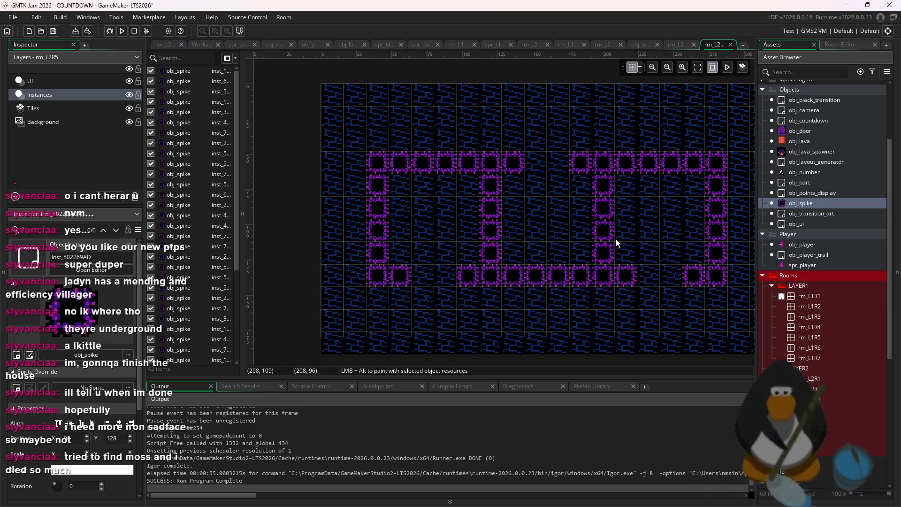
Open obj_part's code from the Asset Browser.
scroll(616, 238, "down", 2)
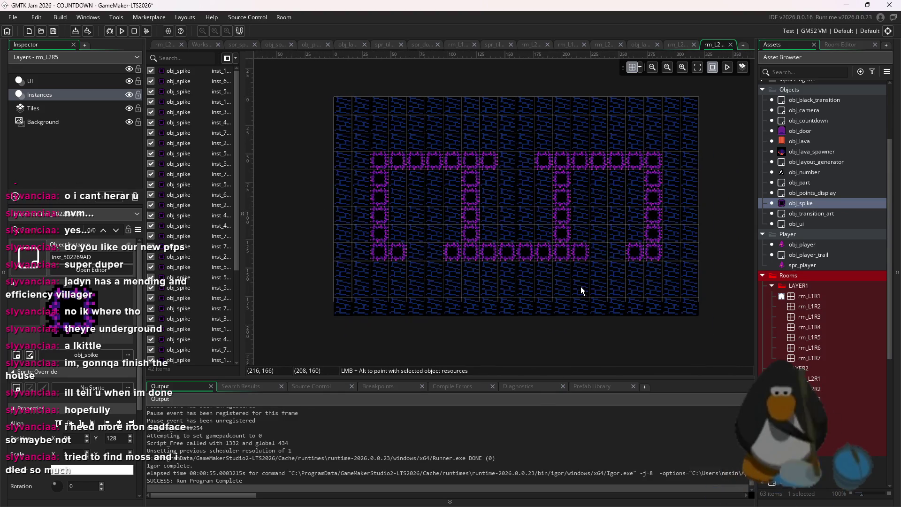
scroll(581, 290, "up", 1)
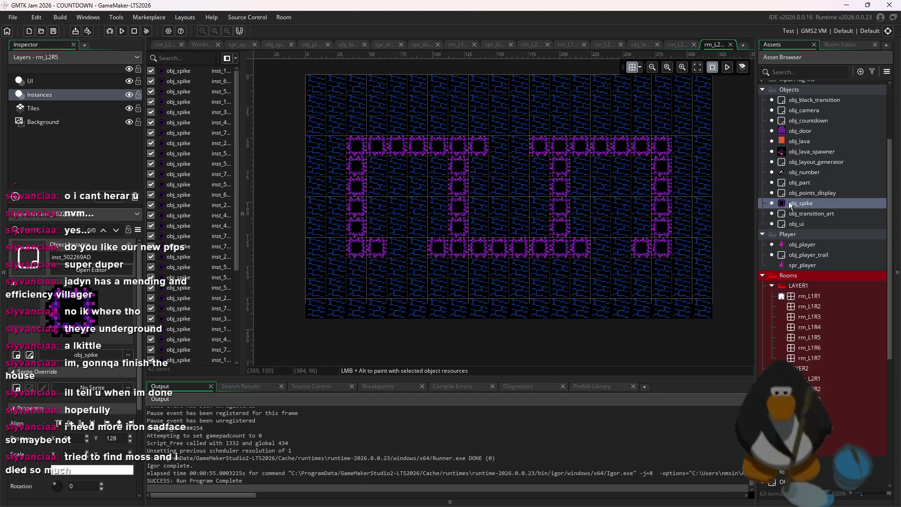
scroll(784, 172, "up", 1)
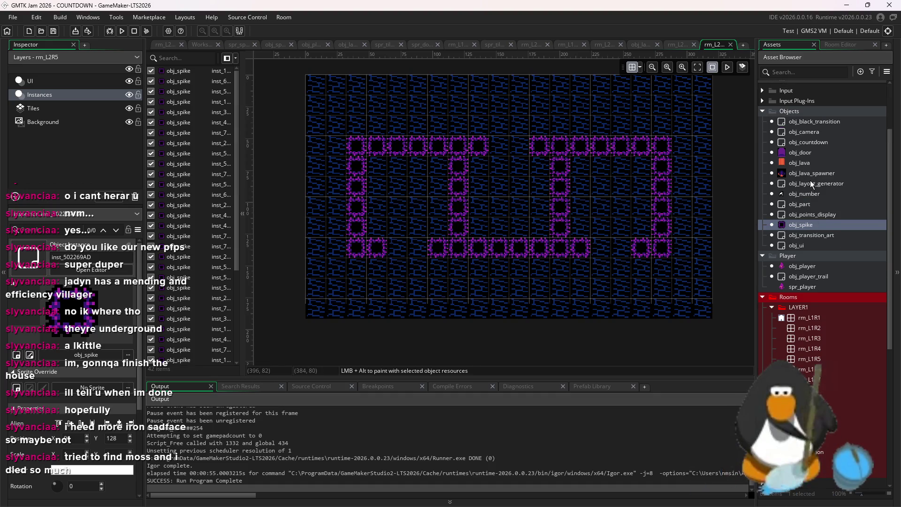
double_click(816, 205)
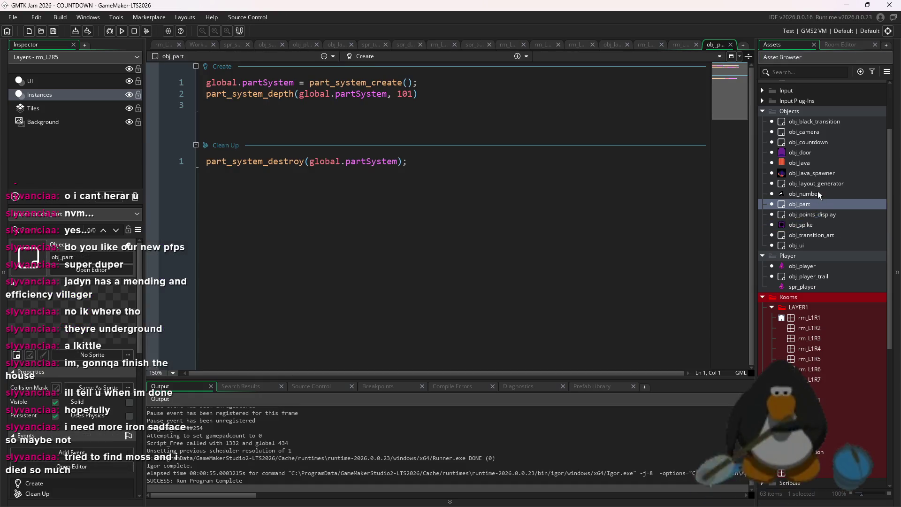
Look over obj_layout_generator's and obj_lava_spawner's code, returning to obj_layout_generator's Create event.
double_click(820, 185)
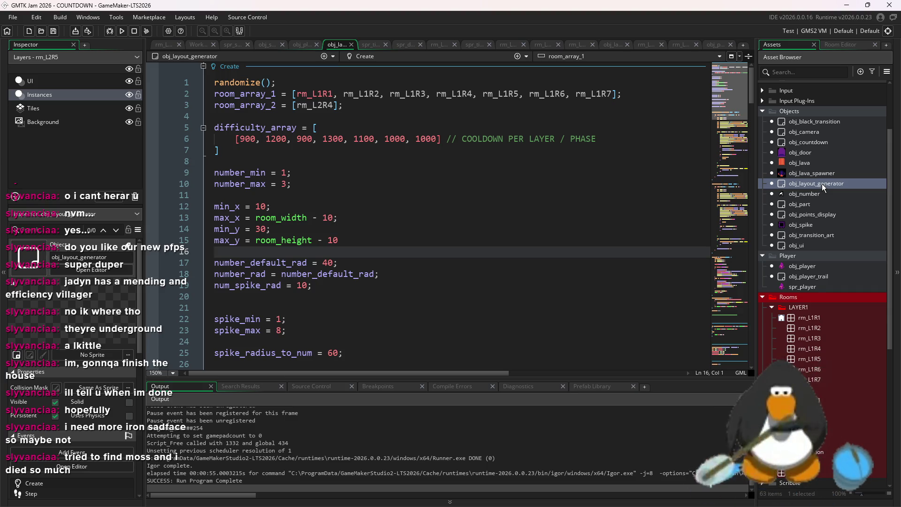
double_click(828, 173)
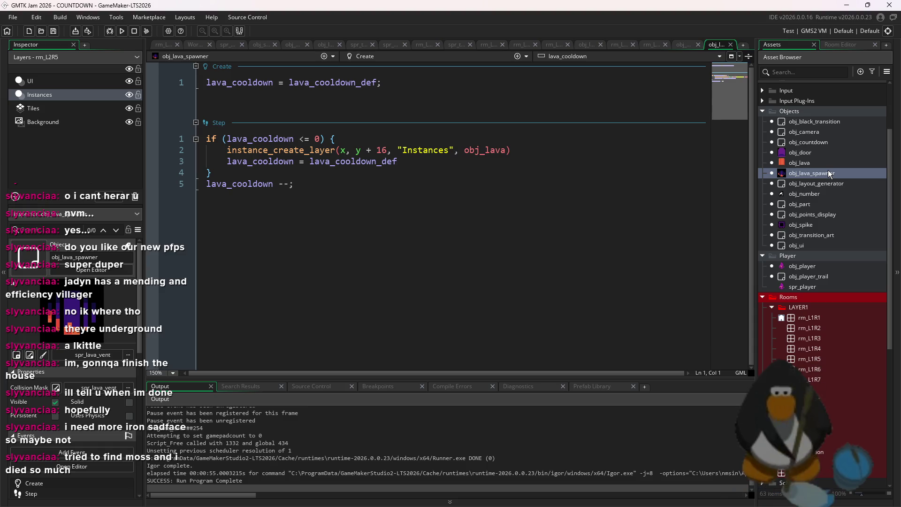
double_click(828, 185)
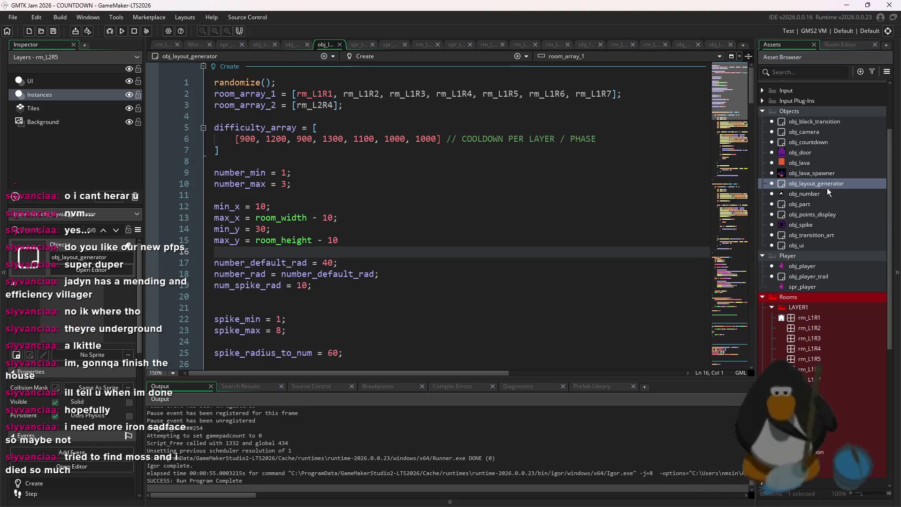
Change rm_L2R4 to rm_L2R5 on line 3 of room_array_2 and run the game.
left_click(334, 105)
type("5")
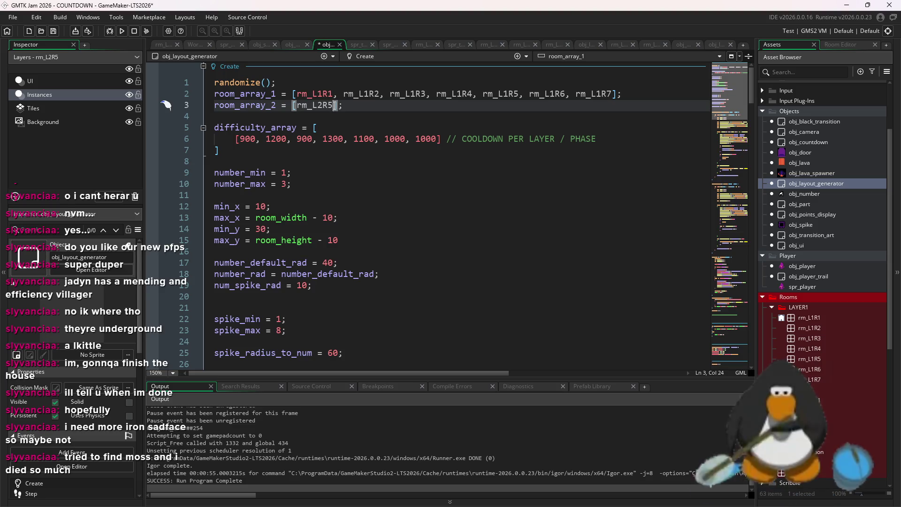
key("BackSpace")
type("5")
left_click(122, 31)
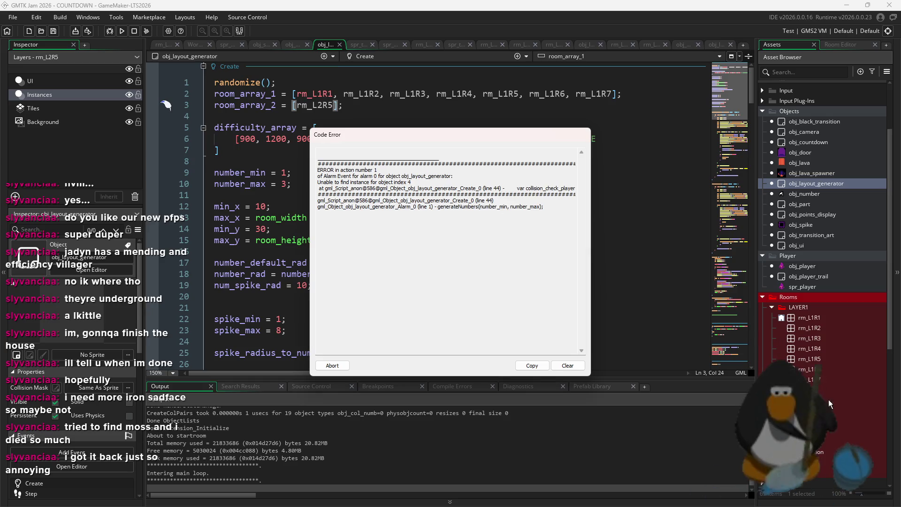
Open room rm_L2R5 for editing and dismiss the code error message.
left_click_drag(517, 188, 582, 188)
left_click(821, 441)
double_click(821, 441)
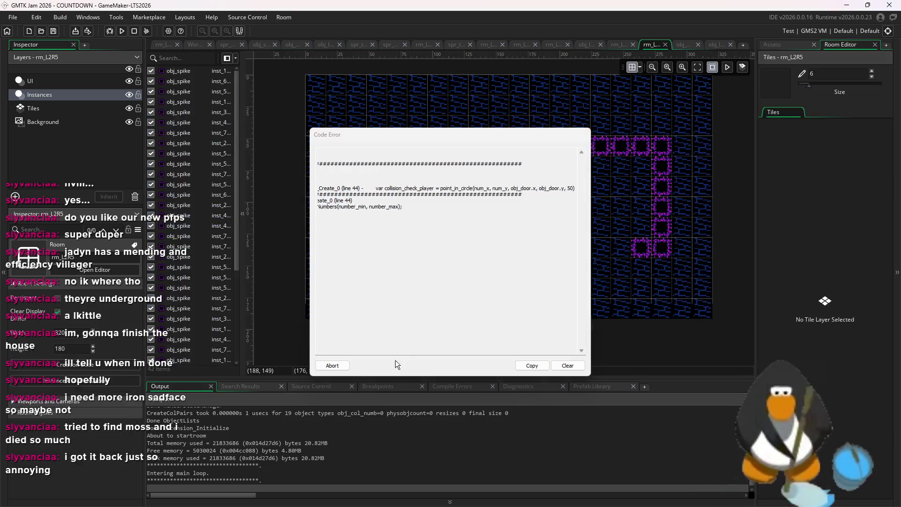
left_click(332, 365)
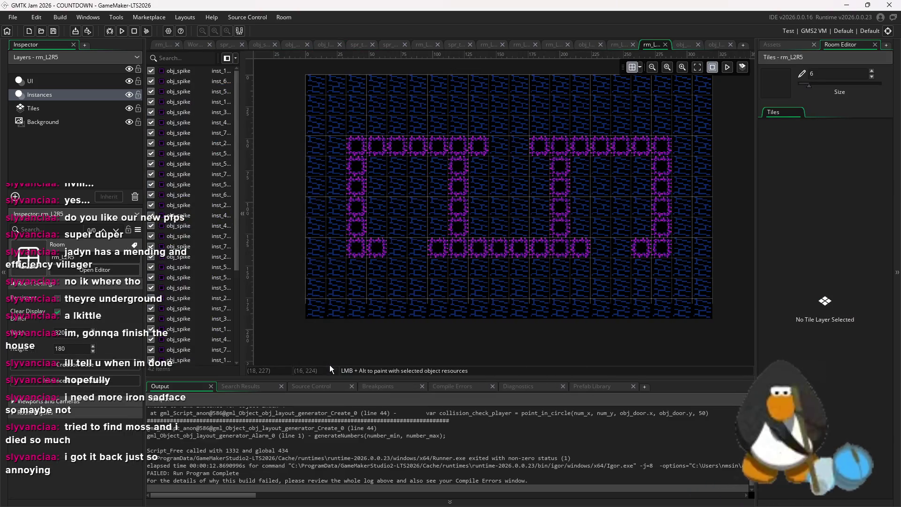
Place an obj_door in rm_L2R5's upper left and run the game.
left_click(790, 44)
mouse_move(808, 153)
left_mouse_down()
mouse_move(595, 154)
mouse_move(376, 119)
left_mouse_up()
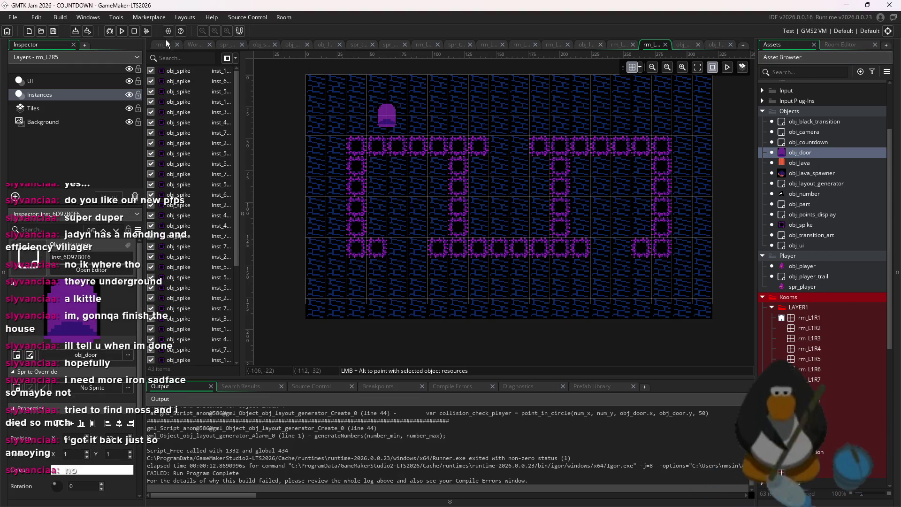
left_click(123, 31)
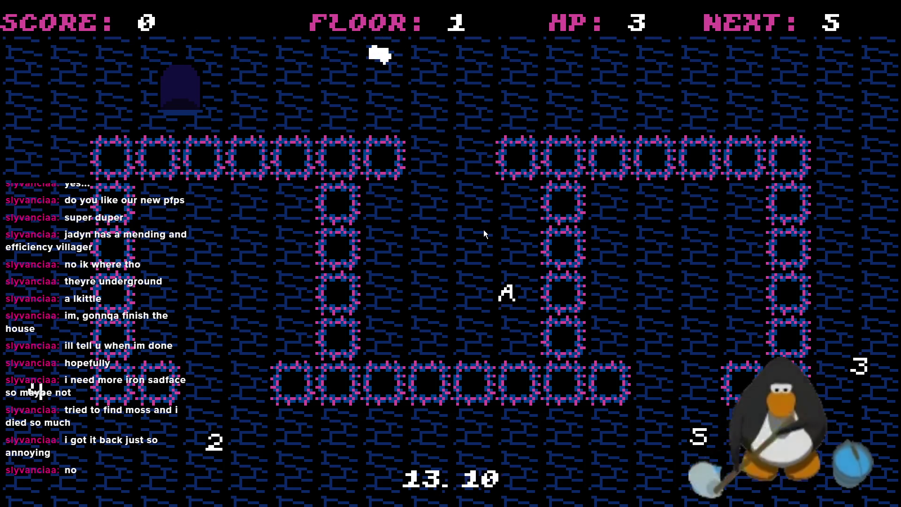
Collect the 5, 4, 3, 2 and A pickups to clear the opening spike-wall room.
key("Up")
key("Down")
key("Right")
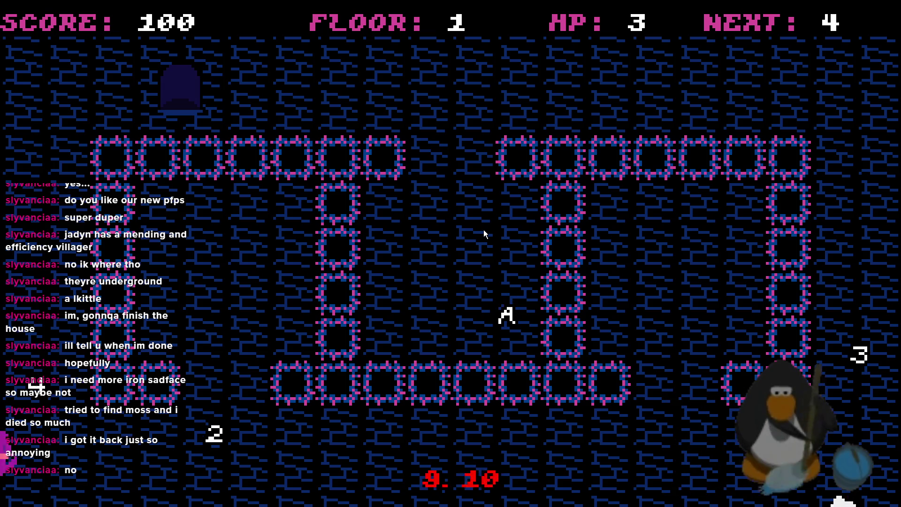
key("Up")
key("Down")
key("Left")
key("Up")
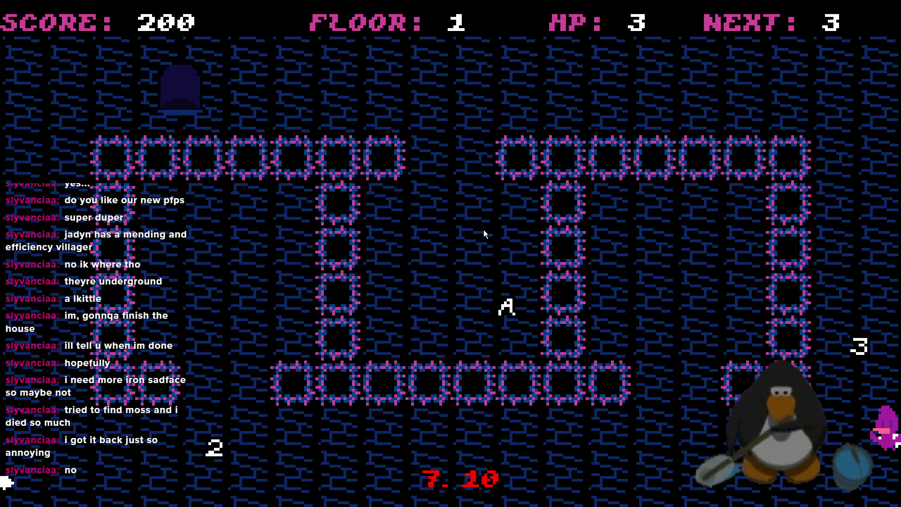
key("Right")
key("Down")
key("Right")
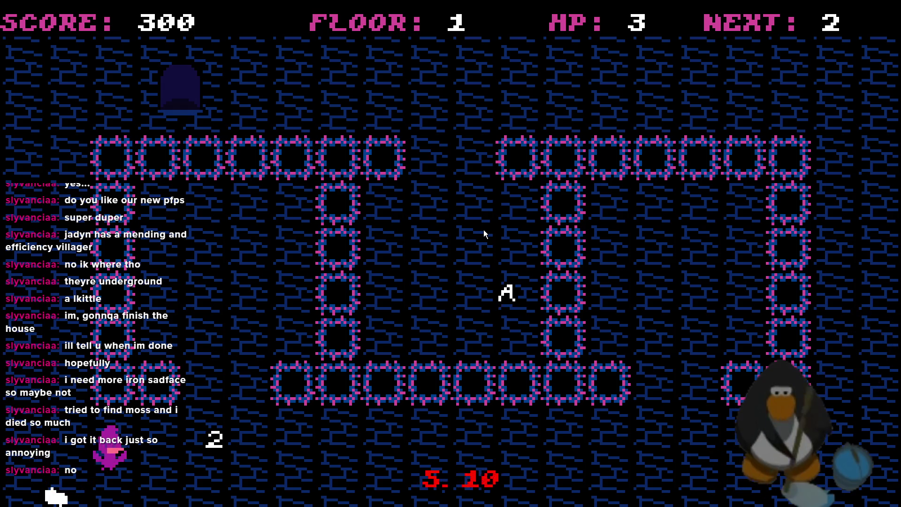
key("Up")
key("Down")
key("Right")
key("Down")
key("Up")
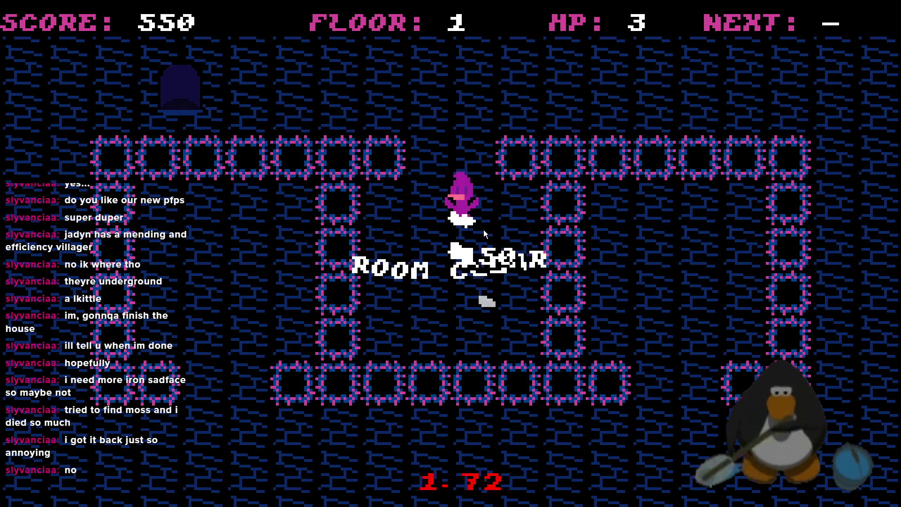
key("Right")
key("Right")
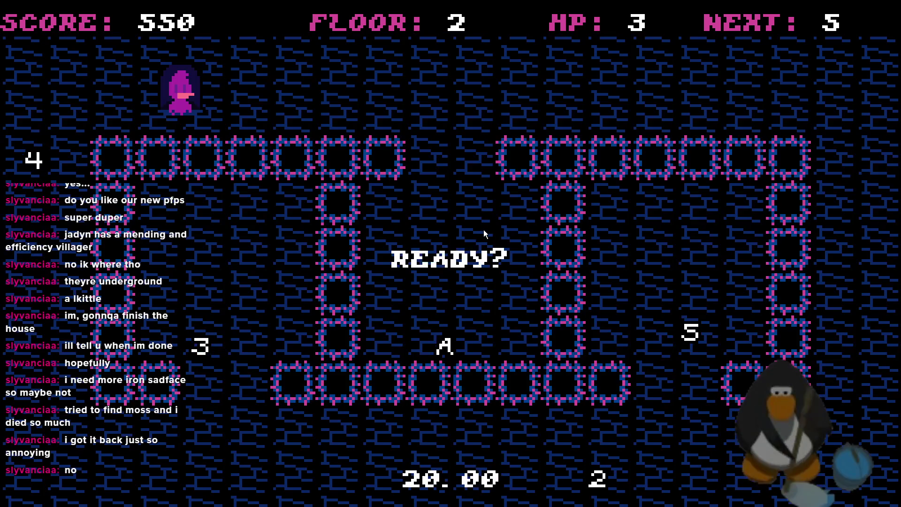
Move into the floor 2 room and collect the 5, 4, 3, 2 and A to clear it.
key("Right")
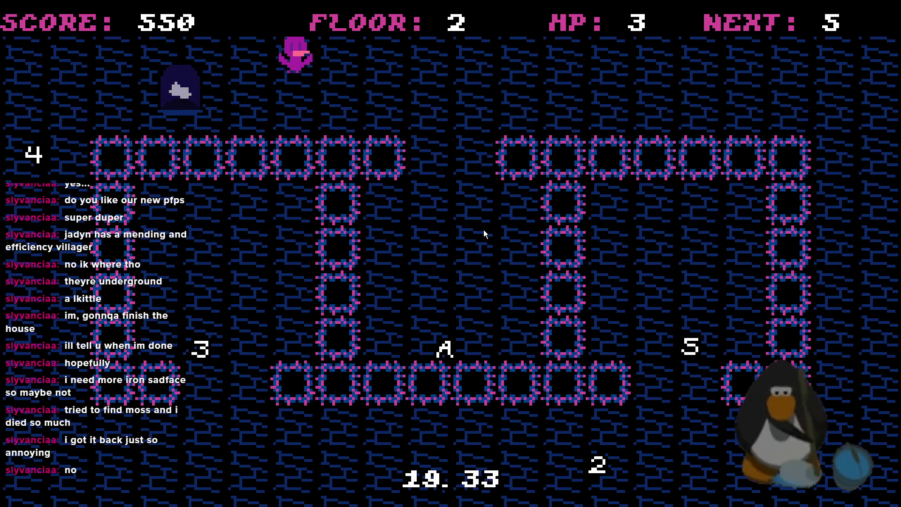
key("Right")
key("Up")
key("Down")
key("Right")
key("Up")
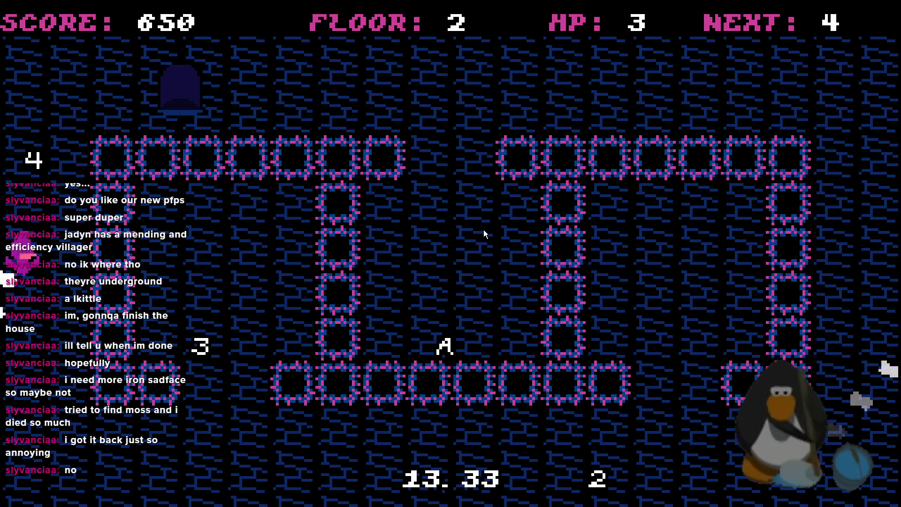
key("Down")
key("Right")
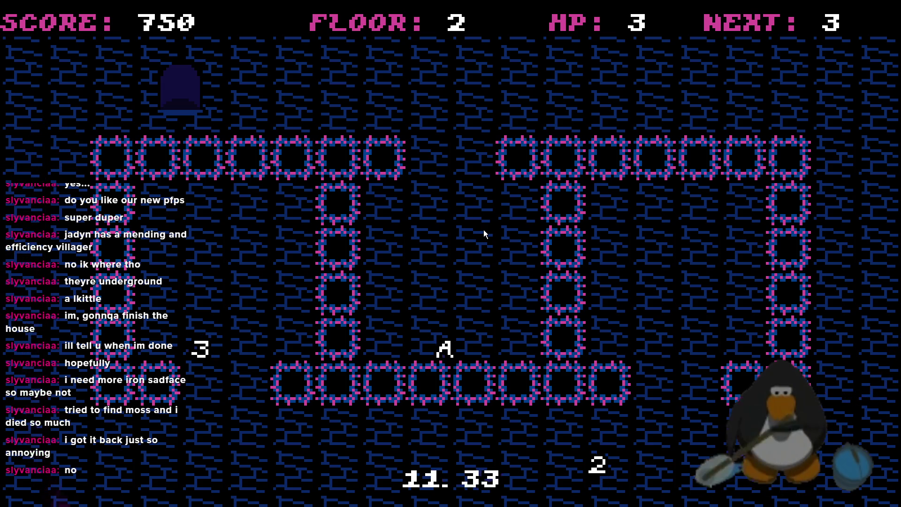
key("Up")
key("Down")
key("Right")
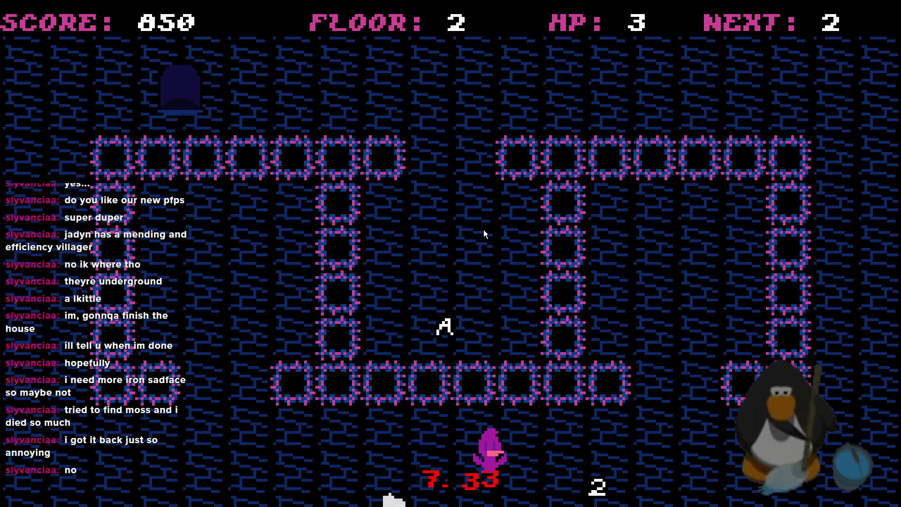
key("Left")
key("Down")
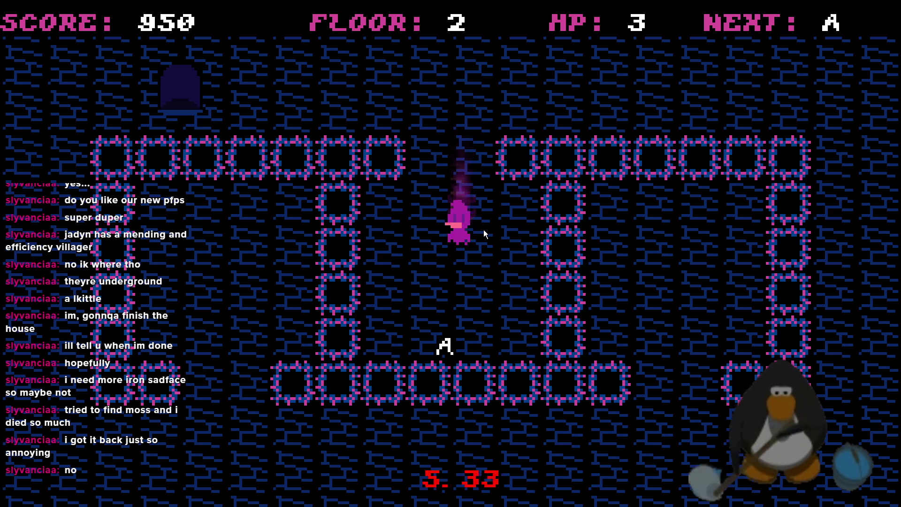
key("Up")
key("Right")
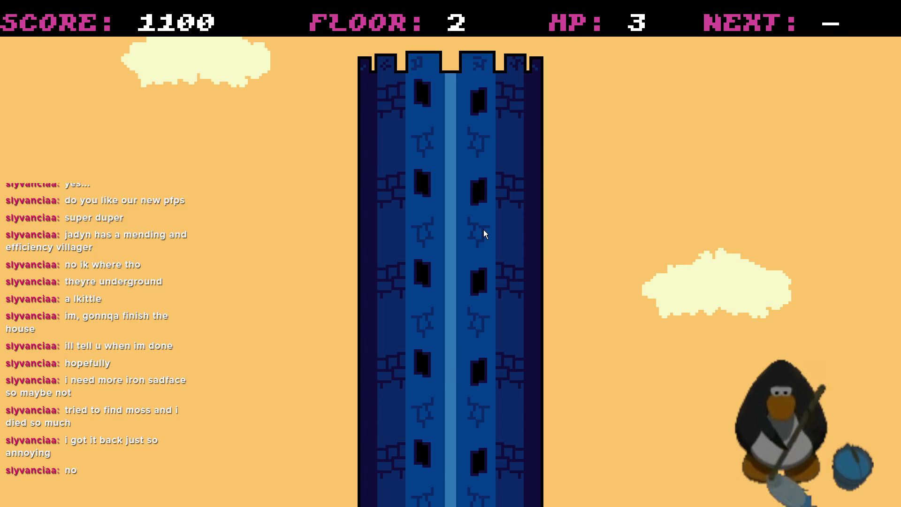
Clear the floor 3 spike room by collecting the 5, 4, 3, 2 and A, then exit right.
key("Right")
key("Right")
key("Right")
key("Right")
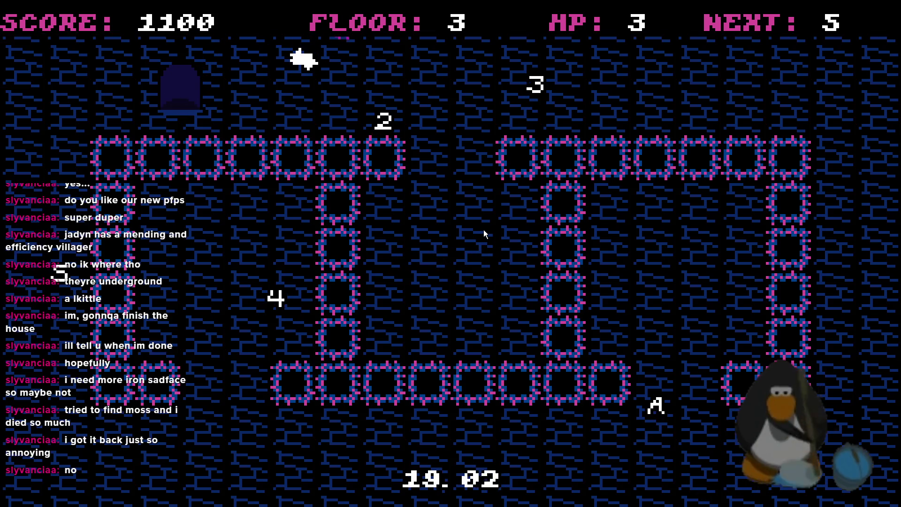
key("Left")
key("Left")
key("Left")
key("Left")
key("Down")
key("Down")
key("Down")
key("Down")
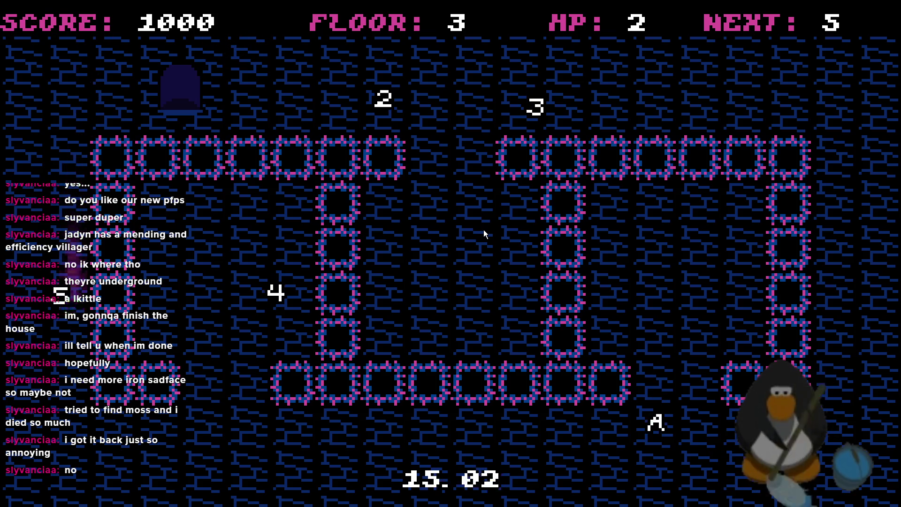
key("Left")
key("Up")
key("Up")
key("Up")
key("Down")
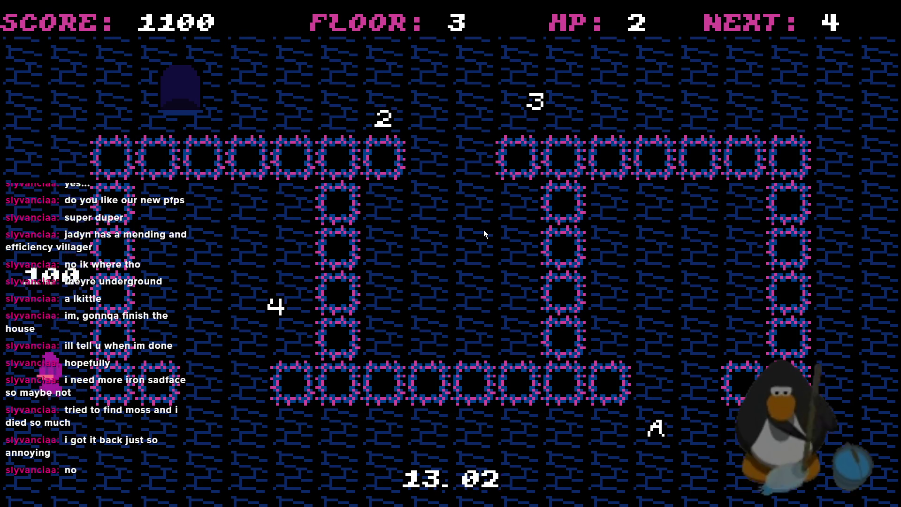
key("Down")
key("Right")
key("Right")
key("Right")
key("Up")
key("Up")
key("Up")
key("Right")
key("Left")
key("Down")
key("Down")
key("Right")
key("Right")
key("Right")
key("Down")
key("Right")
key("Down")
key("Left")
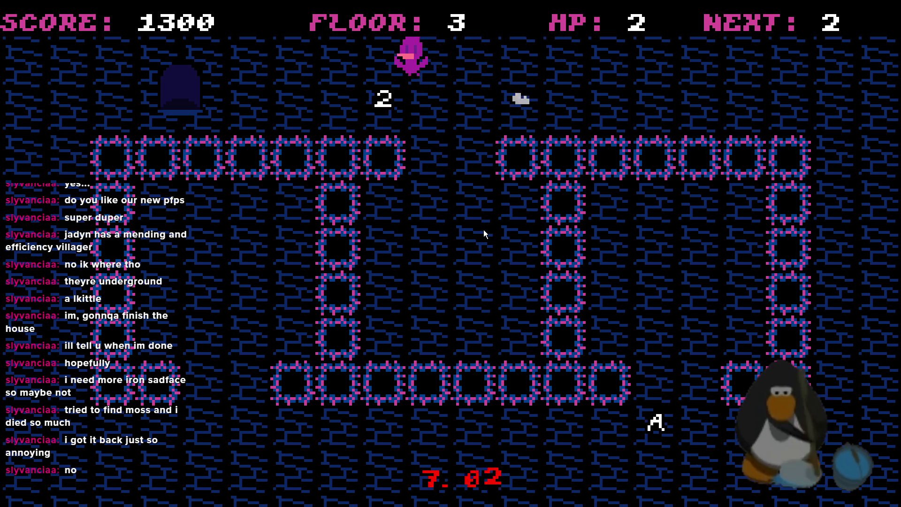
key("Right")
key("Up")
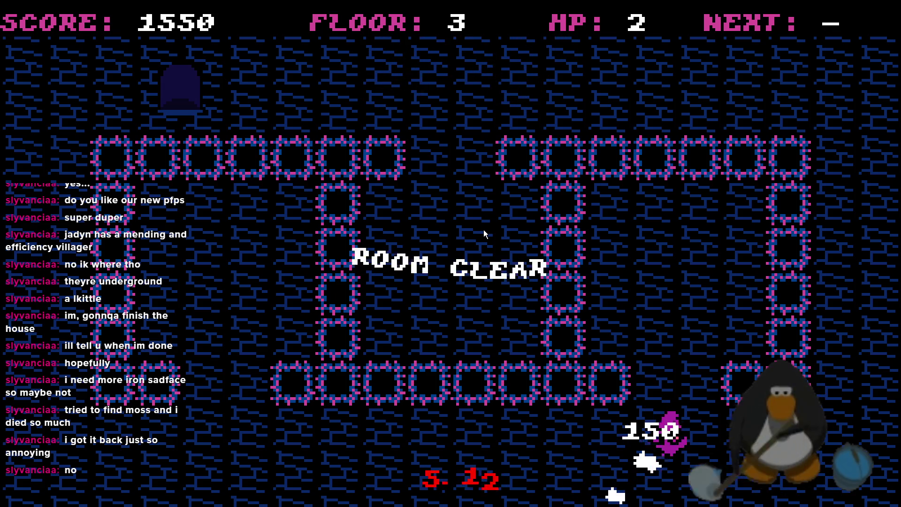
key("Right")
key("Down")
key("Up")
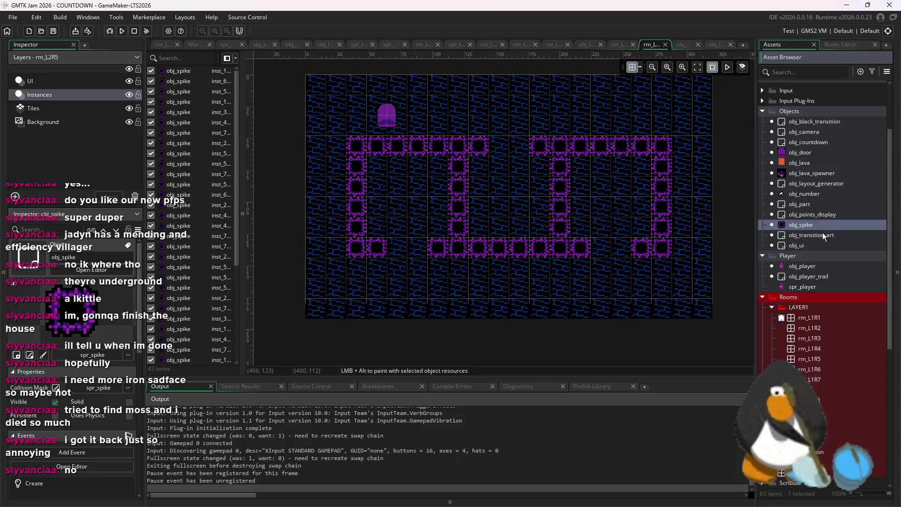
Look over the code of obj_spike and obj_lava_spawner's Step event.
double_click(822, 224)
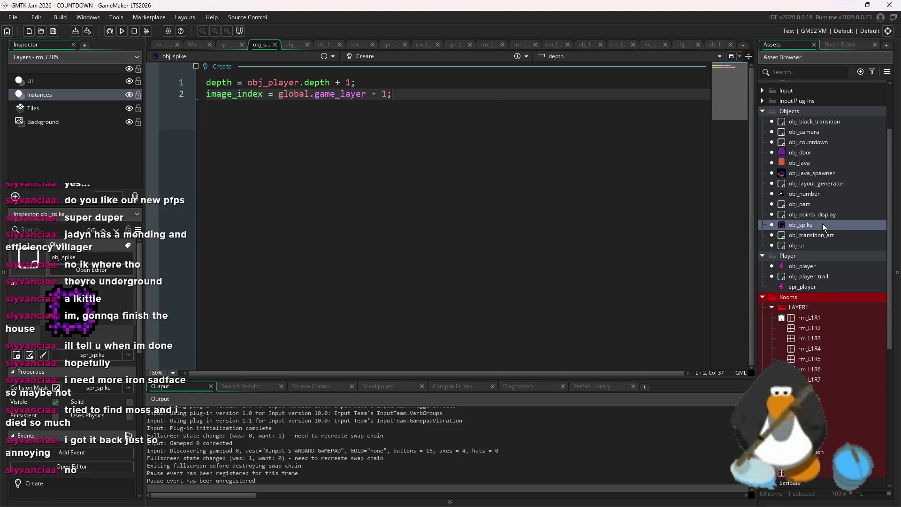
double_click(824, 174)
left_click(550, 165)
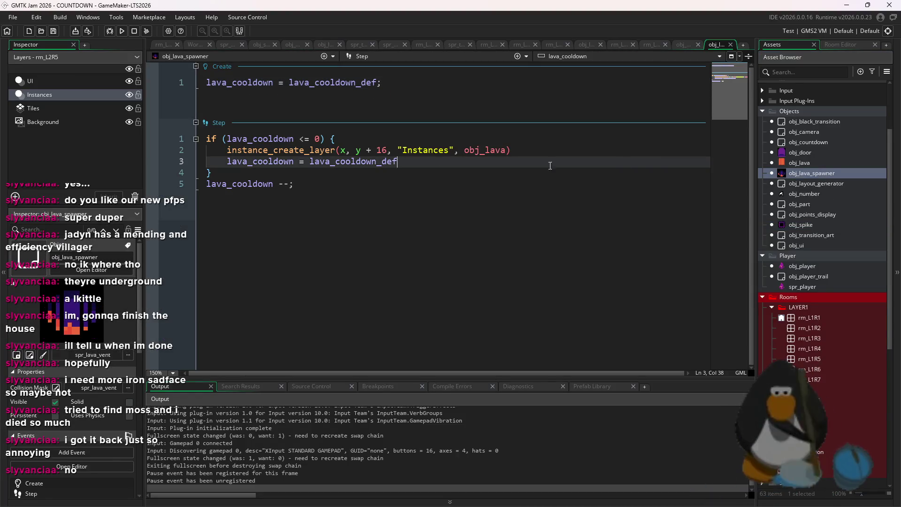
Change number_max from 5 to 13 on line 154 of obj_layout_generator's Create event and relaunch the game.
double_click(828, 184)
scroll(413, 234, "down", 4)
left_click(398, 238)
scroll(398, 238, "up", 10)
scroll(392, 241, "down", 20)
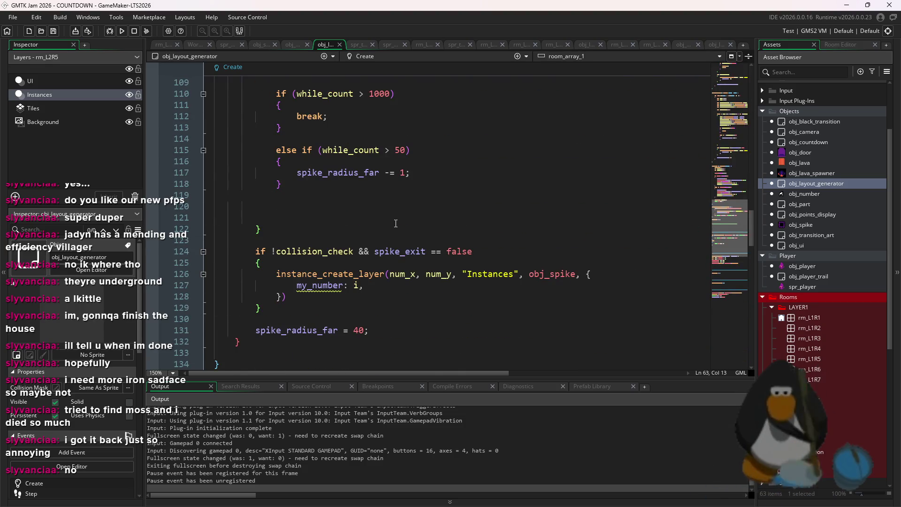
scroll(397, 226, "down", 10)
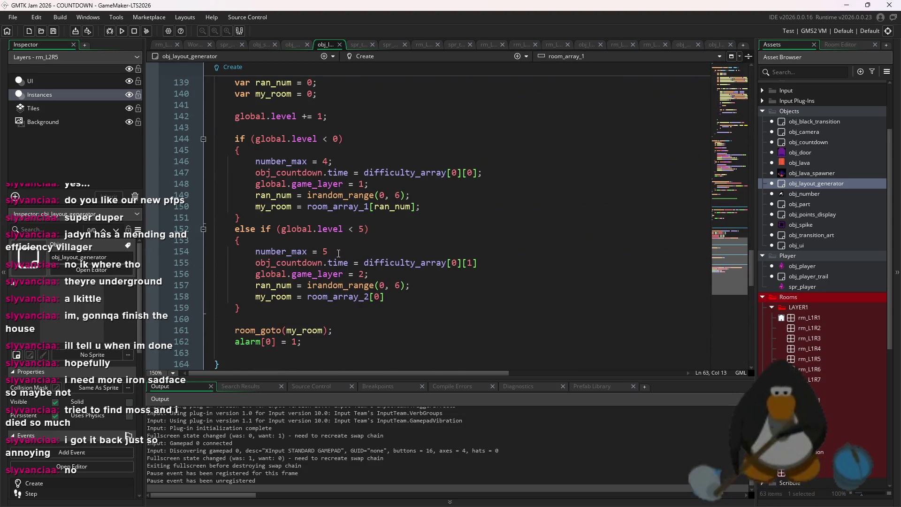
left_click(338, 253)
type("13")
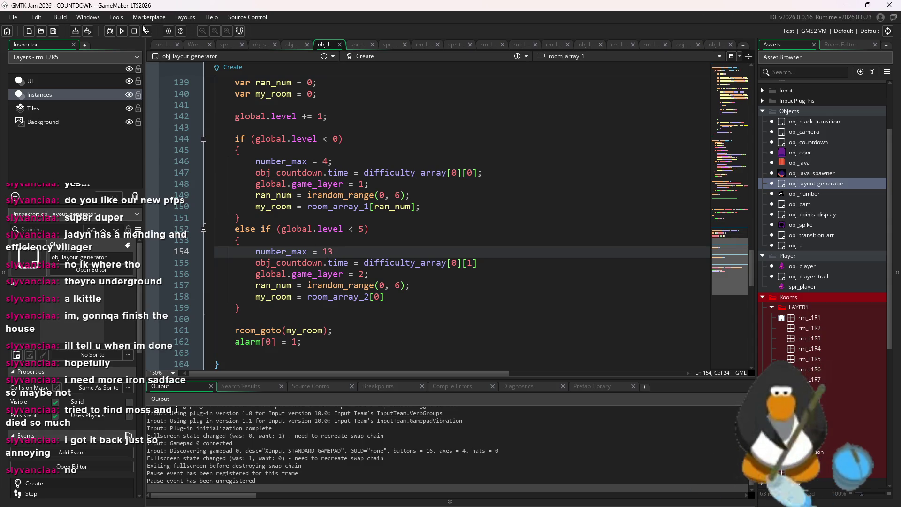
left_click(121, 31)
left_click(475, 275)
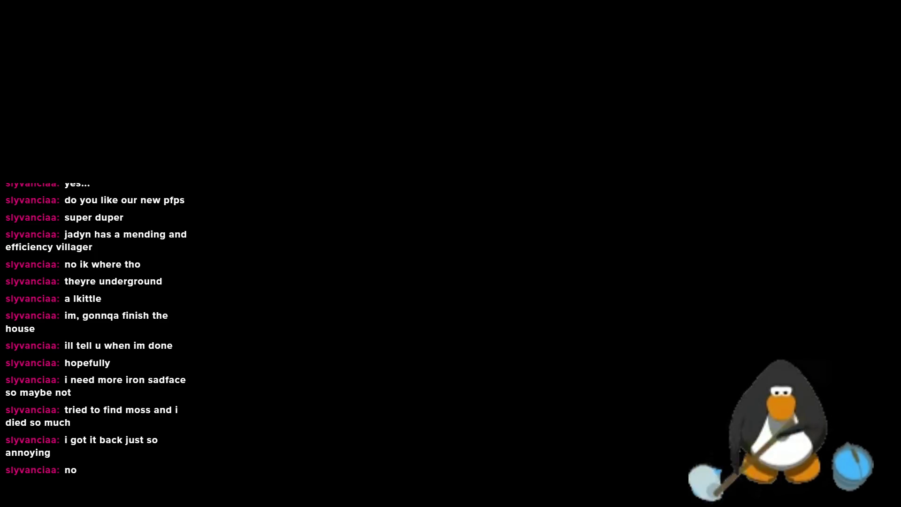
Steer the player with arrow keys to collect the K, Q, J, 10 and 9 pickups.
key("Up")
key("Right")
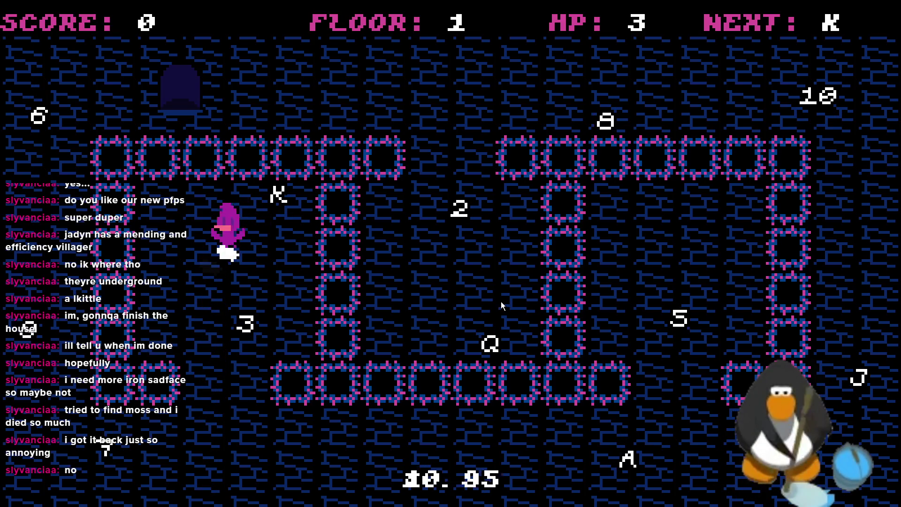
key("Down")
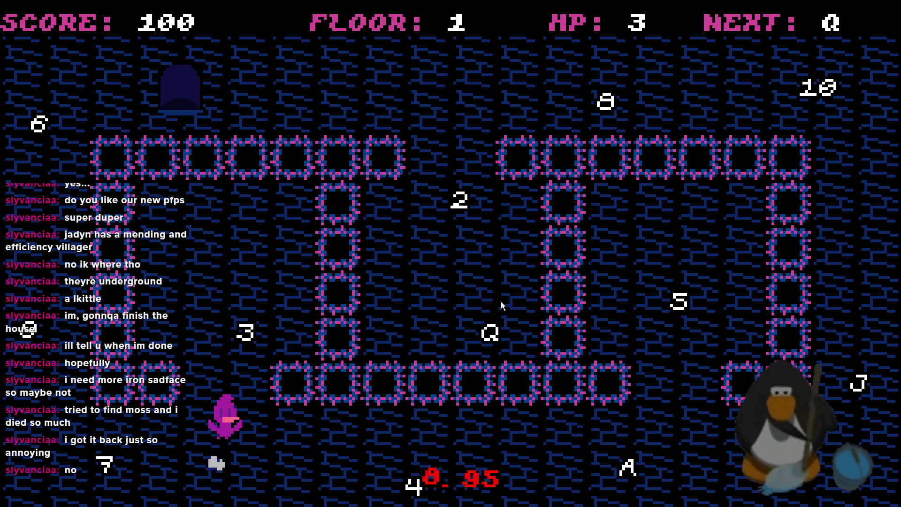
key("Right")
key("Down")
key("Down")
key("Right")
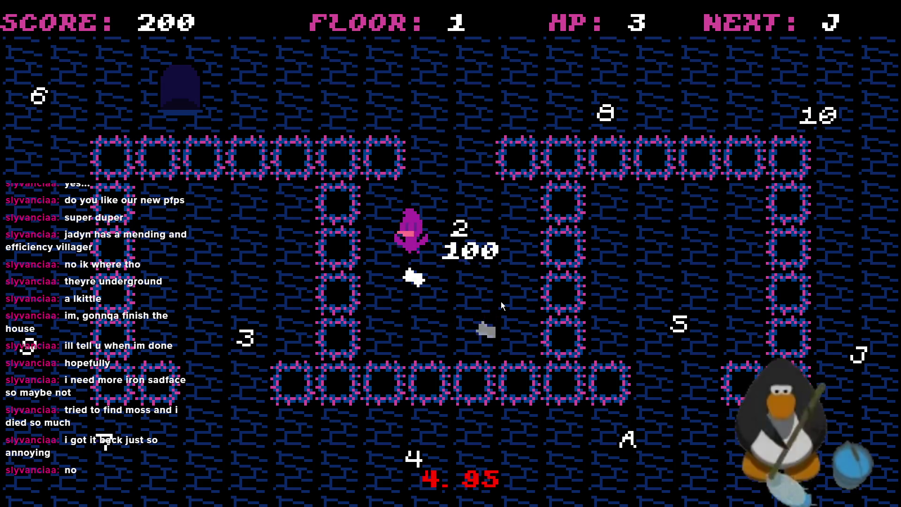
key("Up")
key("Down")
key("Up")
key("Left")
key("Left")
key("Up")
key("Right")
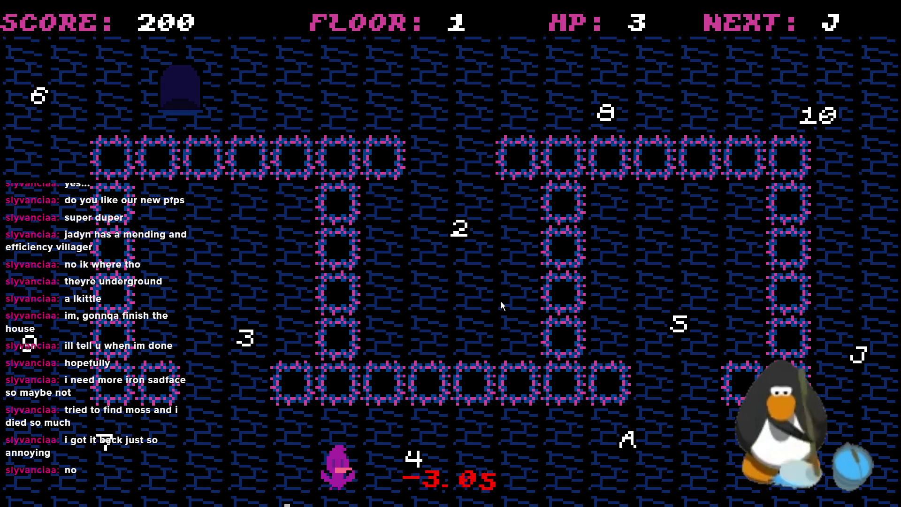
key("Down")
key("Right")
key("Up")
key("Right")
key("Up")
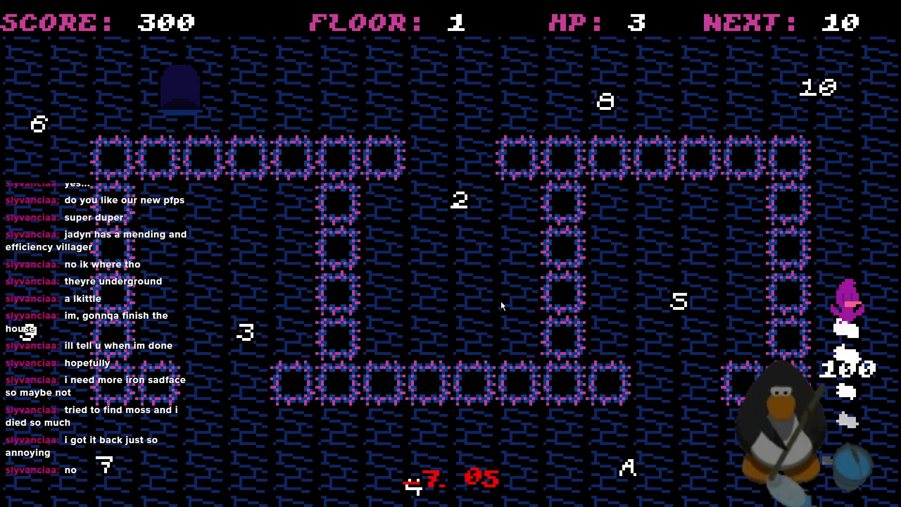
key("Right")
key("Down")
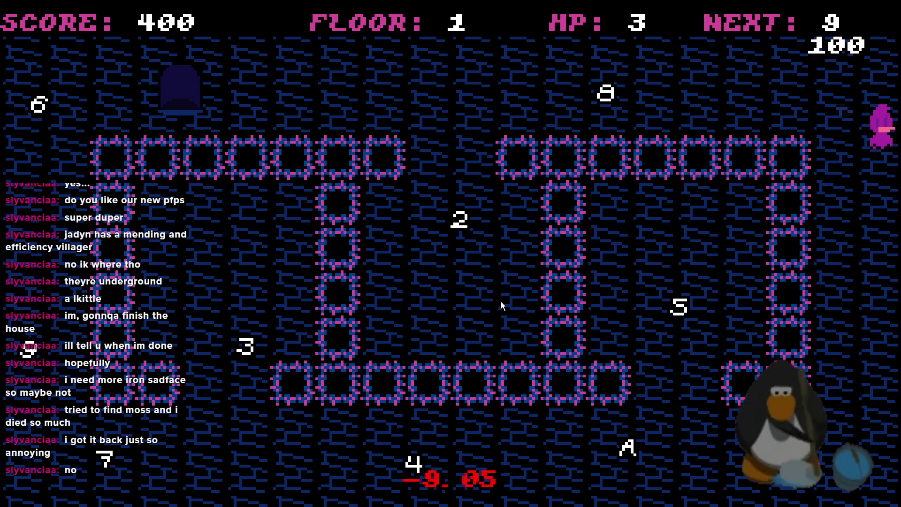
key("Right")
key("Up")
key("Down")
Collect the 8 down through the 2 and the A to clear the room.
key("Left")
key("Up")
key("Left")
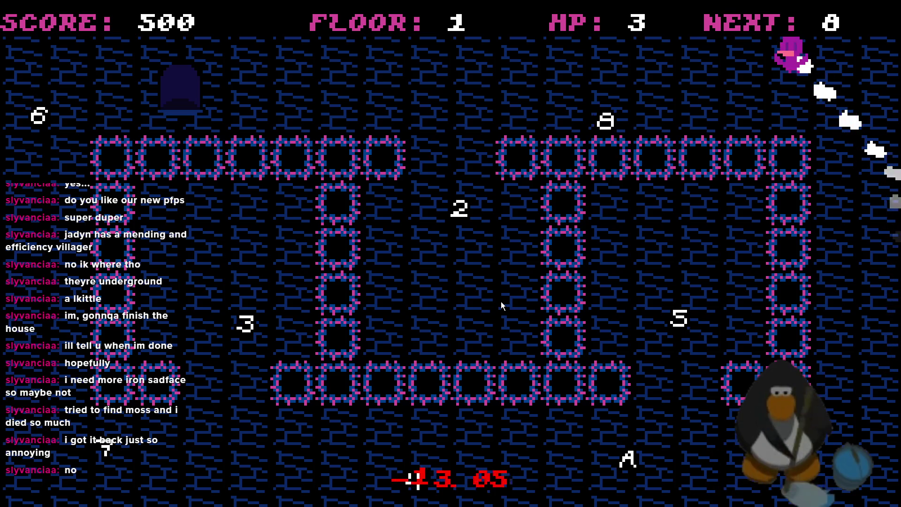
key("Down")
key("Up")
key("Left")
key("Up")
key("Left")
key("Down")
key("Up")
key("Down")
key("Right")
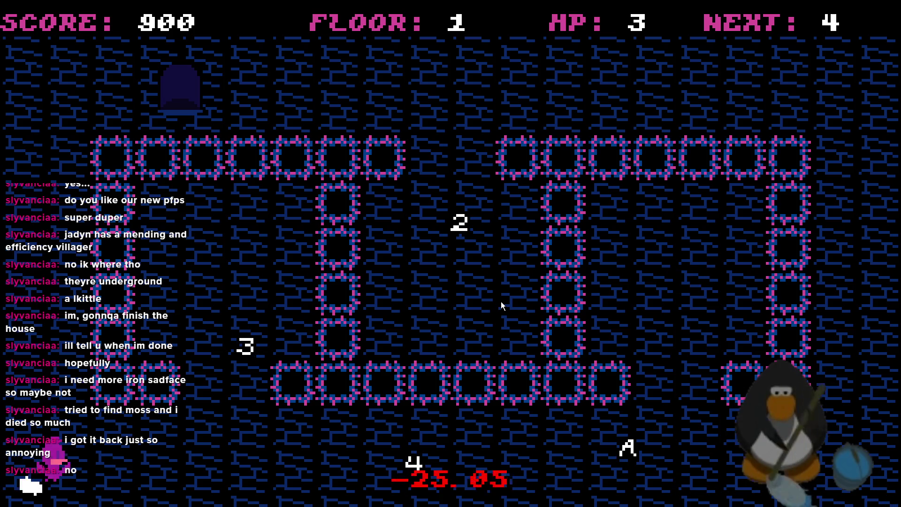
key("Down")
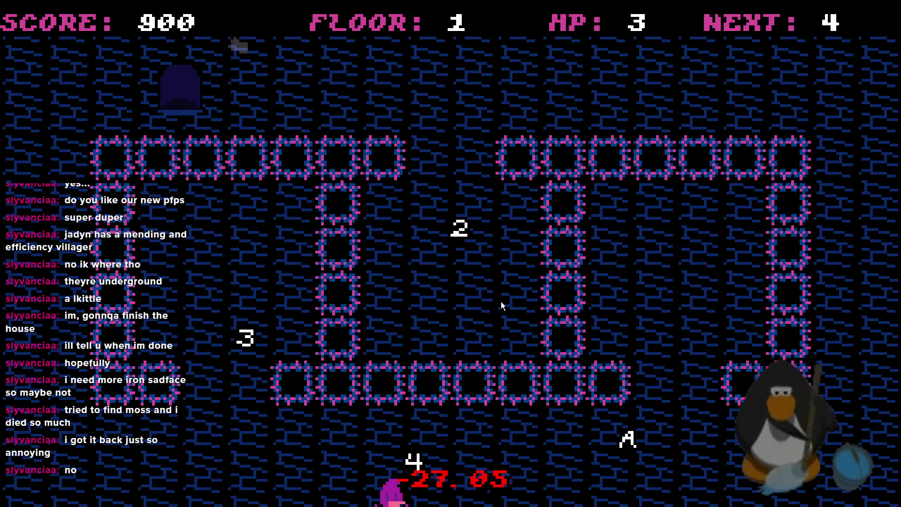
key("Left")
key("Up")
key("Down")
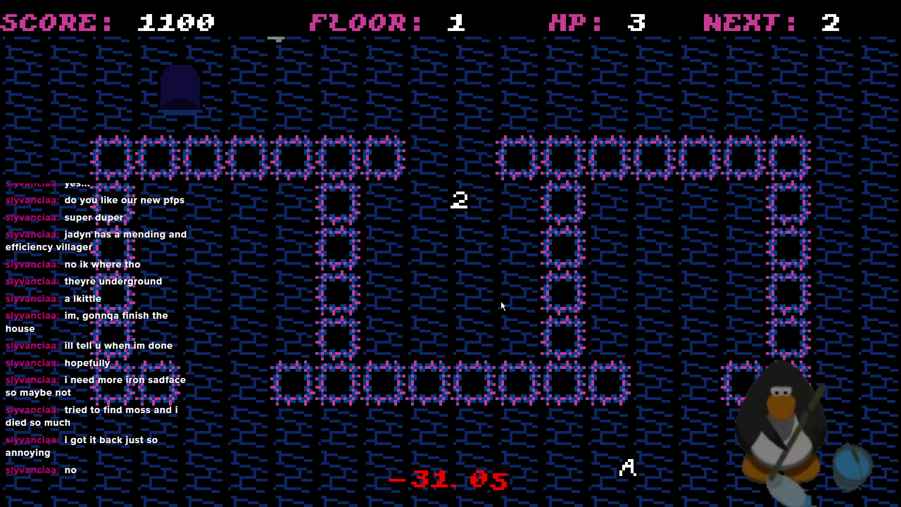
key("Right")
key("Up")
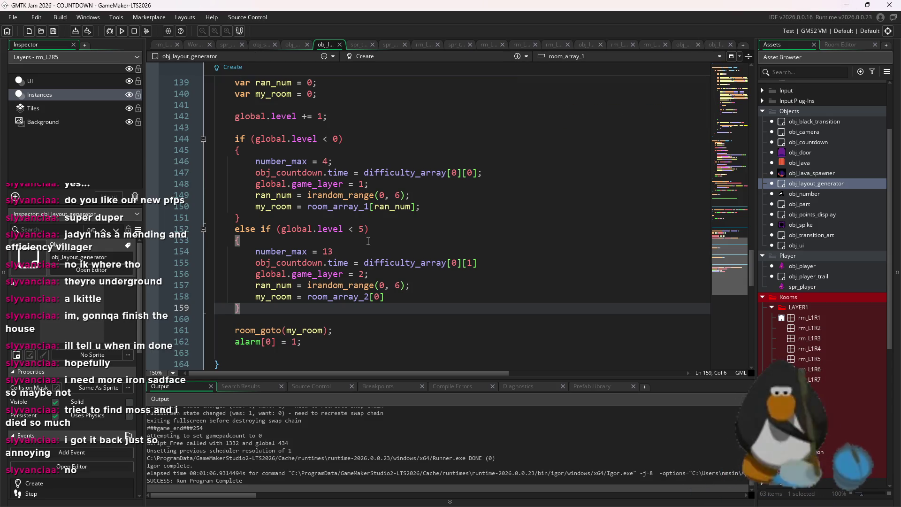
Scroll obj_layout_generator's Create code back to the top.
scroll(368, 241, "up", 20)
left_click(322, 196)
scroll(321, 216, "up", 20)
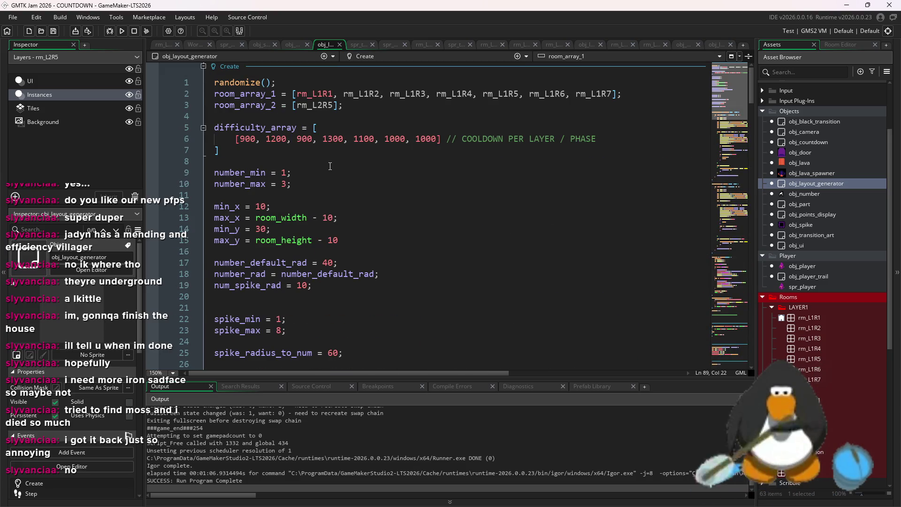
Change number_max from 13 back to 5 on line 154 of the generator code.
scroll(281, 180, "down", 20)
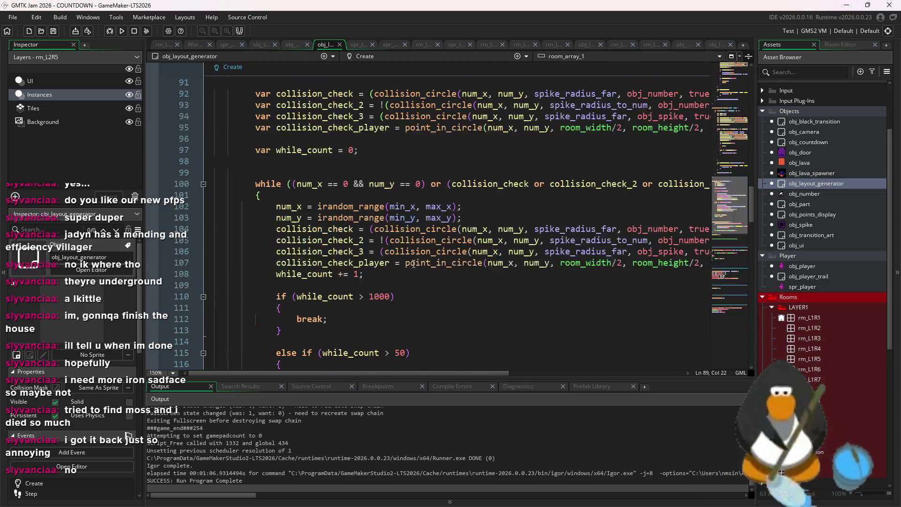
scroll(413, 264, "down", 6)
scroll(404, 259, "up", 4)
scroll(397, 253, "down", 6)
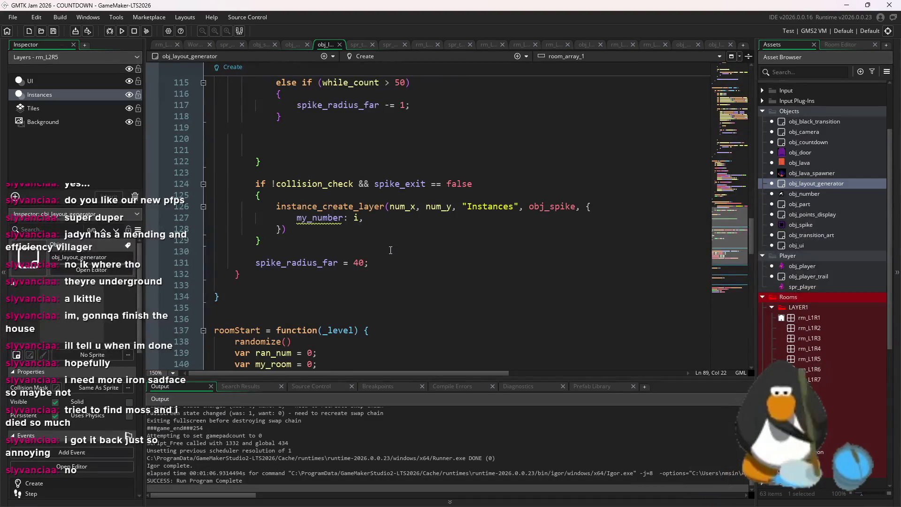
scroll(389, 248, "up", 8)
scroll(387, 245, "up", 5)
scroll(382, 239, "down", 11)
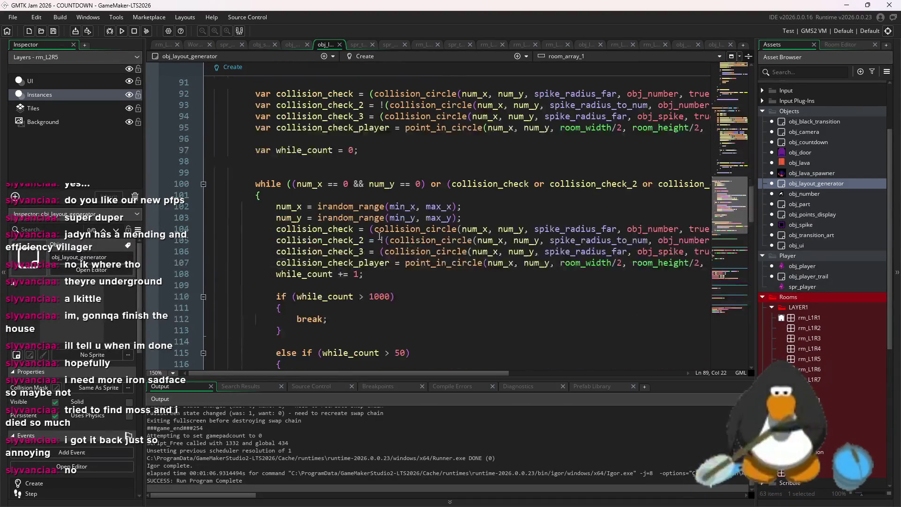
scroll(379, 235, "down", 6)
scroll(368, 229, "down", 4)
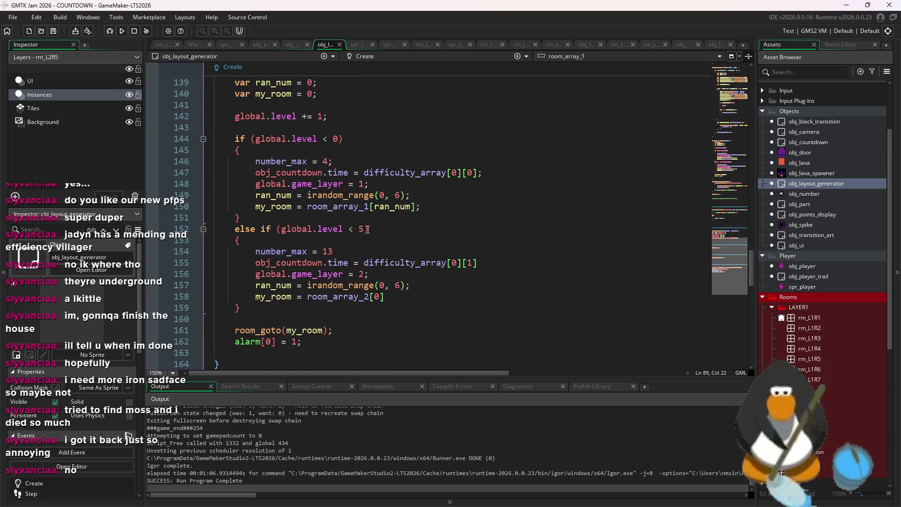
left_click(357, 251)
key("BackSpace")
key("BackSpace")
type("5")
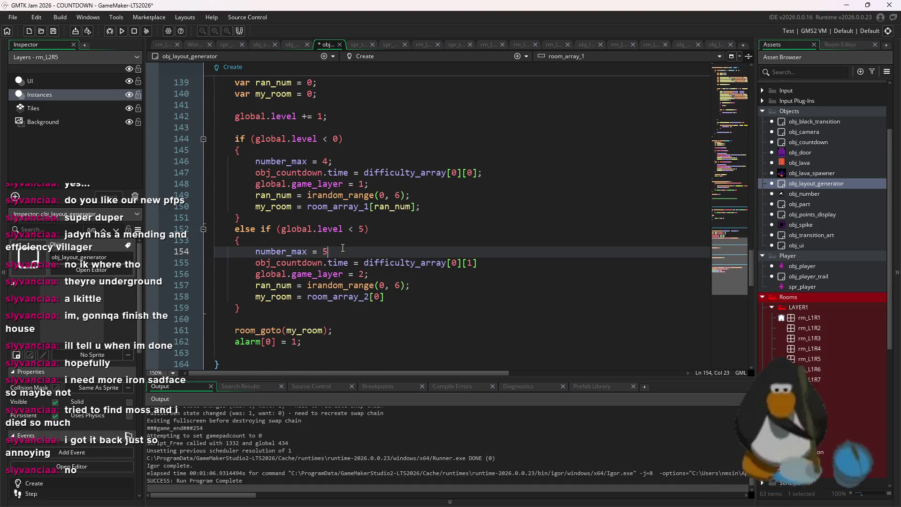
Open room rm_L2R5 in the room editor.
left_click_drag(342, 248, 345, 227)
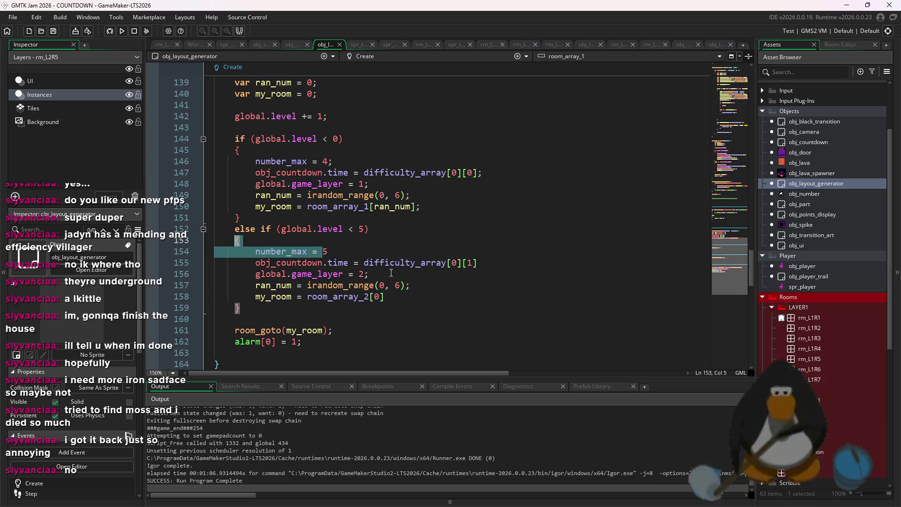
left_click(328, 251)
left_click(845, 441)
double_click(850, 444)
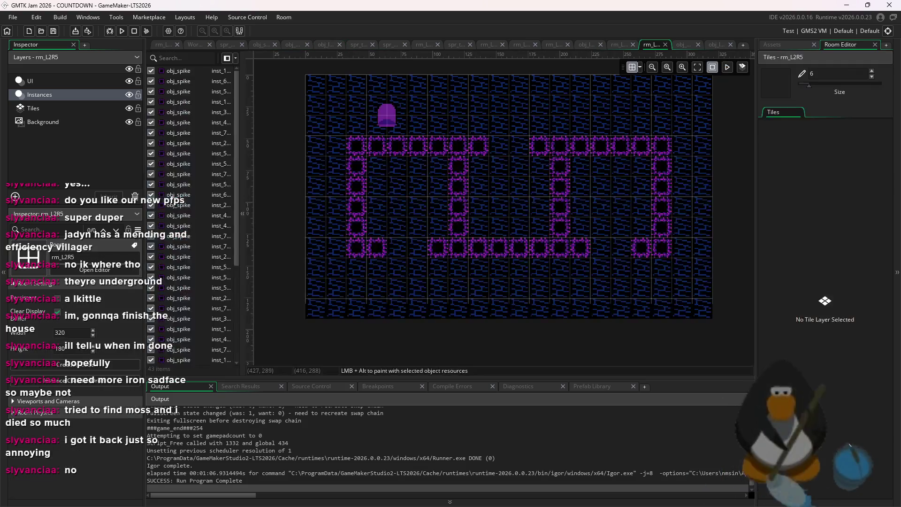
Duplicate room rm_L2R5 and open the new rm_L2R6.
left_click(772, 44)
right_click(757, 272)
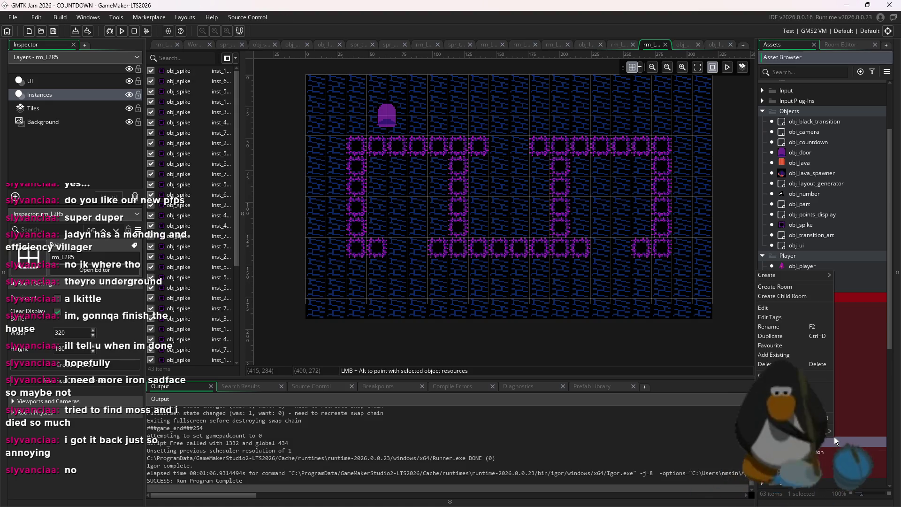
left_click(781, 336)
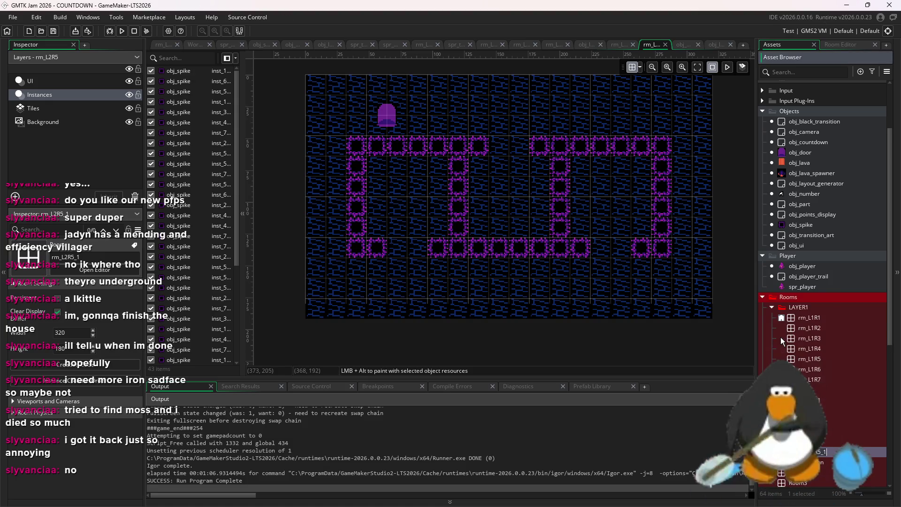
left_click(814, 379)
double_click(829, 450)
Delete every instance on rm_L2R6's Instances layer.
left_click_drag(702, 303, 313, 181)
left_click(89, 96)
key("ctrl+a")
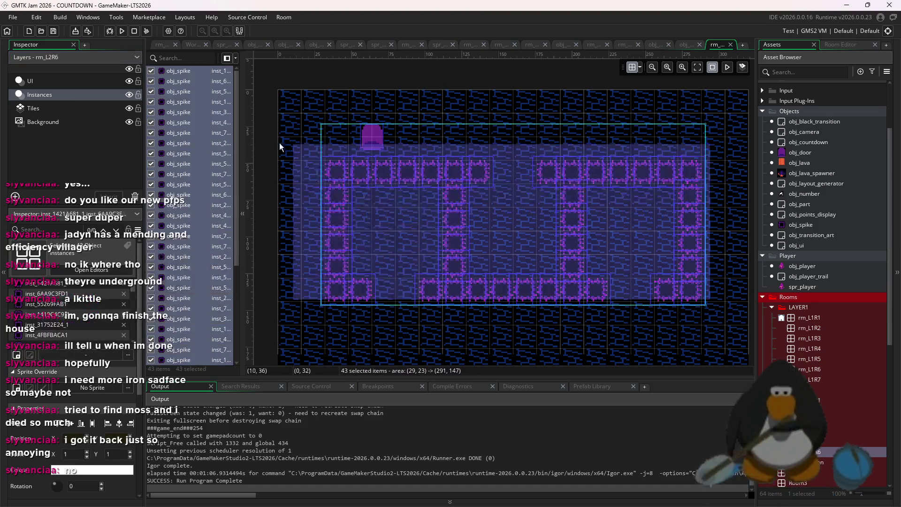
key("Delete")
Place a few test obj_spike instances in rm_L2R6, then delete them.
left_click_drag(816, 225, 649, 246)
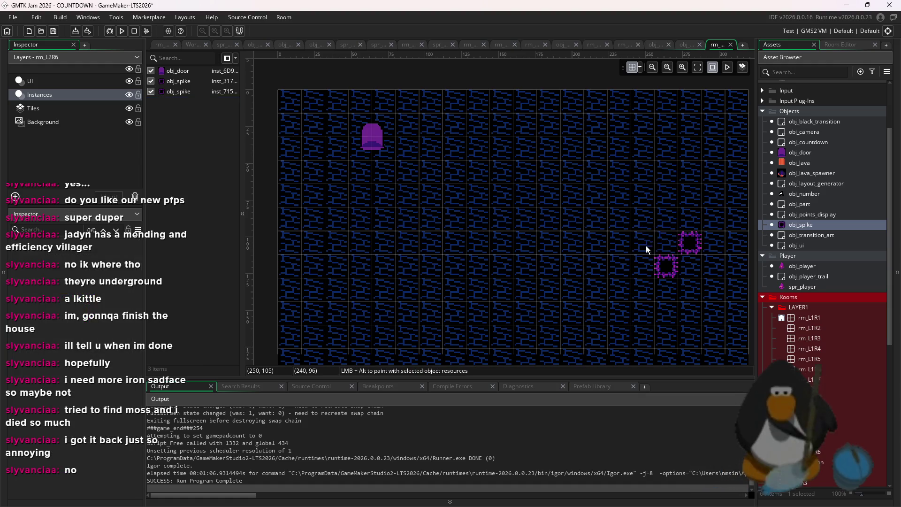
left_click(615, 266, "alt")
key("Delete")
left_click_drag(704, 221, 649, 295)
key("Delete")
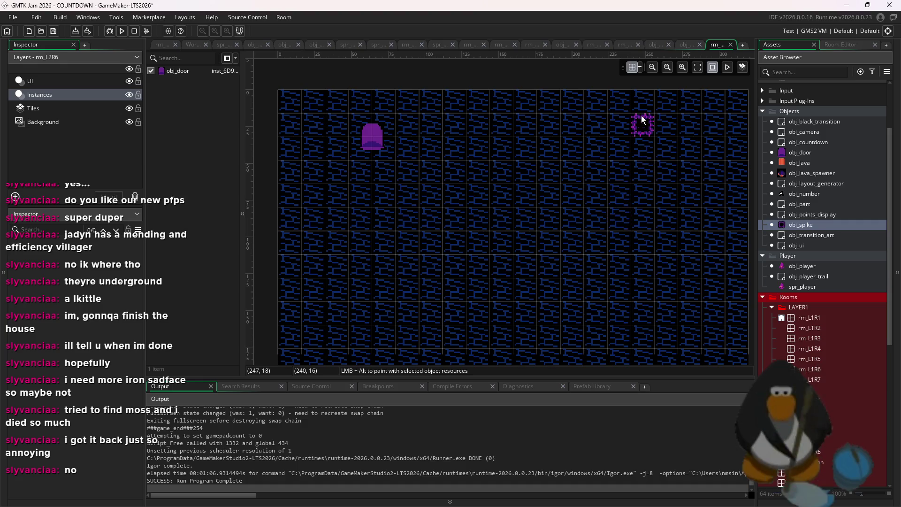
left_click(638, 105)
key("Delete")
left_click(726, 106, "alt")
left_click(713, 103, "alt")
left_click(675, 103, "alt")
left_click(691, 104, "alt")
left_click(643, 104, "alt")
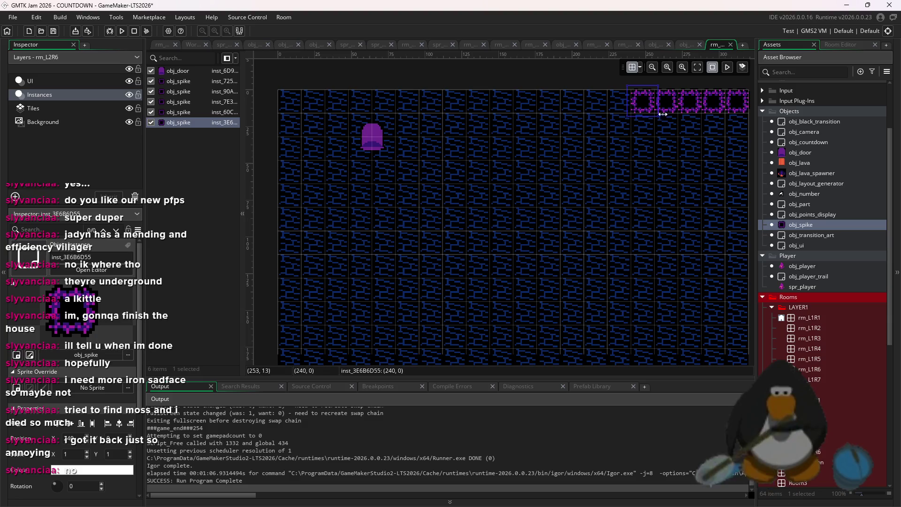
key("Delete")
left_click_drag(716, 128, 619, 106)
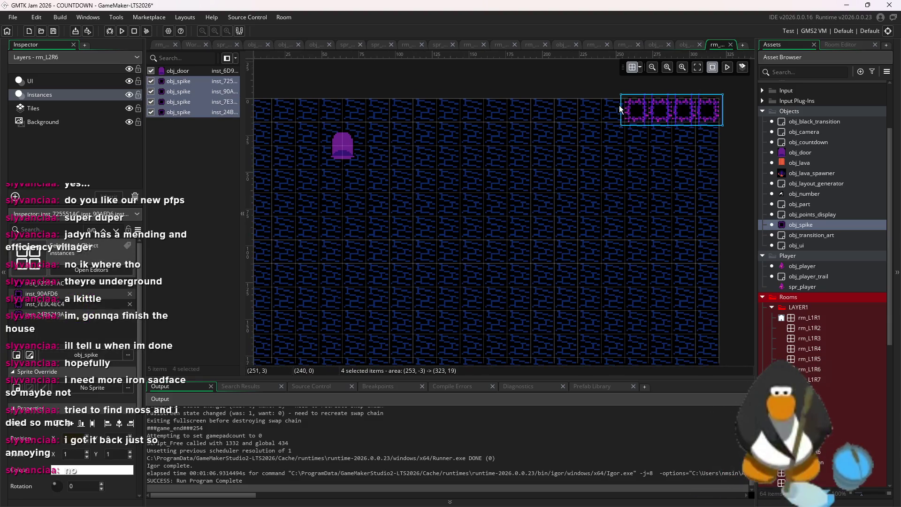
key("Delete")
Paint spike rows along the top, right, bottom and left edges, plus one spike at 144,80.
mouse_move(724, 126)
left_mouse_down()
mouse_move(306, 122)
mouse_move(652, 126)
left_mouse_up()
left_click_drag(718, 146, 722, 340)
scroll(721, 340, "down", 1)
left_click_drag(717, 300, 710, 197)
left_click_drag(711, 328, 348, 329)
mouse_move(562, 268)
left_mouse_down()
mouse_move(414, 272)
mouse_move(397, 70)
mouse_move(396, 281)
mouse_move(420, 312)
left_mouse_up()
scroll(396, 252, "up", 2)
left_click(407, 98)
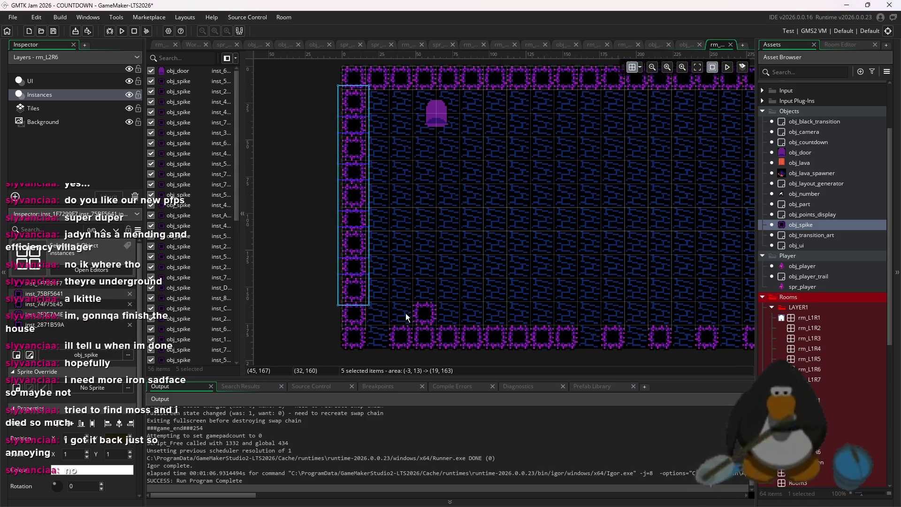
scroll(488, 346, "right", 5)
left_click_drag(498, 346, 606, 350)
scroll(564, 272, "left", 5)
scroll(563, 273, "up", 2)
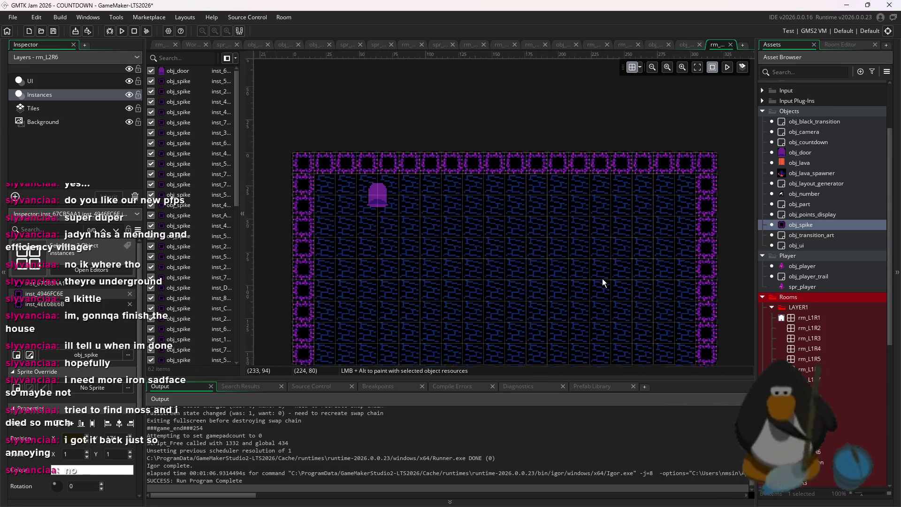
left_click(524, 234)
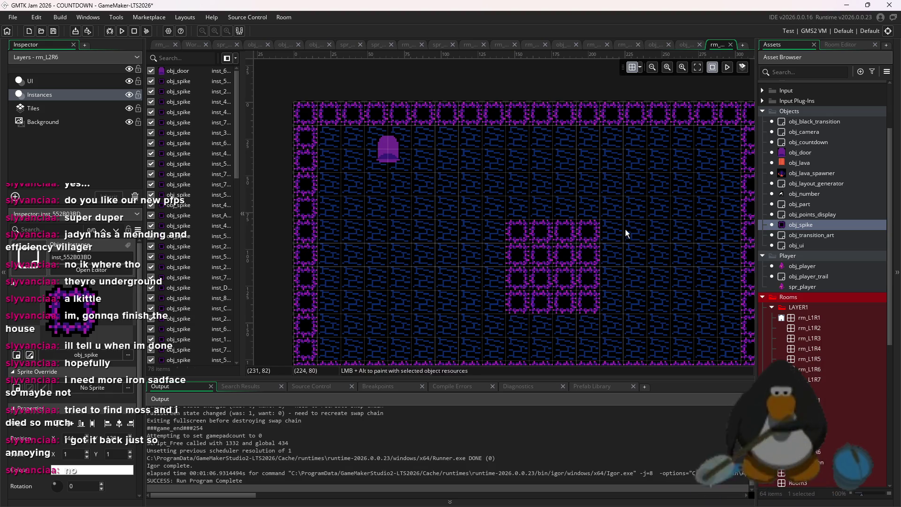
Shift the 4x4 spike block one cell left and one cell up.
left_click_drag(629, 215, 494, 320)
key("Left")
key("Up")
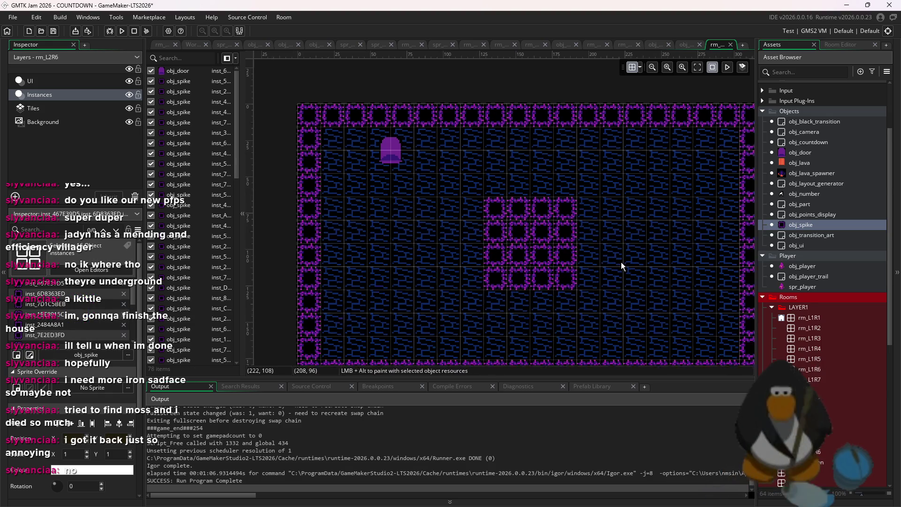
scroll(621, 262, "down", 1)
scroll(621, 262, "up", 3)
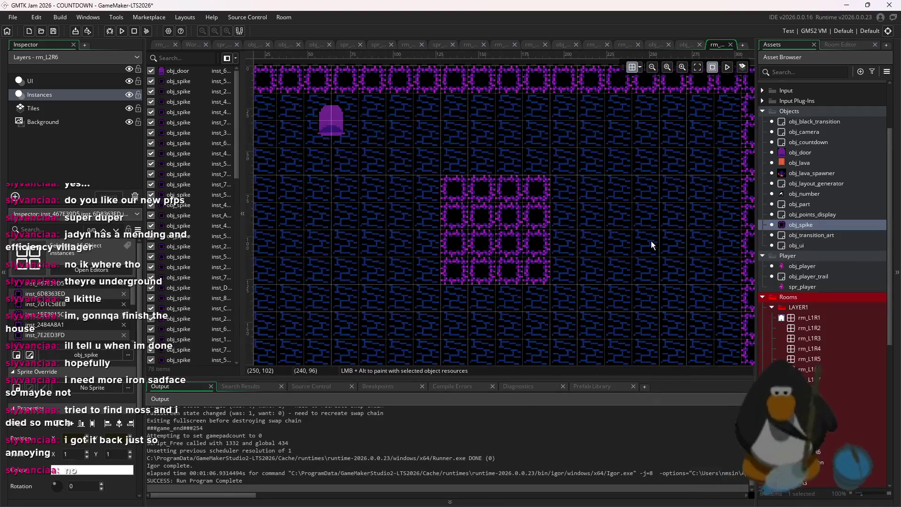
Add spikes to the left and right clusters and move the door to the top centre.
left_click(651, 228, "alt")
left_click_drag(330, 240, 387, 246)
left_click(394, 229, "alt")
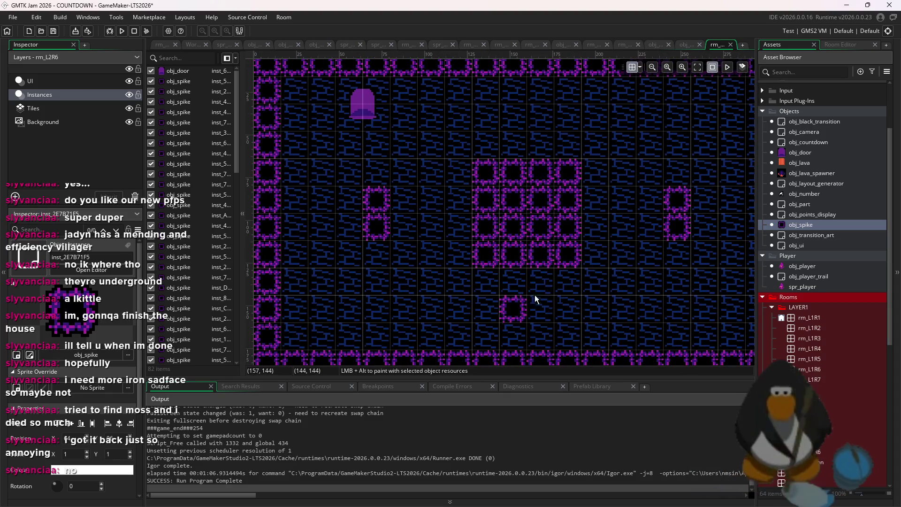
scroll(595, 172, "up", 1)
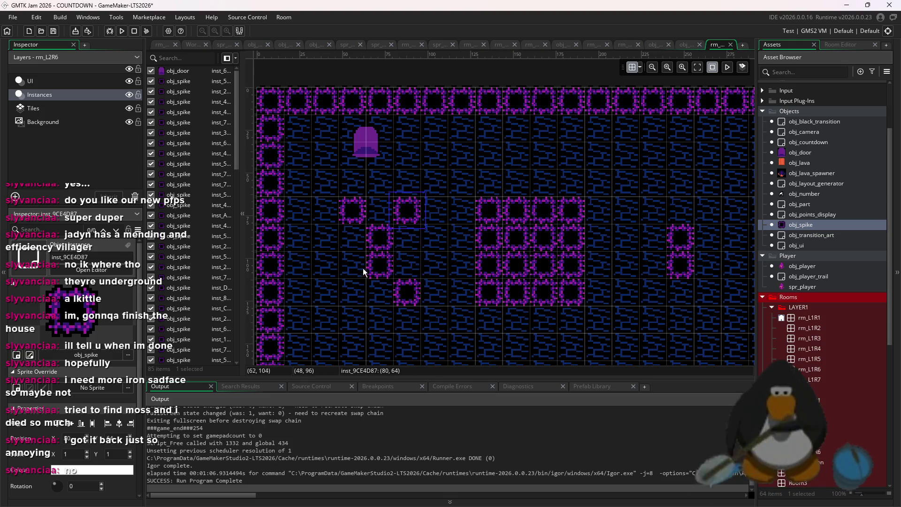
left_click(708, 266, "alt")
left_click(707, 209, "alt")
scroll(646, 271, "down", 3)
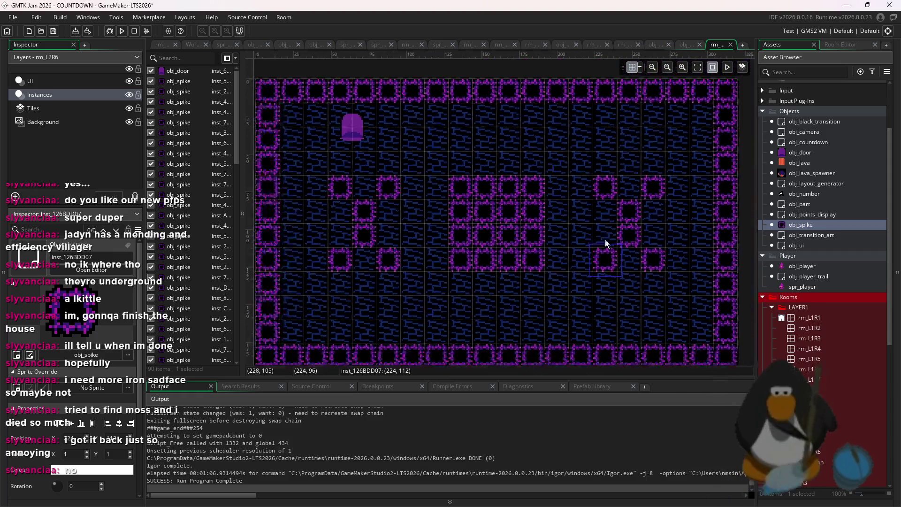
left_click(674, 268, "ctrl")
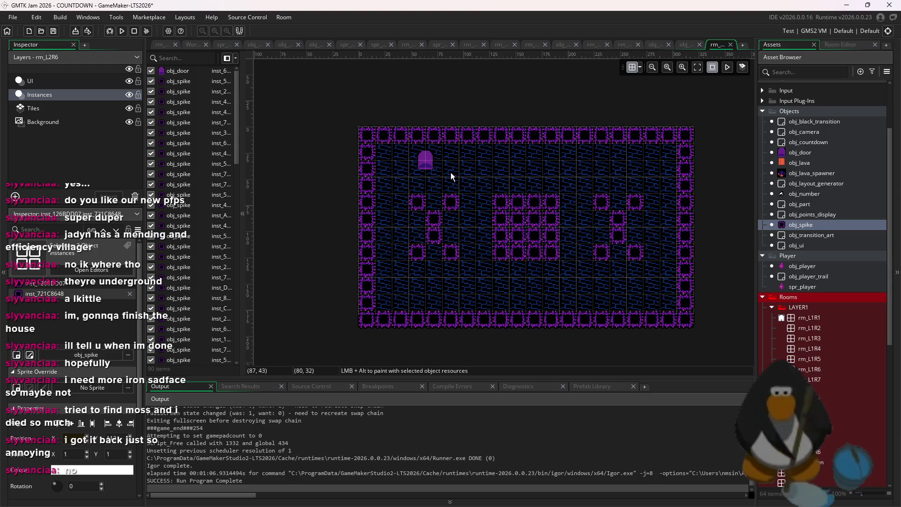
mouse_move(437, 166)
left_mouse_down()
mouse_move(540, 185)
mouse_move(548, 177)
left_mouse_up()
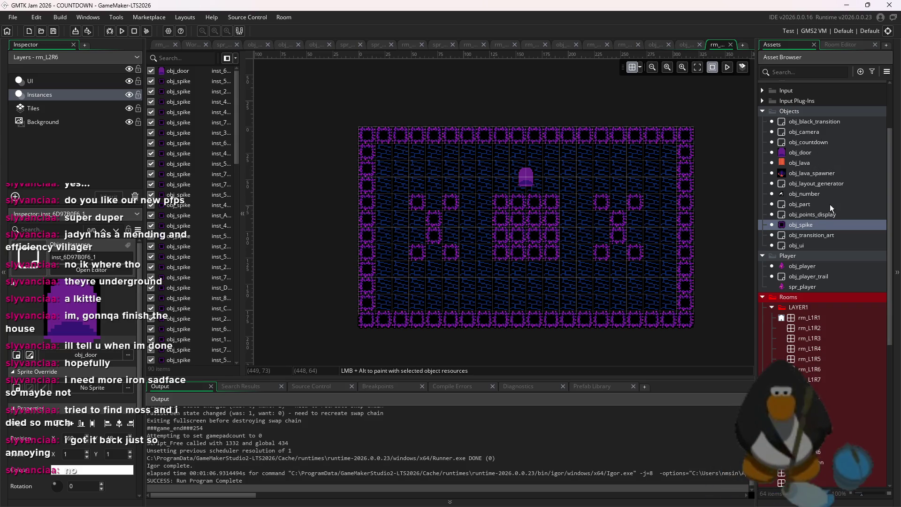
double_click(830, 184)
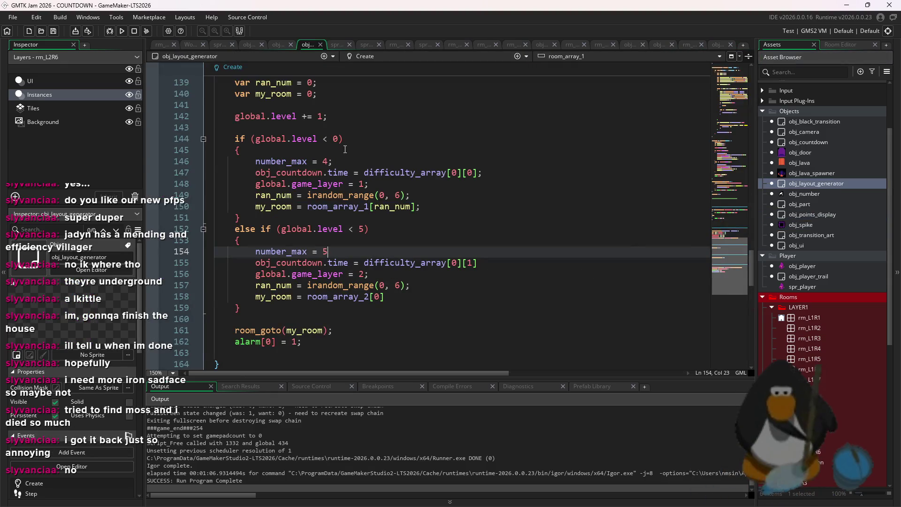
Set room_array_2 to [rm_L2R6] on line 3 and run the game with F5.
left_click(334, 105)
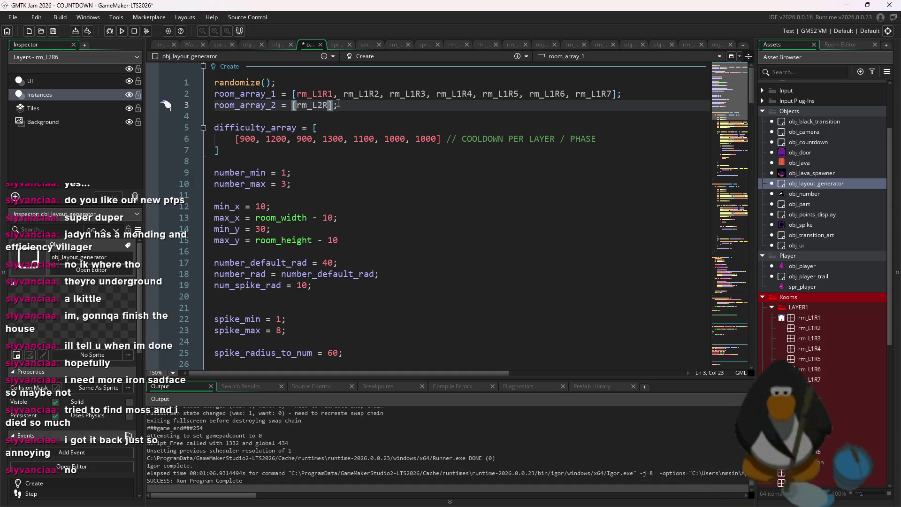
key("F5")
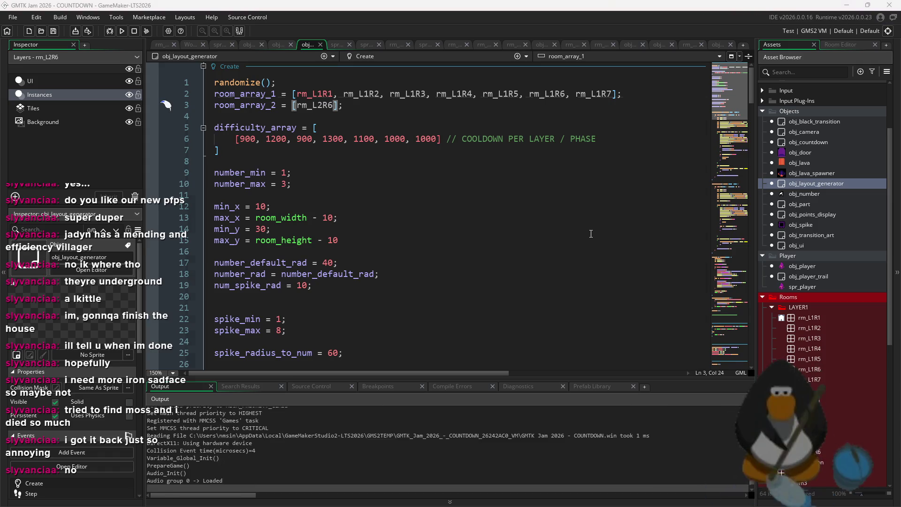
Start the rm_L2R6 playtest and steer the player to collect the 5 and the 4.
key("Right")
key("Down")
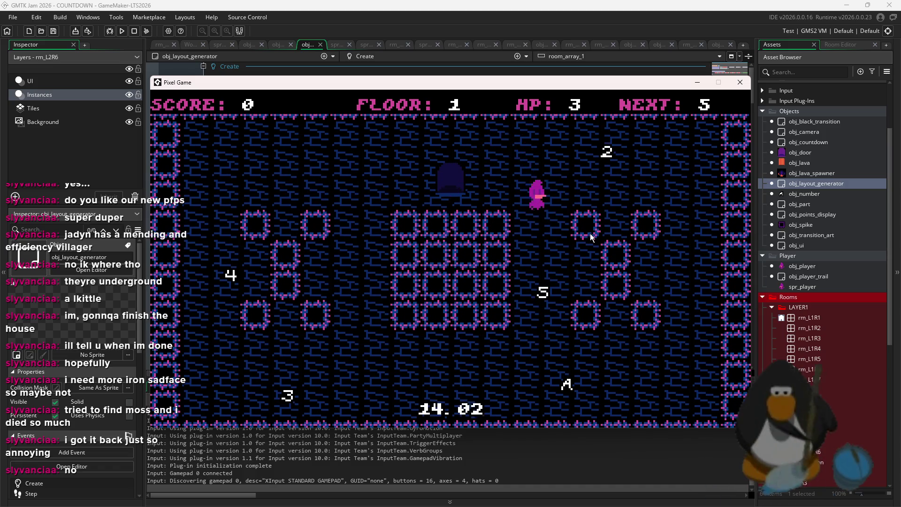
key("Up")
key("Left")
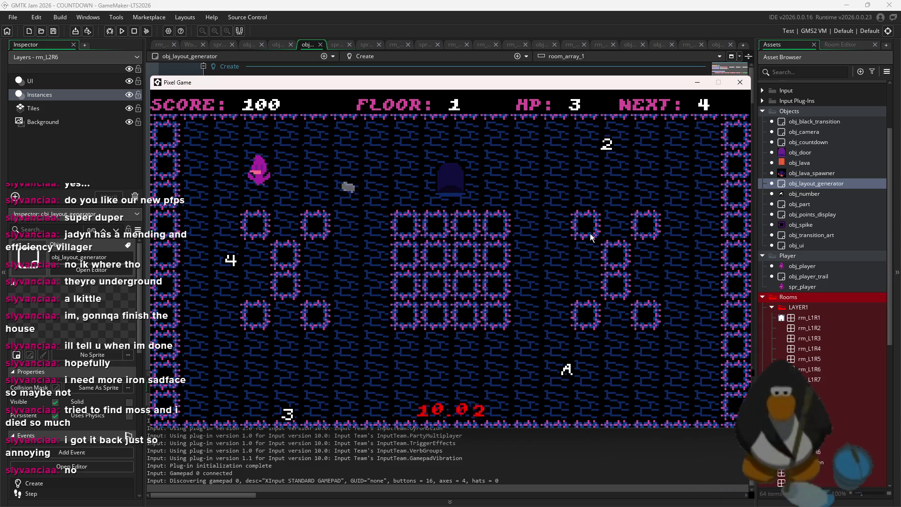
key("Down")
key("Up")
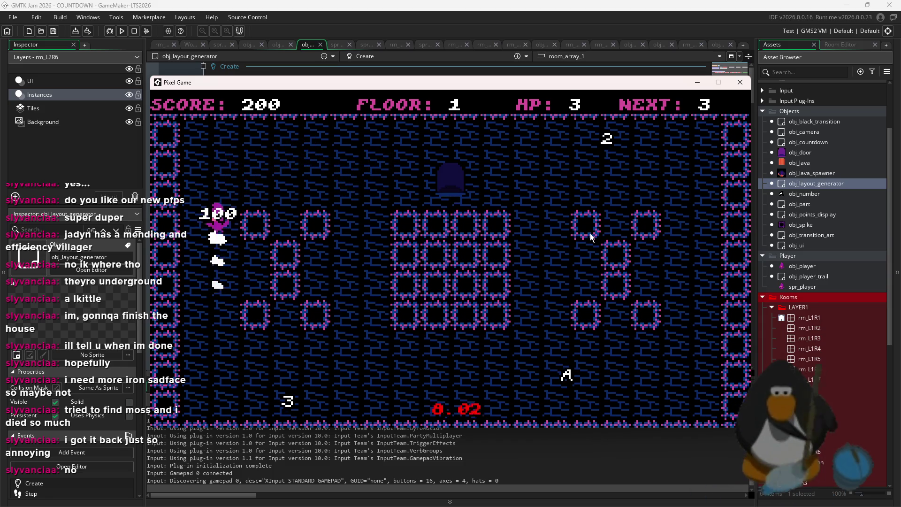
key("Right")
key("Down")
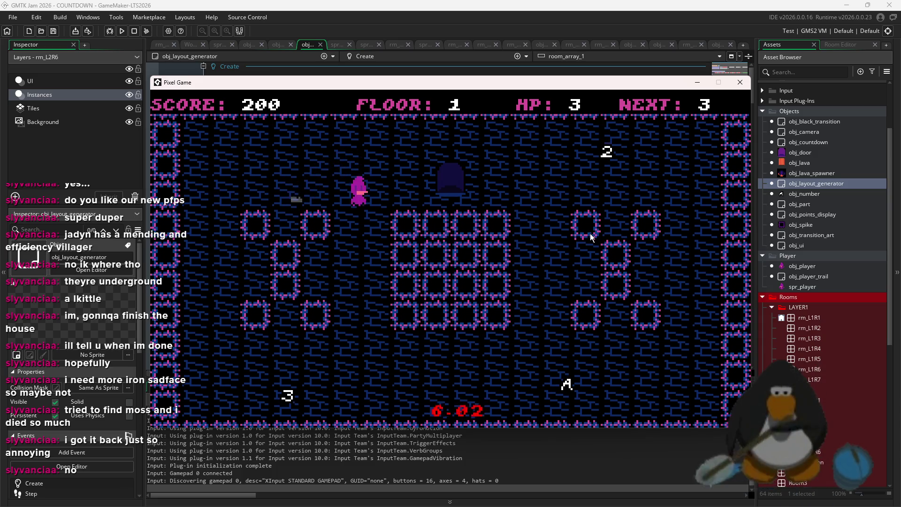
Collect the 3 and the A, reach the door for ROOM CLEAR at 550, then close the game.
key("Left")
key("Right")
key("Up")
key("Right")
key("Right")
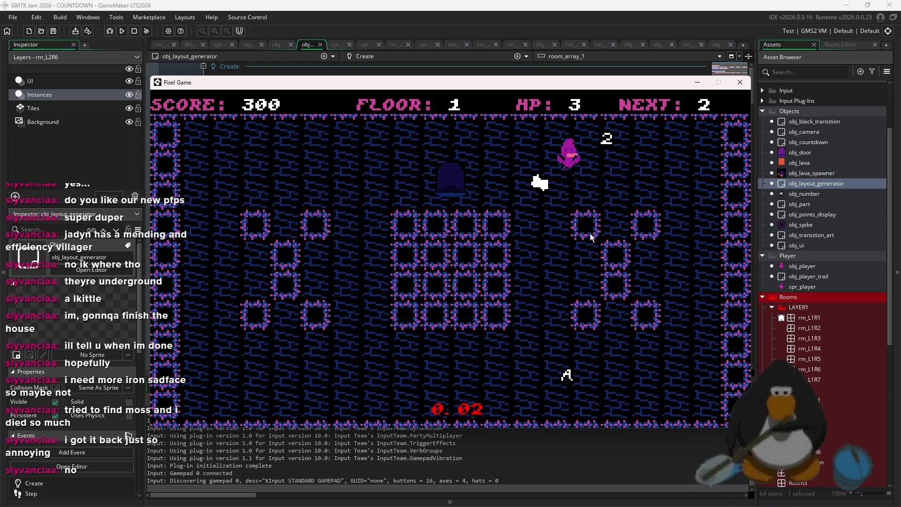
key("Left")
key("Down")
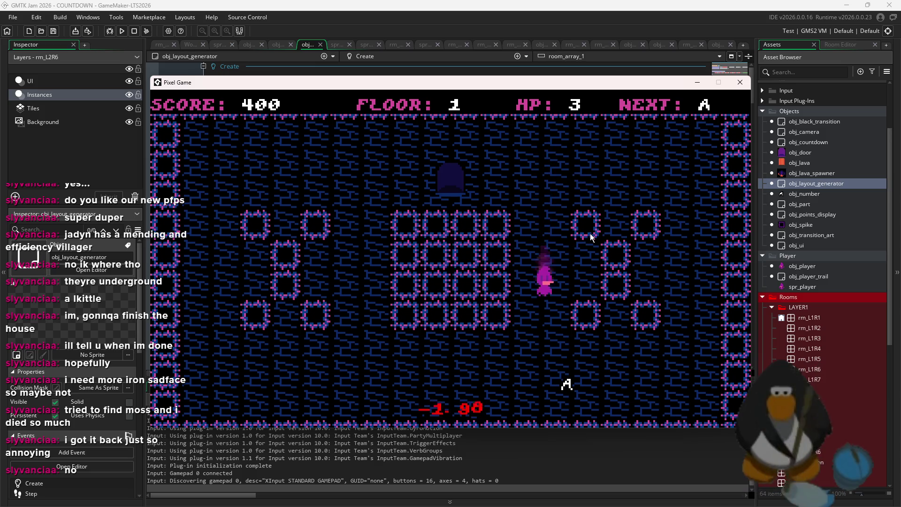
key("Up")
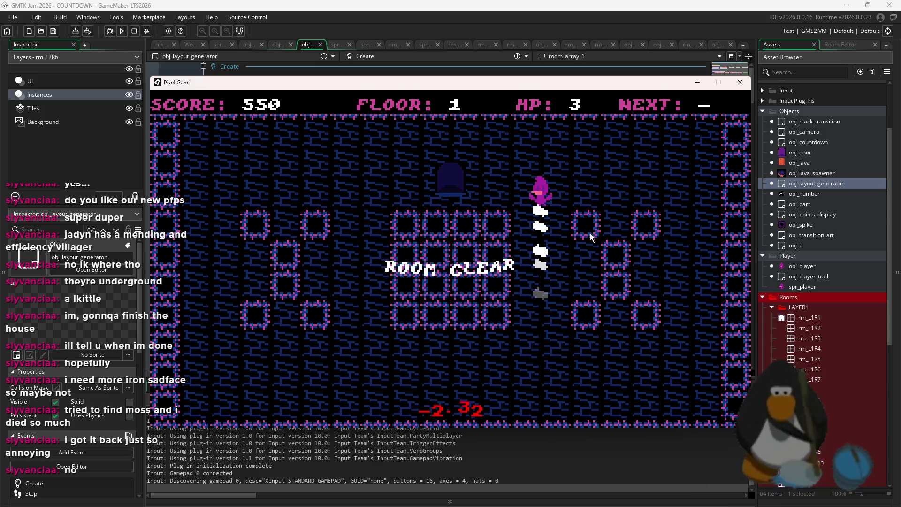
key("Left")
key("Left")
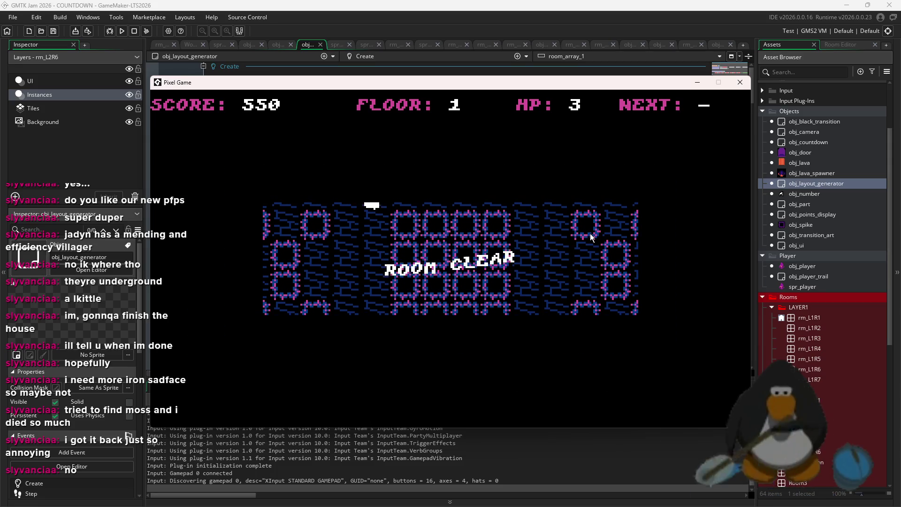
key("Escape")
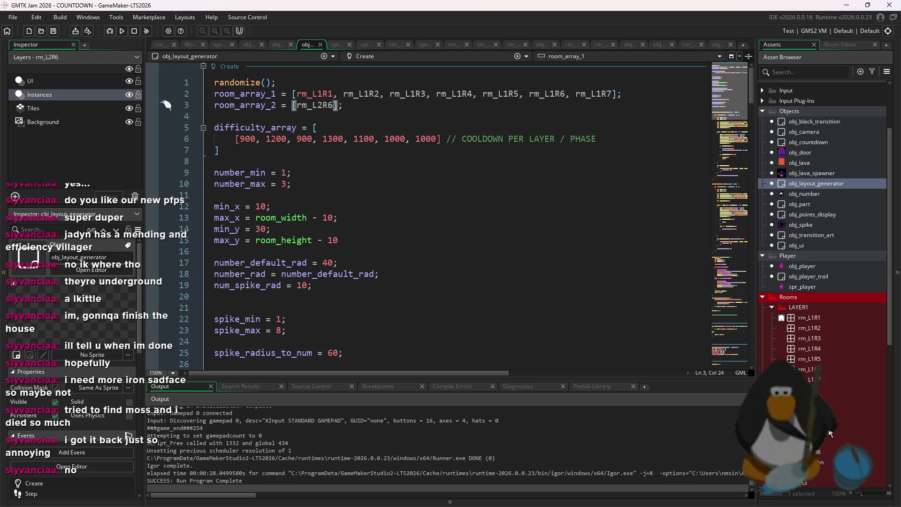
Duplicate rm_L2R6 as rm_L2R7 and delete all of its copied instances.
left_click(825, 443)
key("ctrl+d")
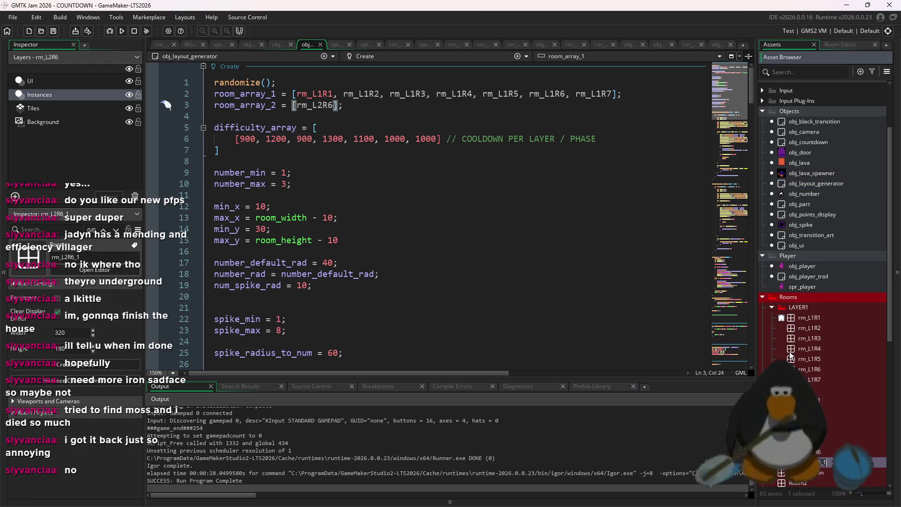
key("F2")
type("rm_L2R7")
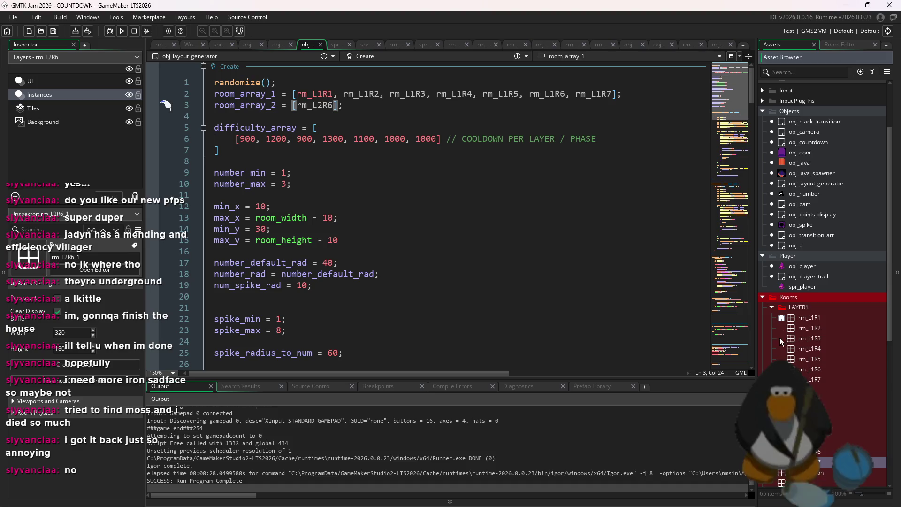
key("Return")
key("Return")
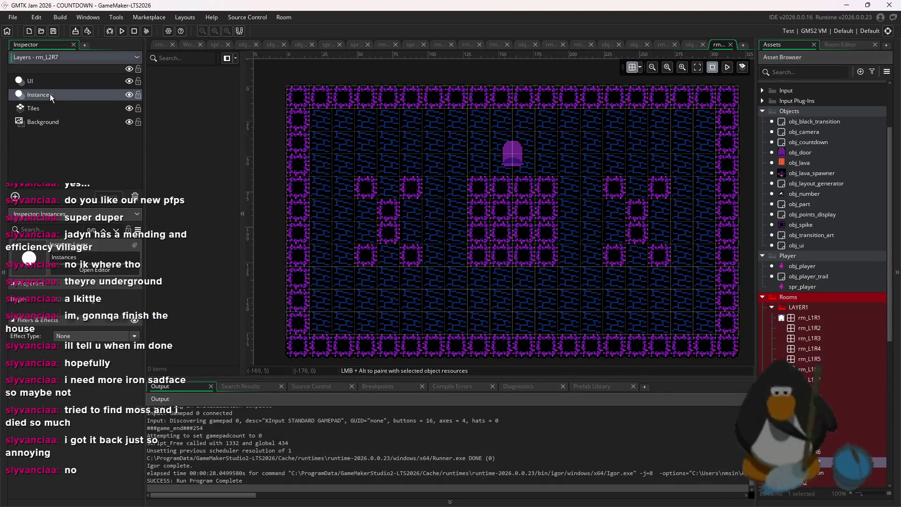
left_click_drag(722, 347, 300, 90)
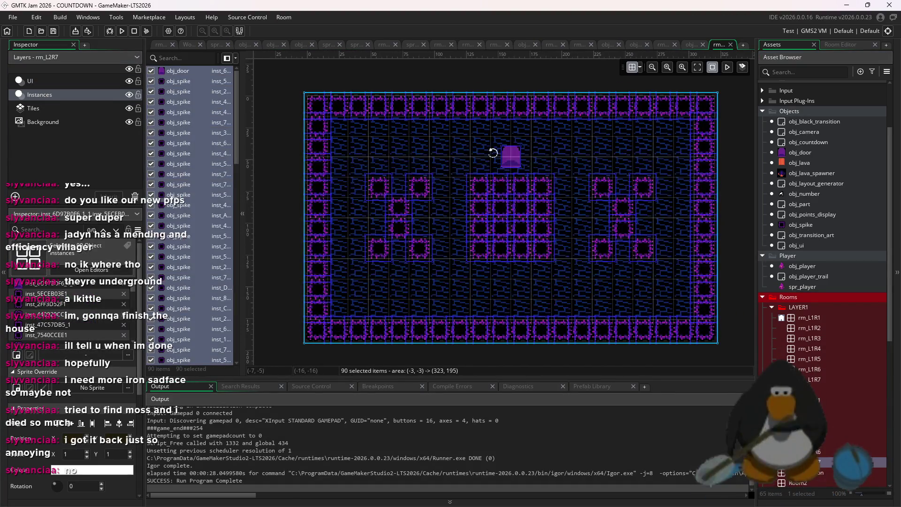
key("Delete")
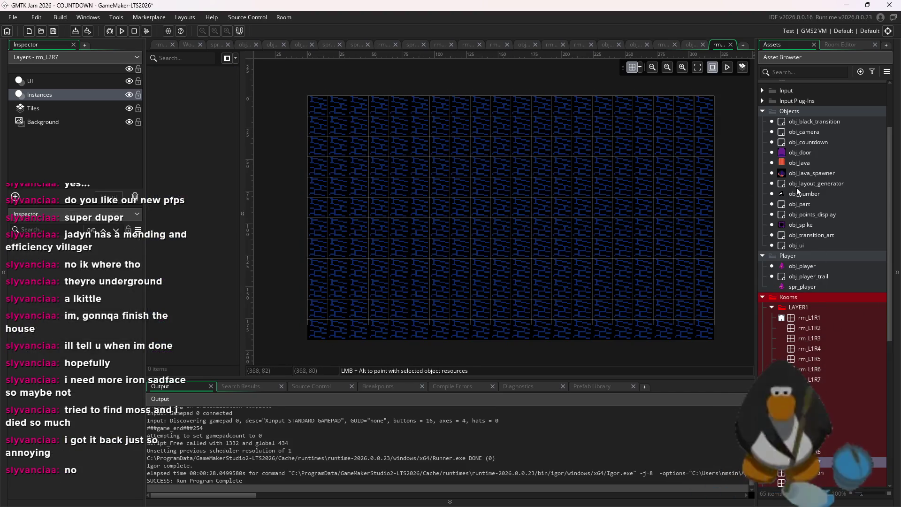
scroll(826, 288, "up", 2)
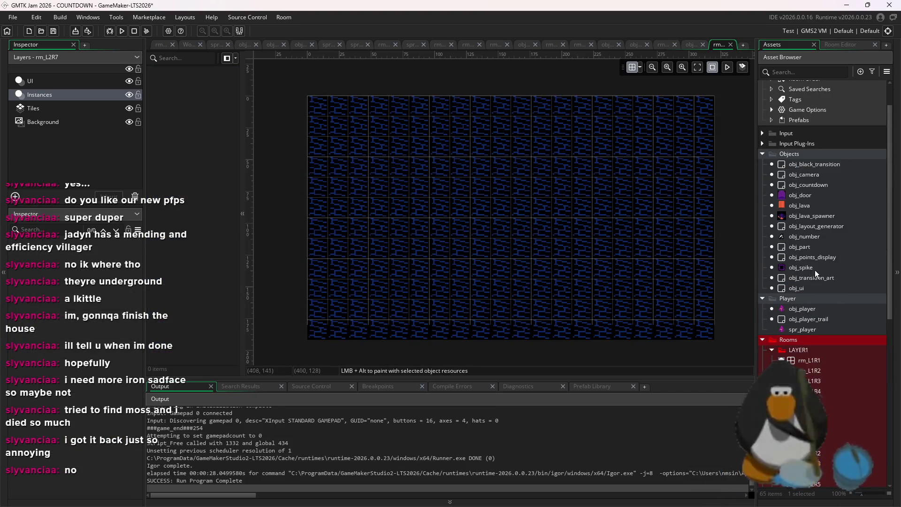
Paint a first plus-shaped cluster of obj_spike instances in the empty room.
mouse_move(801, 267)
left_mouse_down()
mouse_move(583, 248)
mouse_move(537, 231)
left_mouse_up()
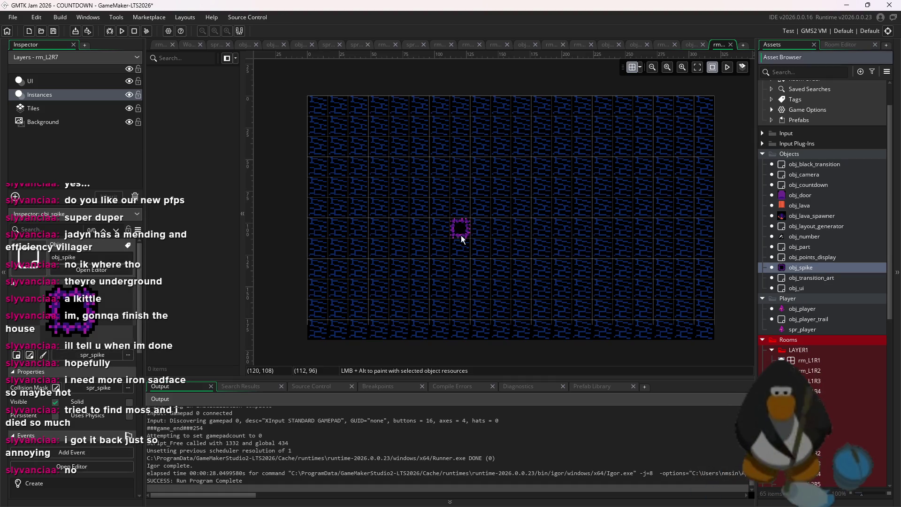
left_click(667, 311, "alt")
left_click(667, 291, "alt")
left_click(641, 291, "alt")
left_click(693, 292, "alt")
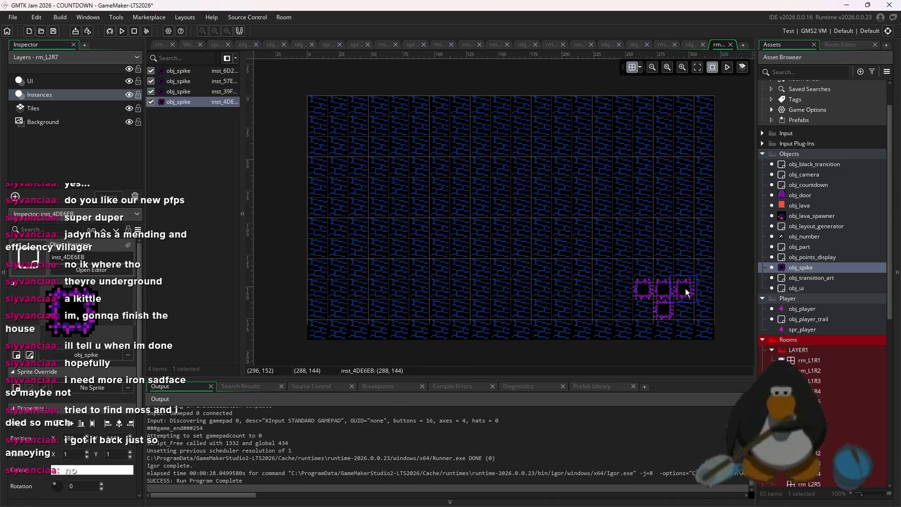
left_click(686, 274, "alt")
left_click(663, 267, "alt")
left_click(644, 270, "alt")
left_click(622, 269, "alt")
left_click(644, 269, "alt")
left_click(644, 249, "alt")
left_click(685, 249, "alt")
Copy the spike cluster into four arranged clusters, erase a stray spike, and place obj_door centrally.
mouse_move(736, 228)
left_mouse_down()
mouse_move(635, 306)
mouse_move(484, 265)
mouse_move(500, 242)
mouse_move(373, 130)
left_mouse_up()
key("ctrl+c")
key("ctrl+v")
key("ctrl+v")
key("ctrl+v")
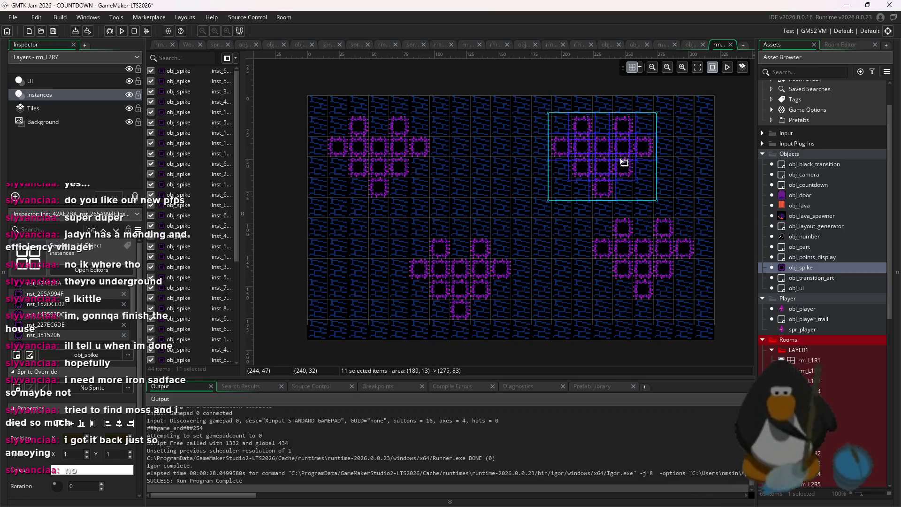
left_click_drag(623, 161, 624, 150)
left_click(683, 150)
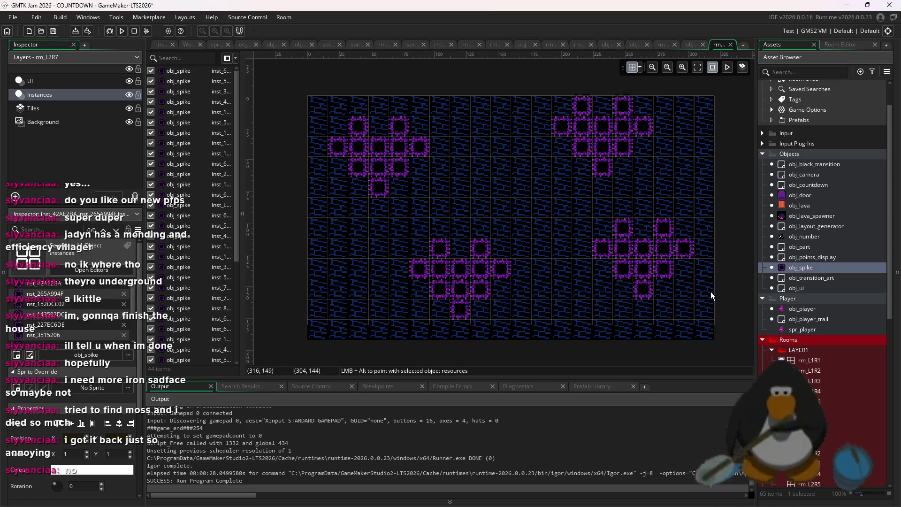
left_click_drag(710, 292, 581, 232)
mouse_move(634, 248)
left_mouse_down()
mouse_move(676, 288)
mouse_move(654, 267)
left_mouse_up()
left_click(557, 272)
left_click_drag(542, 251, 404, 291)
left_click(523, 218)
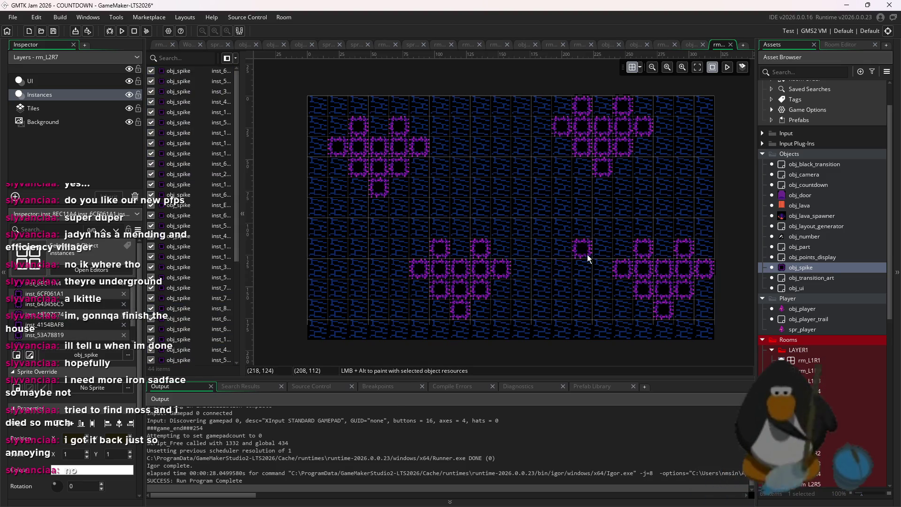
left_click_drag(587, 254, 485, 248)
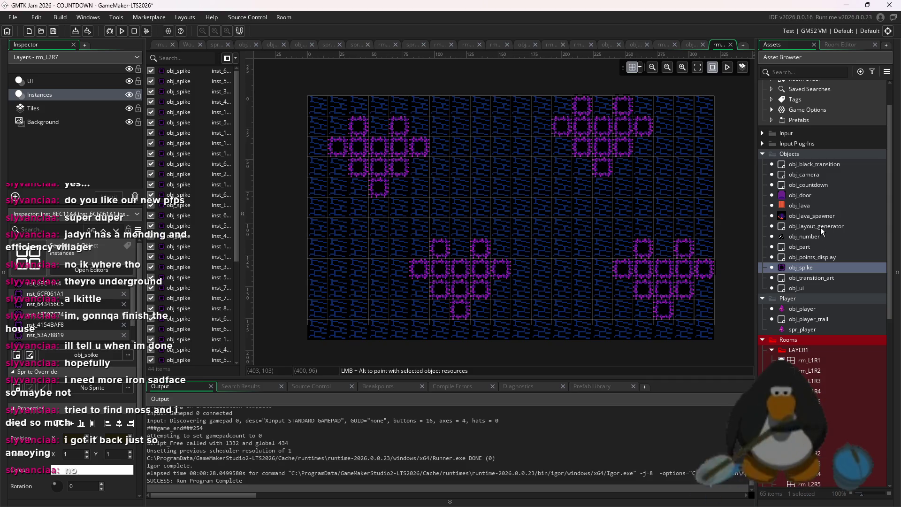
left_click_drag(814, 197, 512, 197)
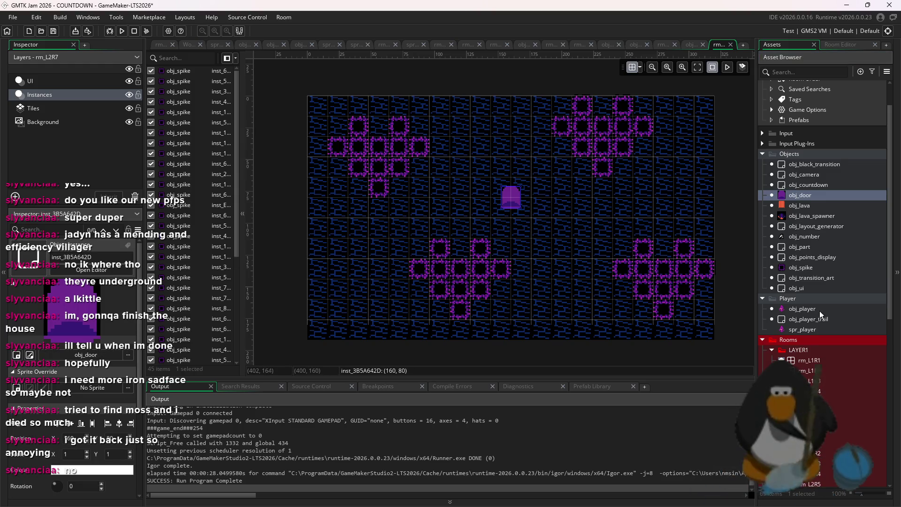
Duplicate rm_L2R7 as rm_L2R8, open it, and delete all copied instances.
scroll(780, 344, "down", 2)
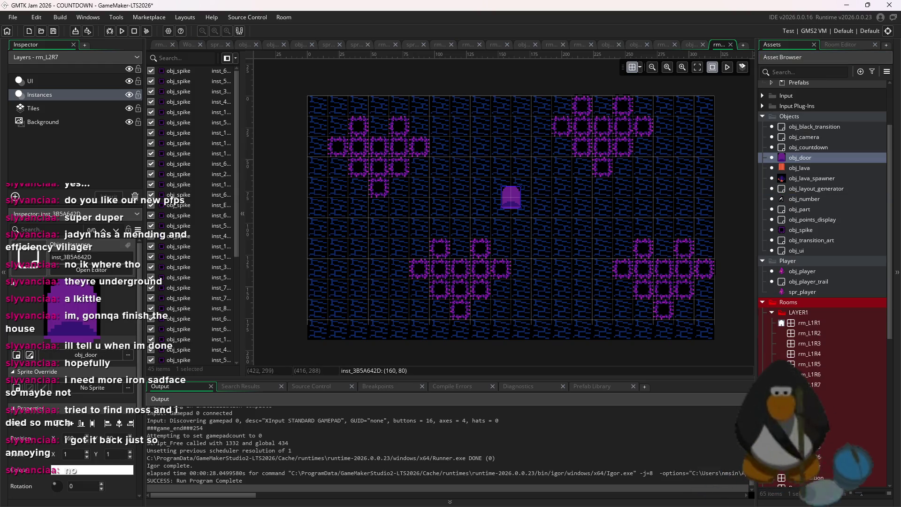
right_click(819, 468)
left_click(855, 364)
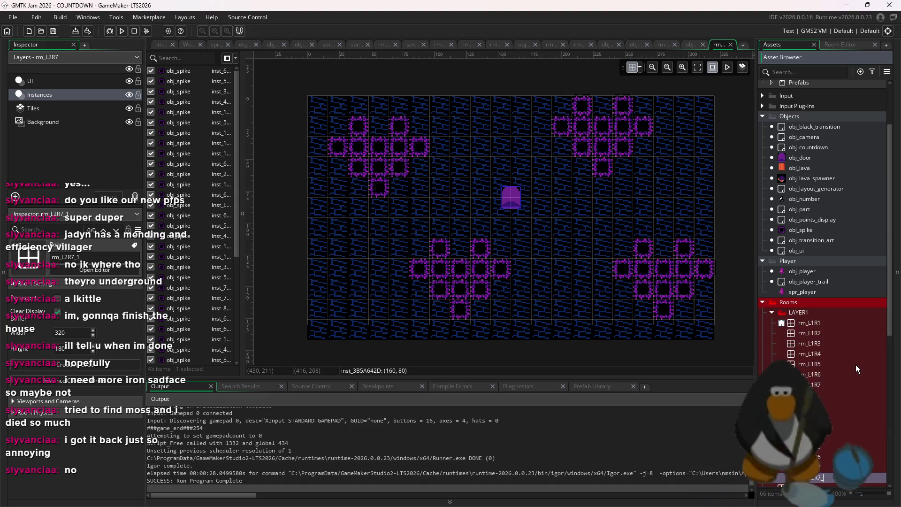
type("rm_L2R8")
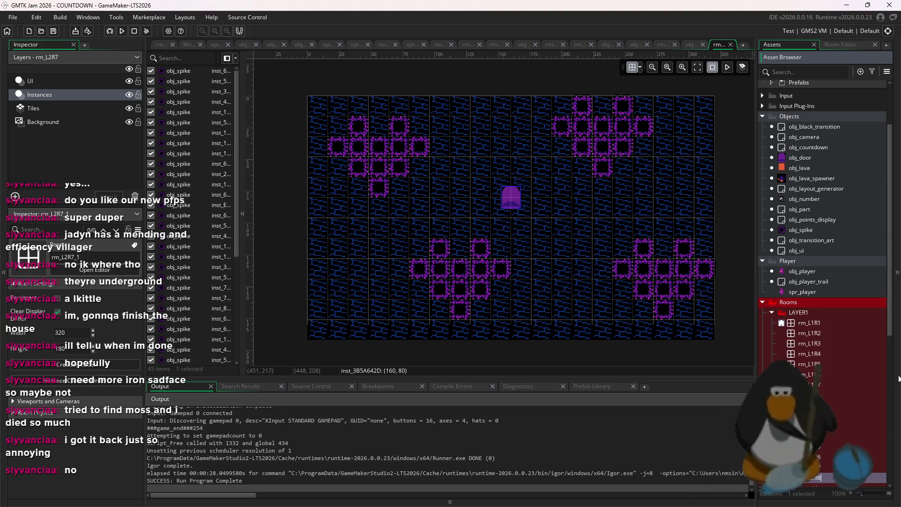
key("Return")
double_click(829, 481)
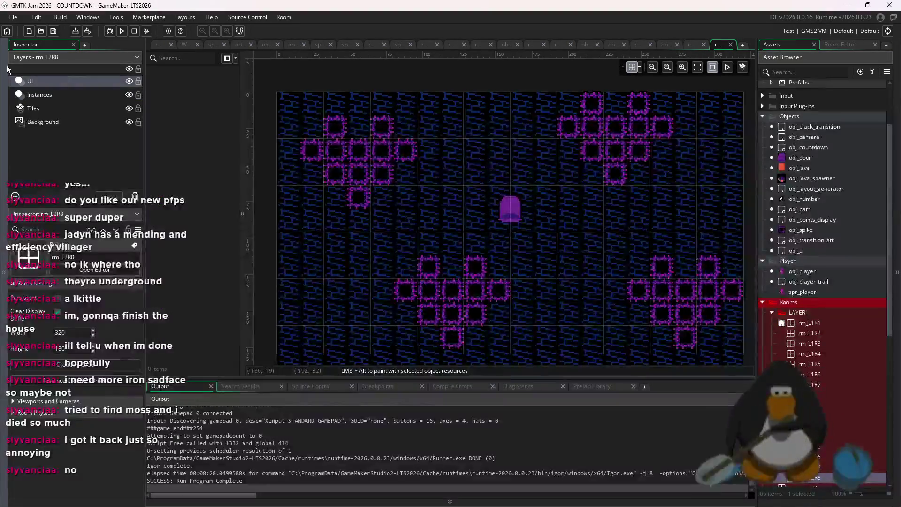
scroll(692, 298, "down", 1)
left_click_drag(692, 298, 371, 126)
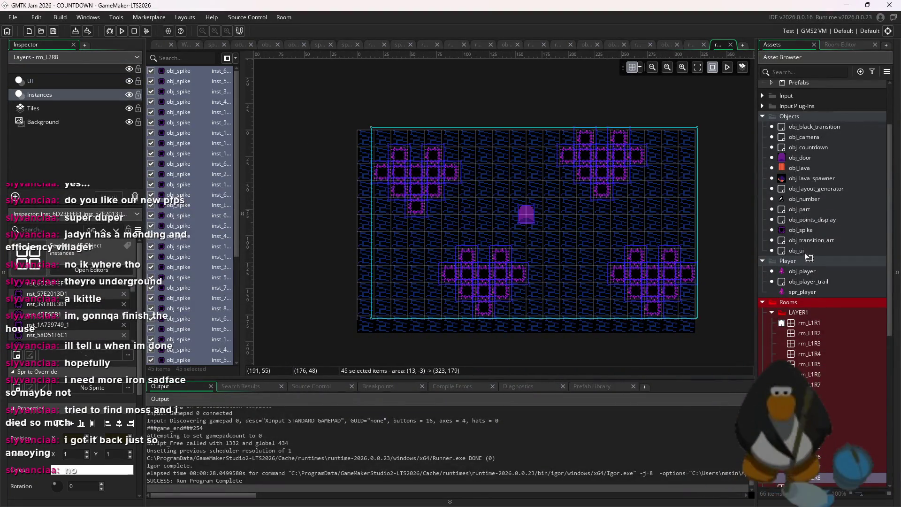
key("Delete")
Try out obj_spike columns, then paint a vertical line of eight spikes and shift it up a cell.
left_click(815, 227)
left_click(485, 156, "alt")
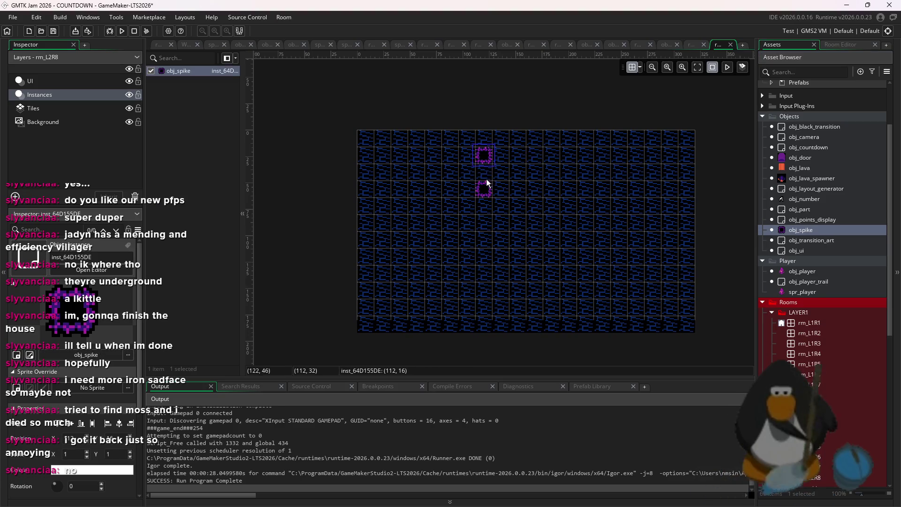
left_click(485, 173, "alt")
left_click(484, 189, "alt")
left_click(507, 189, "alt")
left_click(507, 204, "alt")
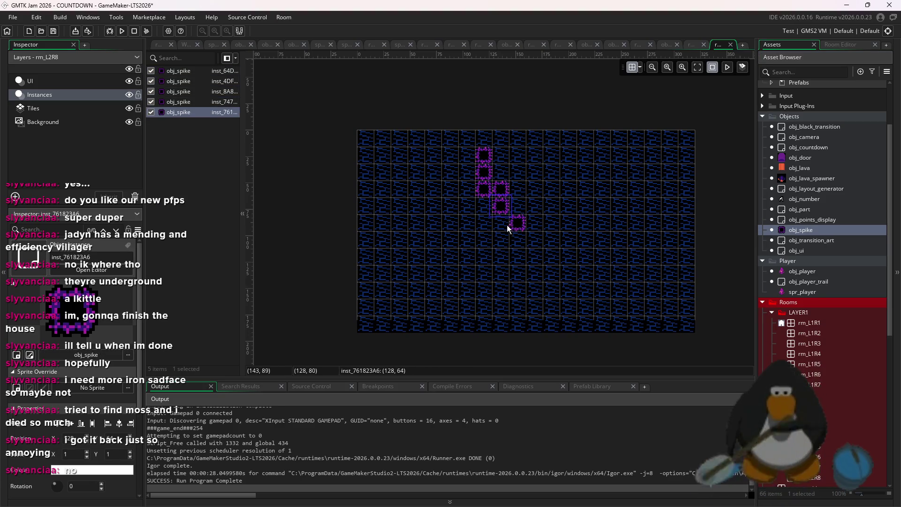
left_click(507, 224, "alt")
key("ctrl+z")
key("ctrl+z")
key("ctrl+z")
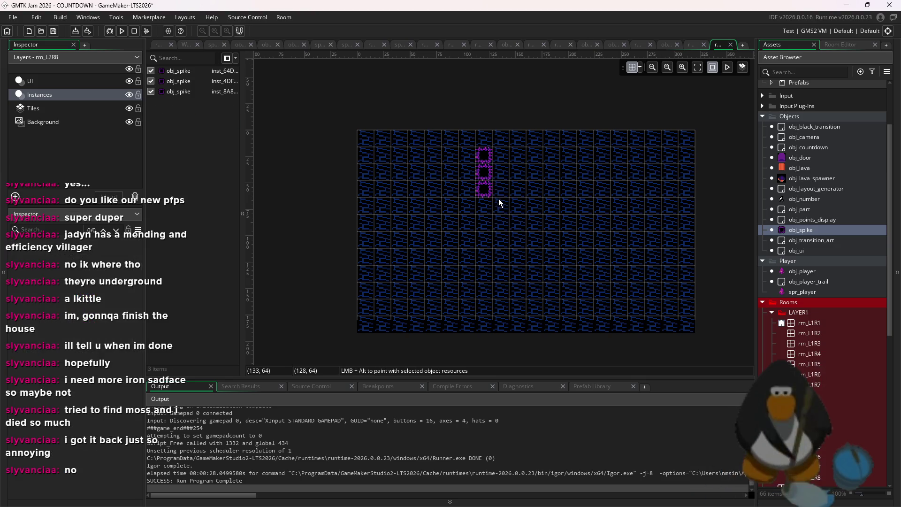
key("ctrl+v")
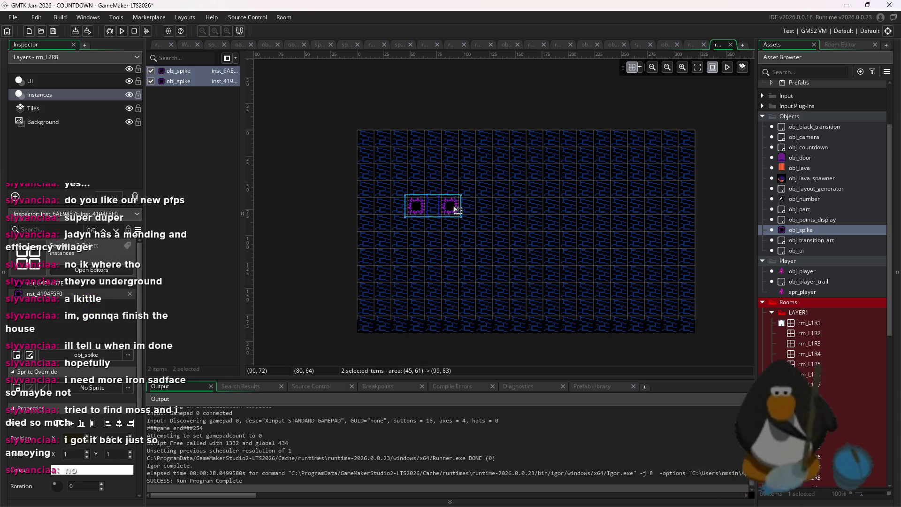
key("Delete")
mouse_move(531, 198)
left_mouse_down()
mouse_move(523, 272)
mouse_move(484, 306)
left_mouse_up()
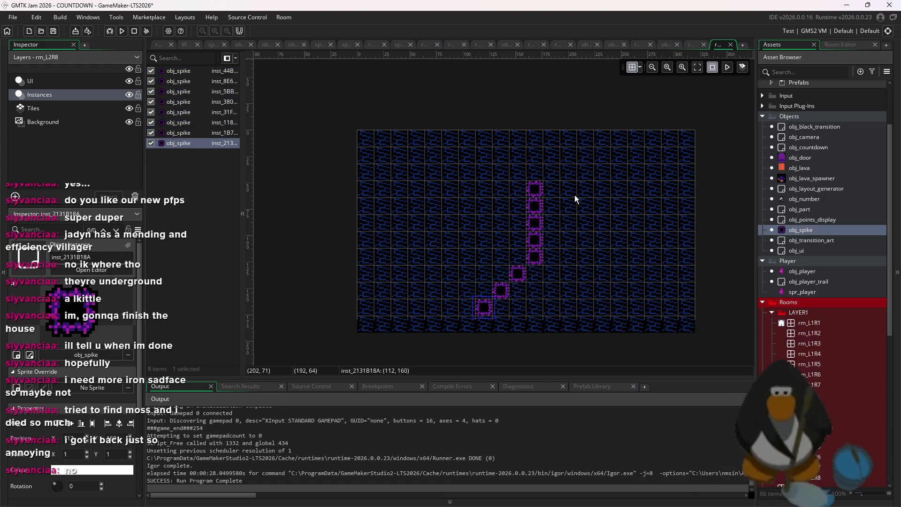
left_click_drag(574, 178, 463, 320)
left_click_drag(497, 278, 495, 261)
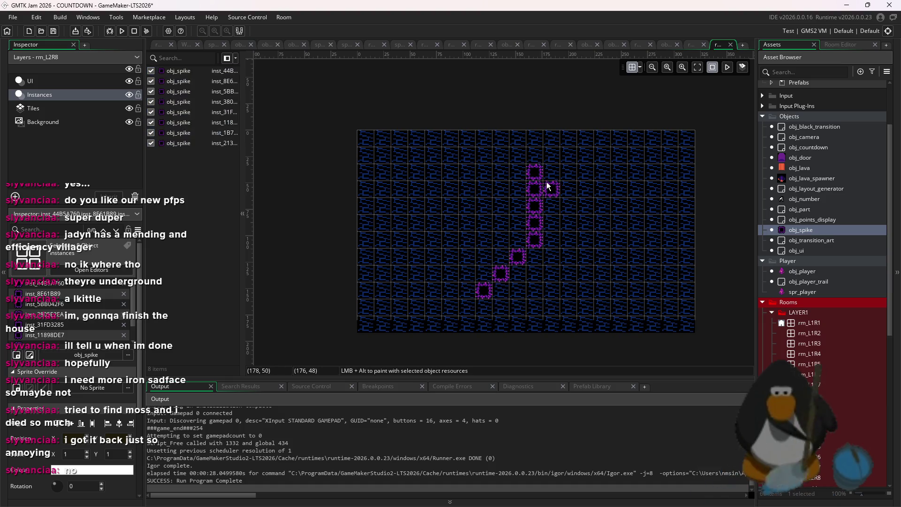
Extend the spikes into a ring across the top and down the right side, erasing misplaced ones.
left_click(550, 162)
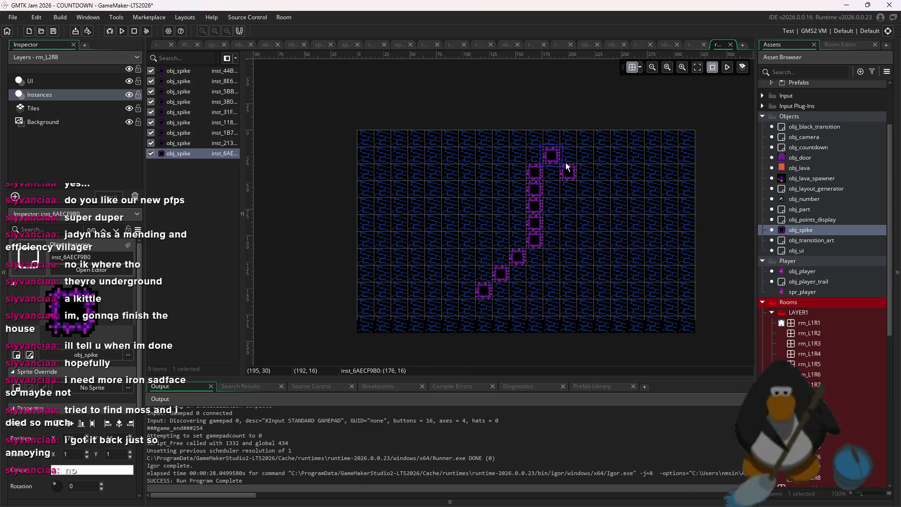
right_click(537, 174, "alt")
right_click(483, 288, "alt")
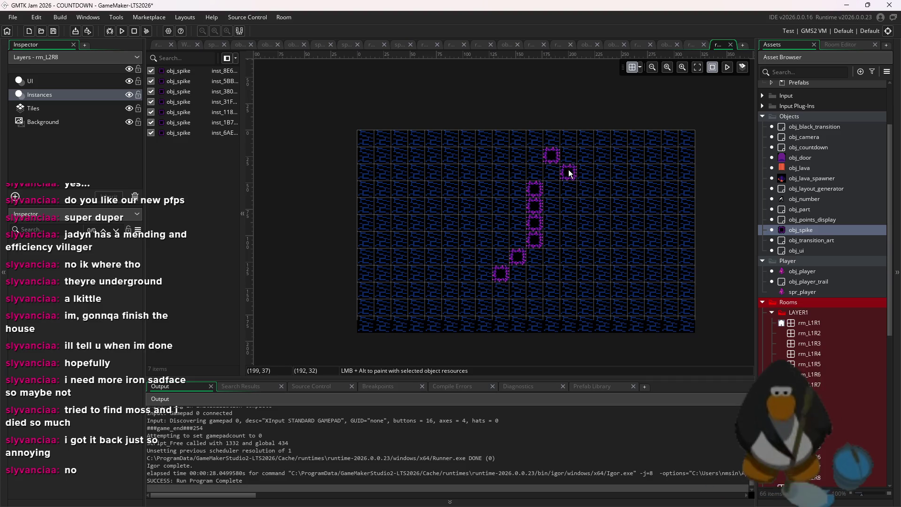
left_click(569, 155)
left_click(585, 172)
left_click(603, 189)
left_click(602, 206)
left_click(619, 223)
left_click(619, 240)
left_click(619, 256)
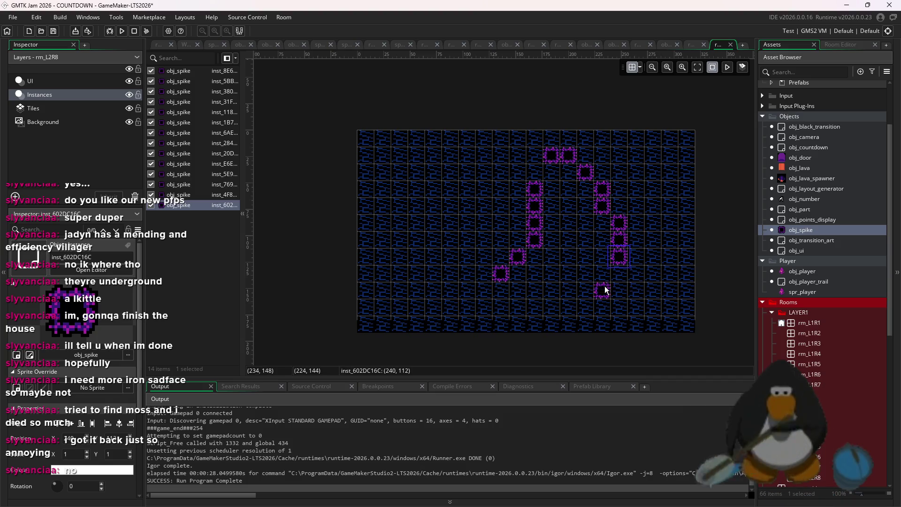
left_click(603, 274)
left_click(603, 291)
left_click(585, 307)
Delete every spike in the room and place two side-by-side spikes at the bottom.
mouse_move(634, 330)
left_mouse_down()
mouse_move(567, 187)
mouse_move(532, 188)
left_mouse_up()
key("ctrl+a")
left_click(644, 281)
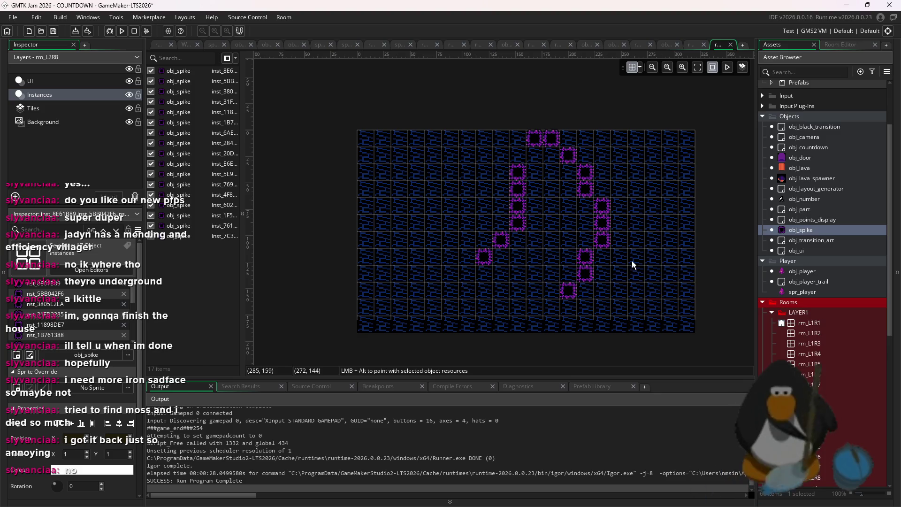
key("ctrl+a")
key("Delete")
left_click(534, 308)
left_click(551, 308)
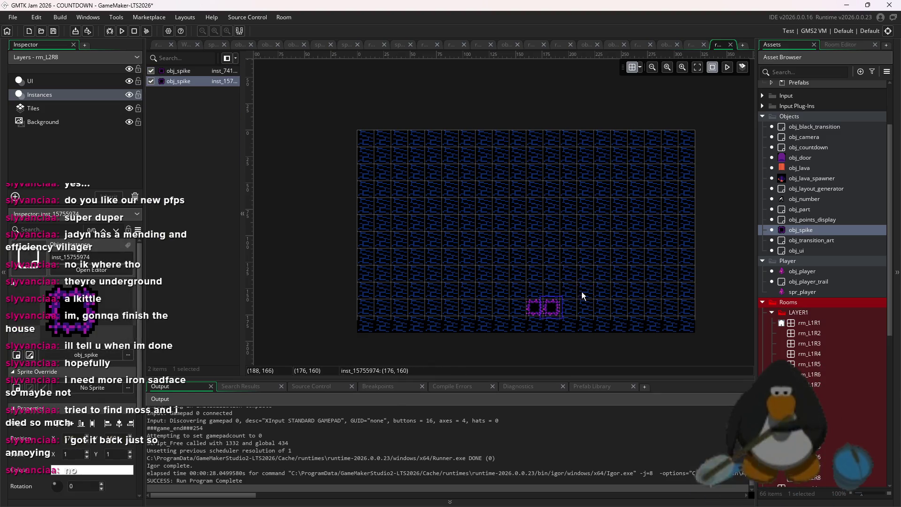
Place the first two obj_spike instances near the top of rm_L2R8.
left_click(527, 158)
left_click(518, 157)
left_click_drag(545, 311, 535, 310)
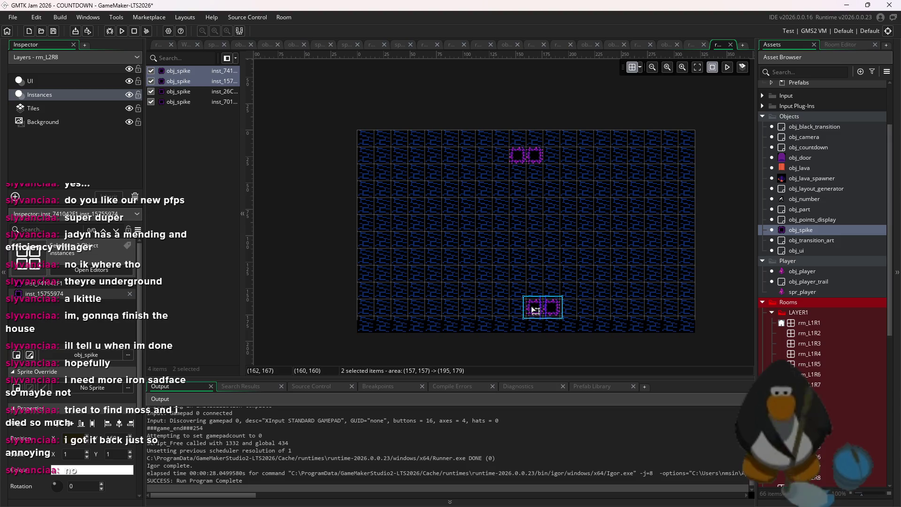
left_click(533, 267)
scroll(559, 304, "up", 3)
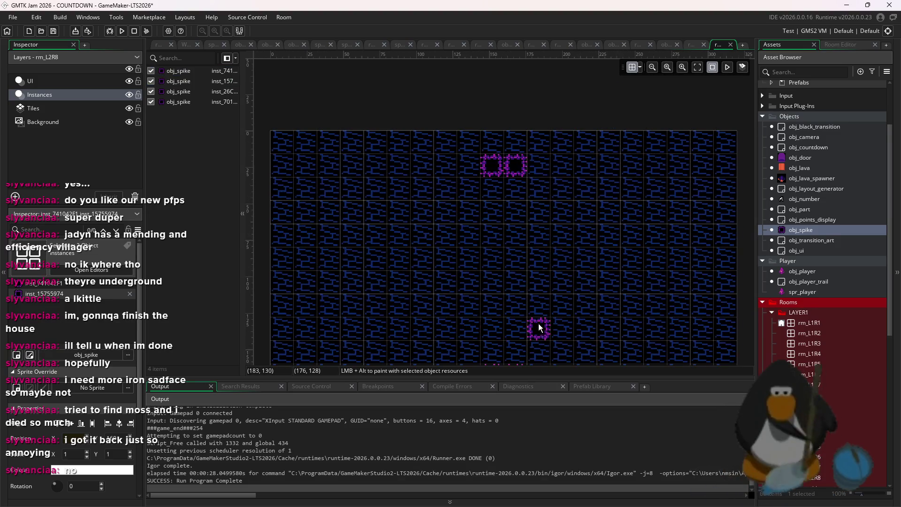
Extend the top and bottom spike rows to four and start the upper arcs.
left_click(537, 348)
left_click(468, 347)
left_click(469, 138)
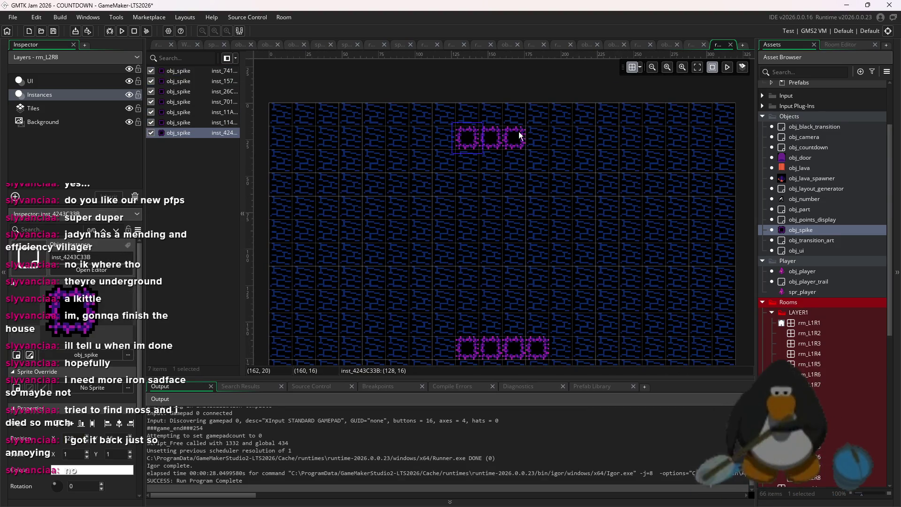
left_click(537, 137)
left_click(585, 161)
left_click(449, 160)
left_click(419, 164)
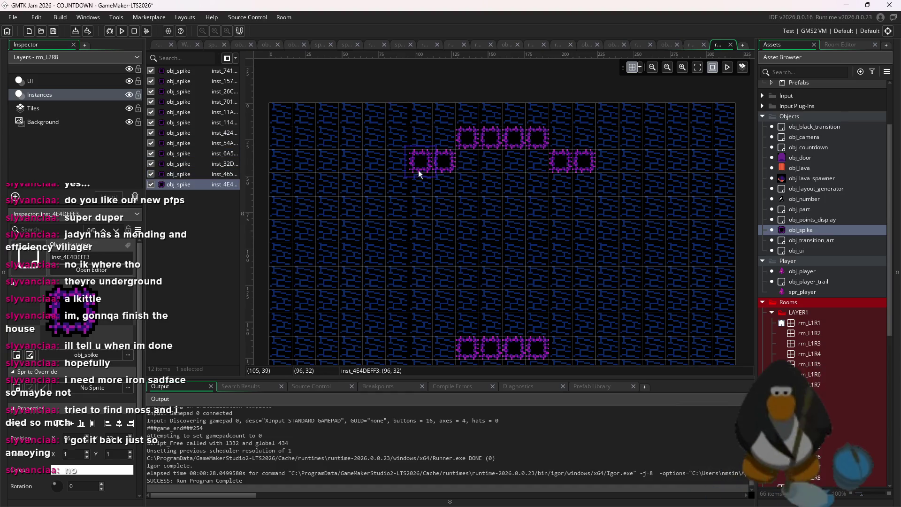
left_click(396, 184)
Add spikes along the lower arcs and build a four-spike left column.
left_click(584, 324)
left_click(444, 324)
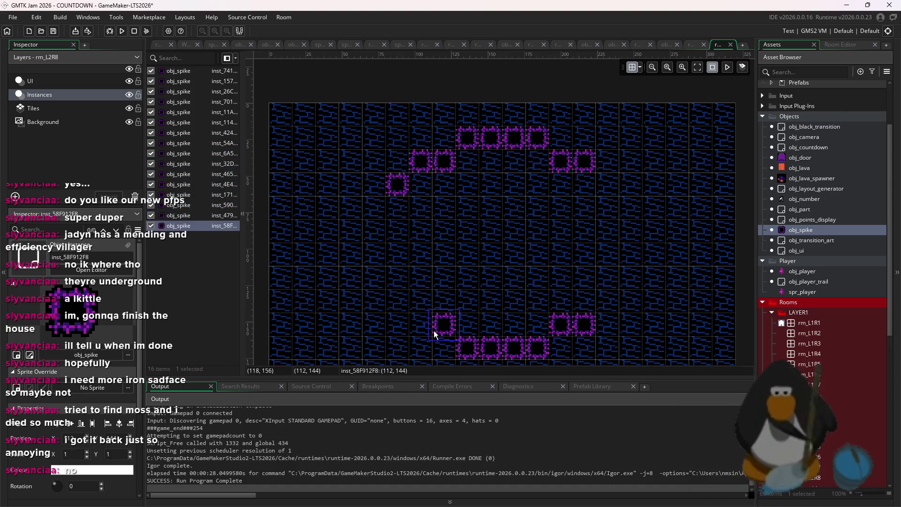
left_click(420, 324)
left_click(397, 301)
left_click(373, 277)
left_click(372, 232)
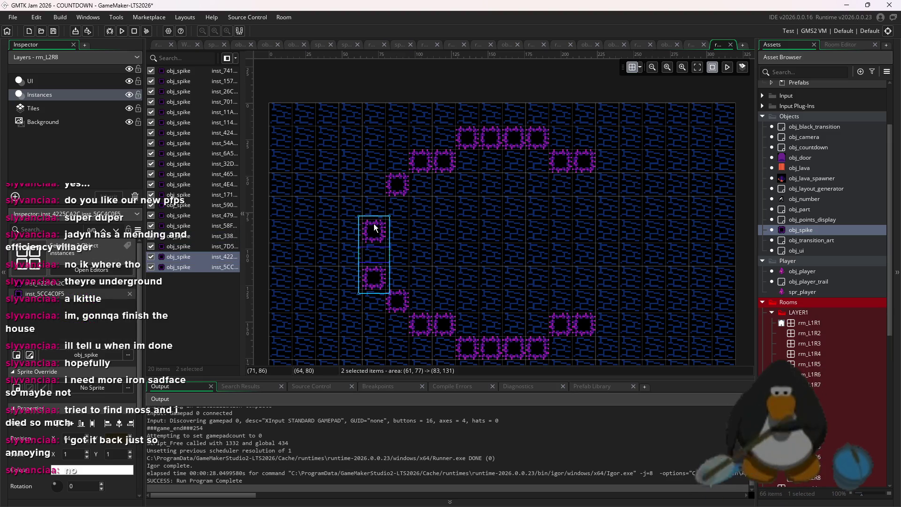
left_click(373, 209)
left_click(370, 254)
Add a lower-right arc spike and build a four-spike right column.
left_click(615, 300)
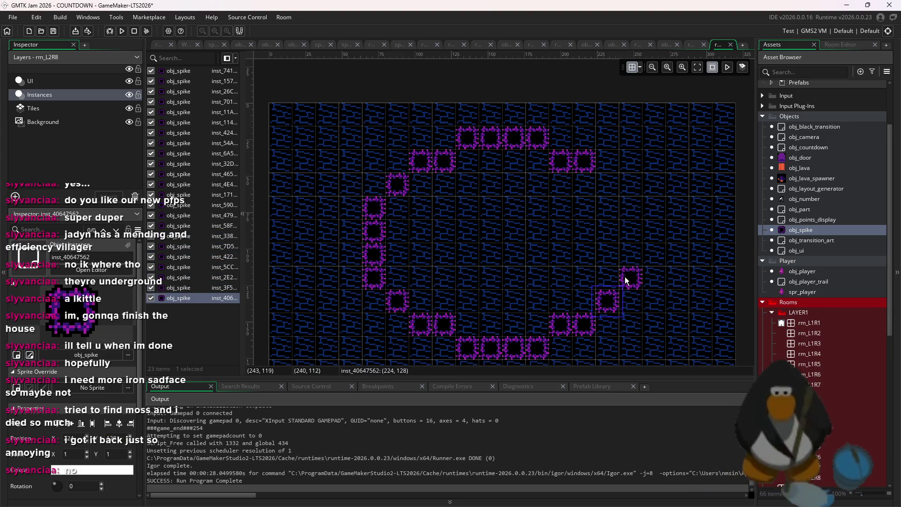
left_click(625, 277)
left_click(624, 255)
left_click(623, 233)
left_click(627, 210)
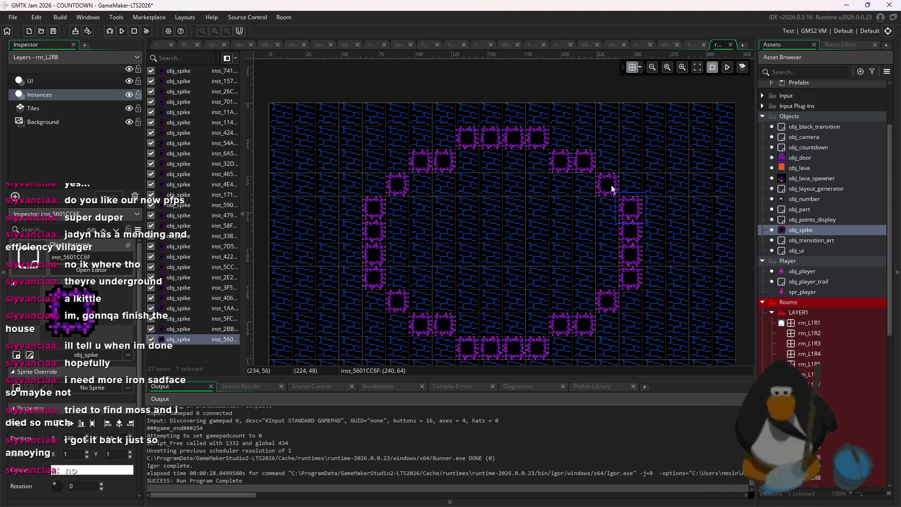
Delete the stray upper-right spike, shift the right column one cell left, and fill the right-arc gaps.
left_click(593, 165)
key("Delete")
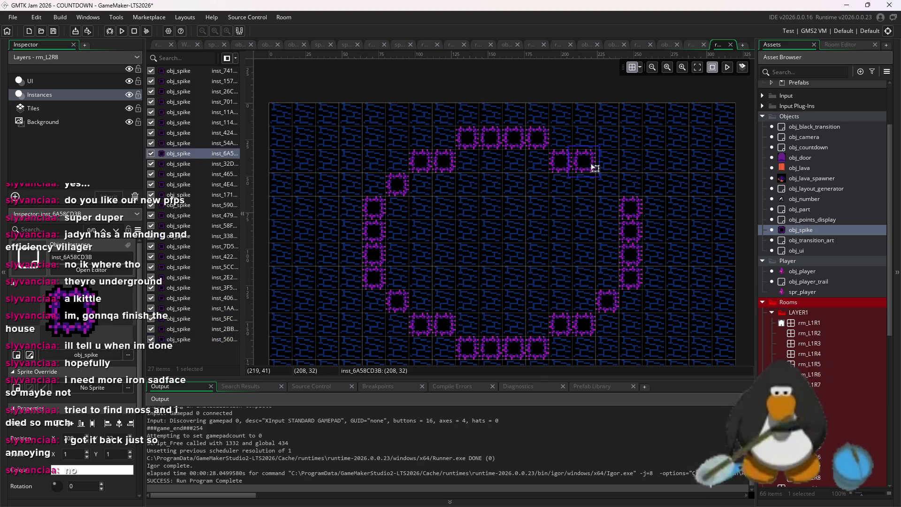
left_click_drag(663, 191, 618, 296)
left_click_drag(638, 266, 616, 265)
left_click(585, 185)
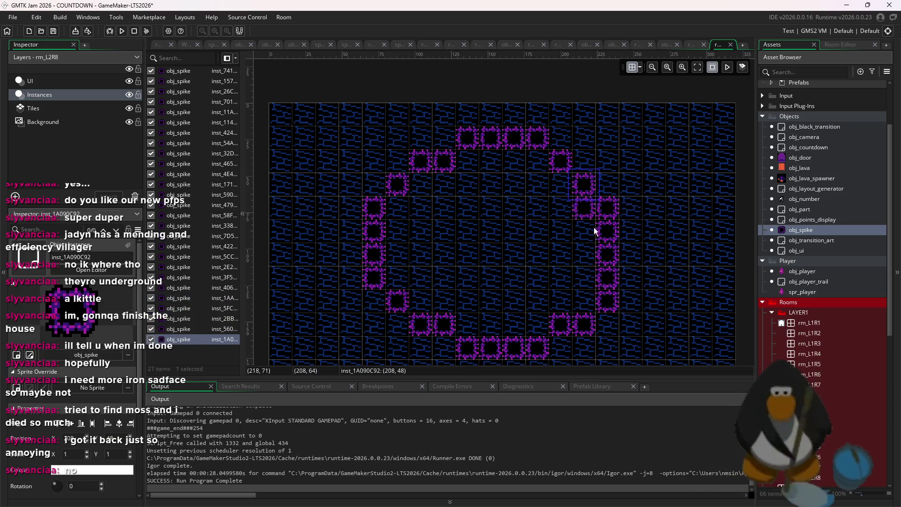
left_click(584, 326)
Delete two misplaced left-side spikes and shift the eight-spike left arc one cell right.
left_click(446, 324)
key("Delete")
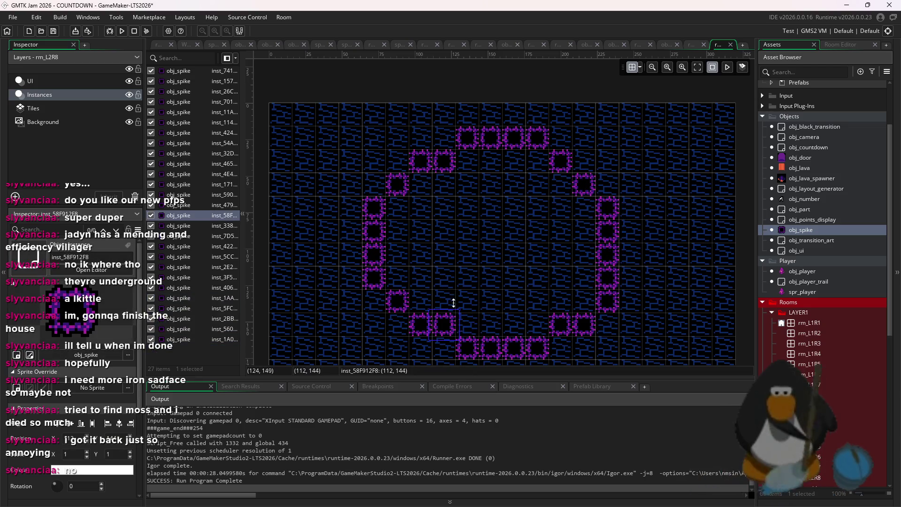
left_click(445, 161)
key("Delete")
left_click_drag(357, 143, 432, 359)
left_click_drag(422, 310, 446, 308)
Remove the extra spikes on the lower-right side of the ring.
left_click(608, 277)
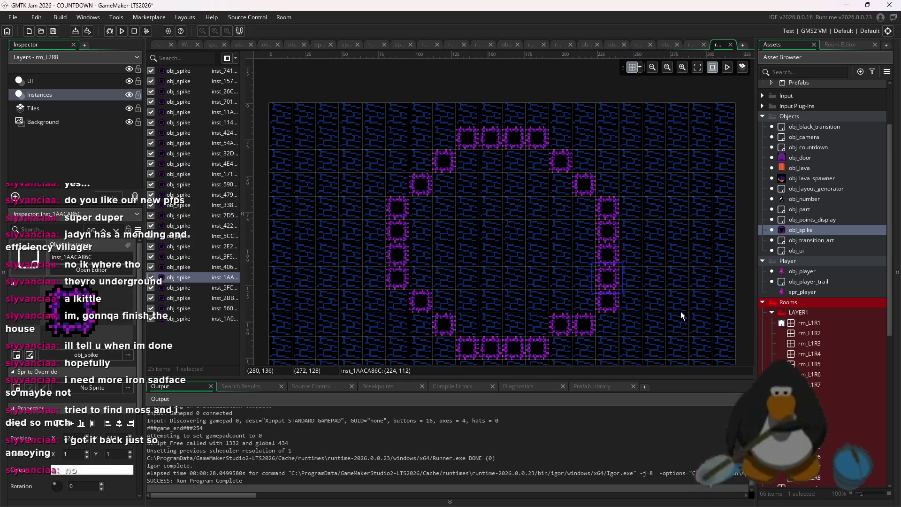
left_click(582, 326)
key("Delete")
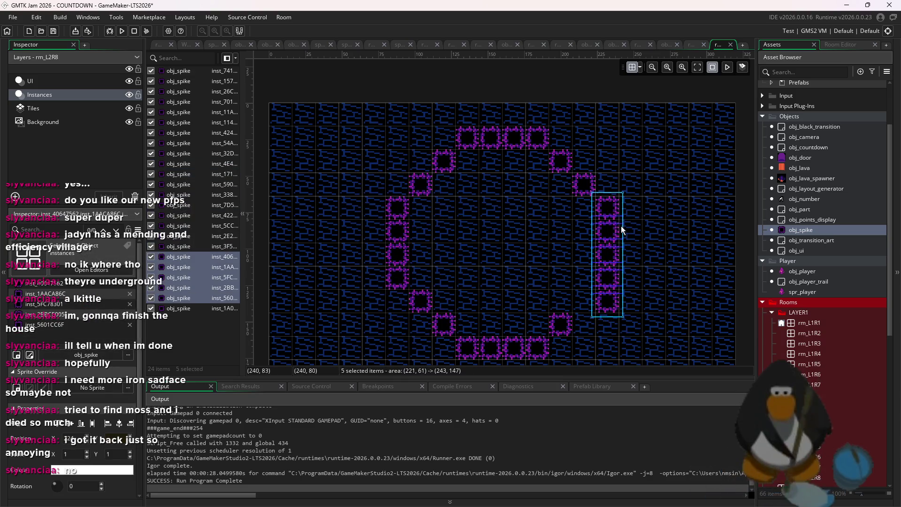
left_click(599, 334)
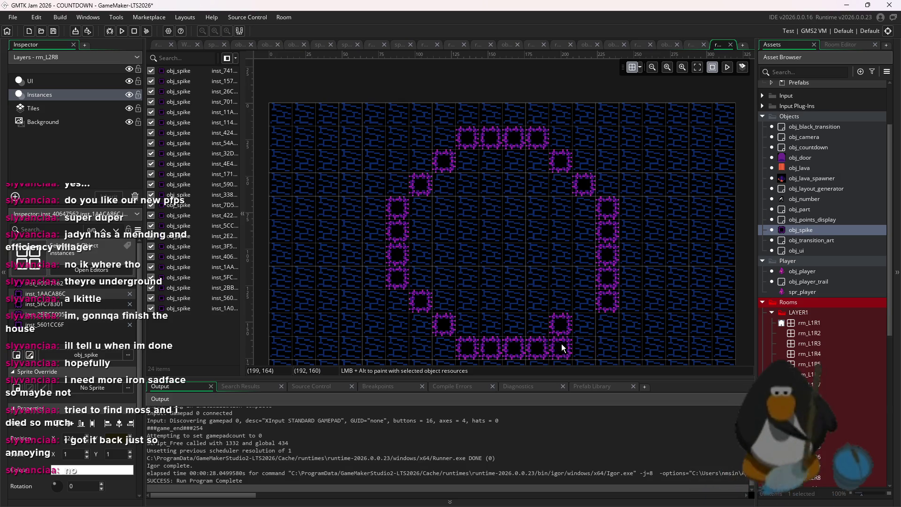
left_click(589, 297, "alt")
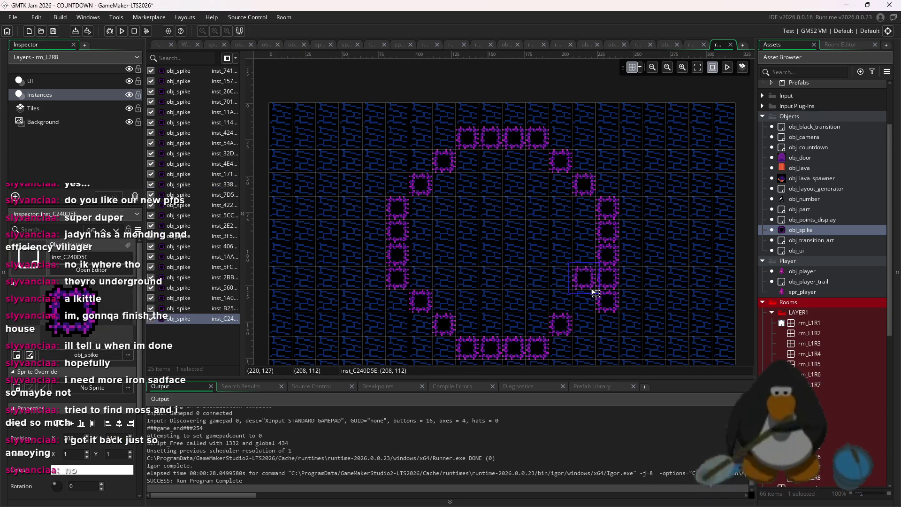
key("ctrl+z")
left_click(582, 302, "alt")
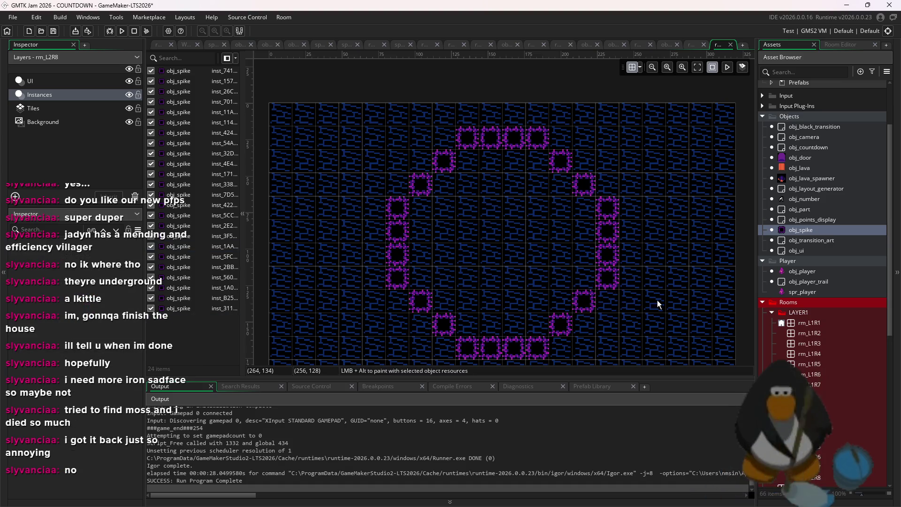
Paint a diagonal line of spikes inside the ring, topped with one extra spike.
mouse_move(507, 187)
left_mouse_down()
mouse_move(517, 247)
mouse_move(471, 293)
left_mouse_up()
left_click(556, 326, "alt")
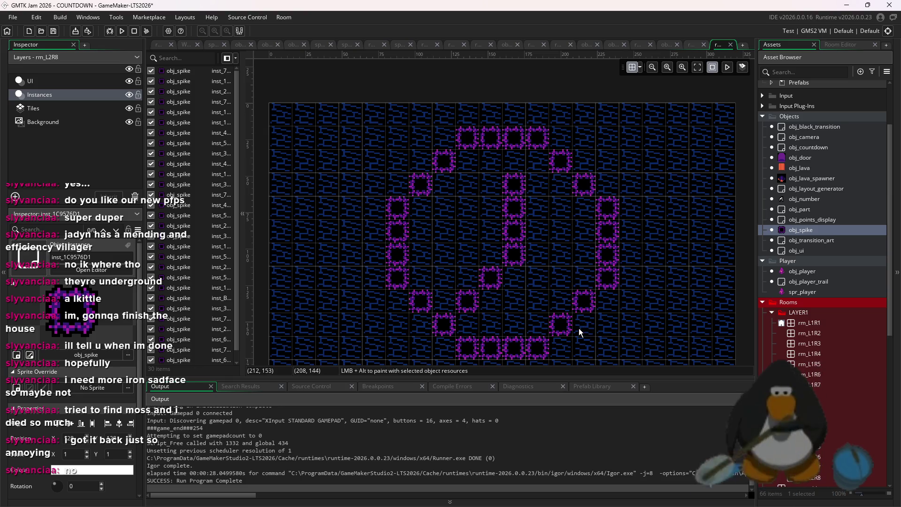
left_click(515, 170, "alt")
left_click(567, 325, "alt")
Remove the duplicate and stray spikes, then select the lower-middle spikes.
key("Delete")
right_click(452, 173, "alt")
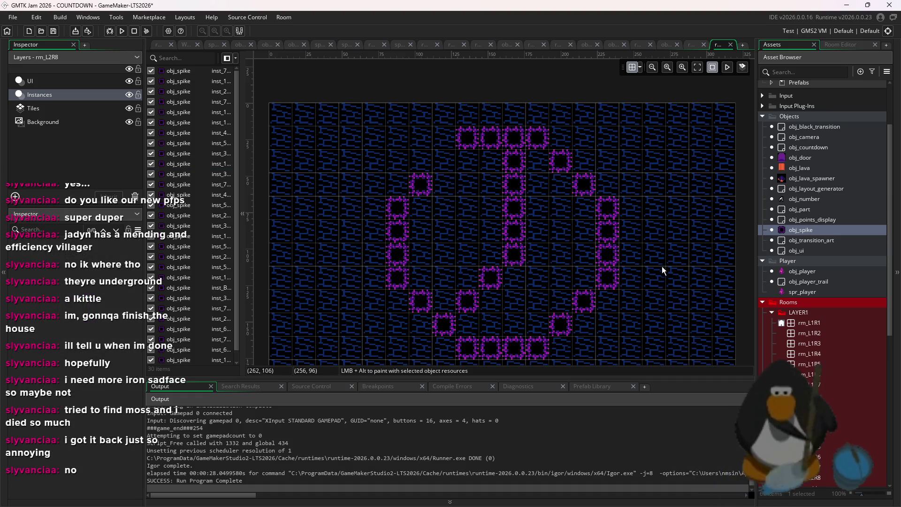
right_click(561, 325, "alt")
scroll(656, 320, "down", 1)
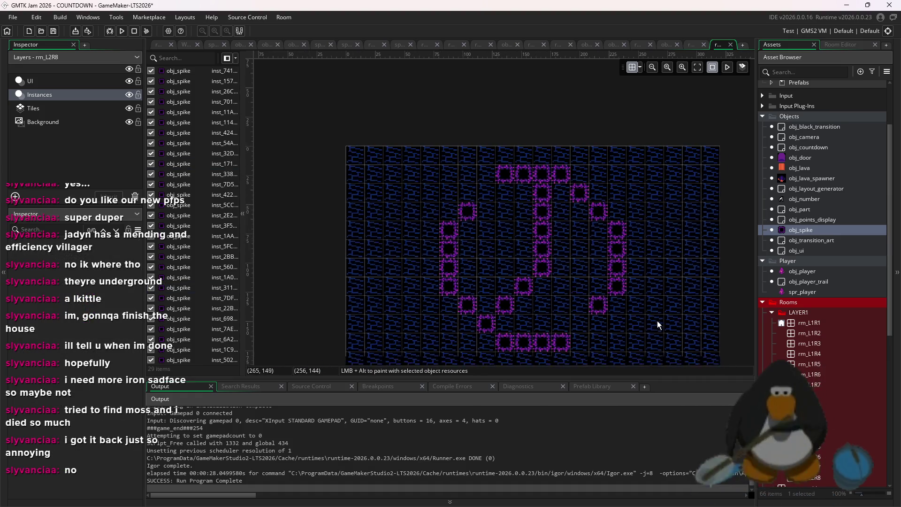
left_click_drag(663, 308, 655, 283)
left_click_drag(660, 339, 519, 208)
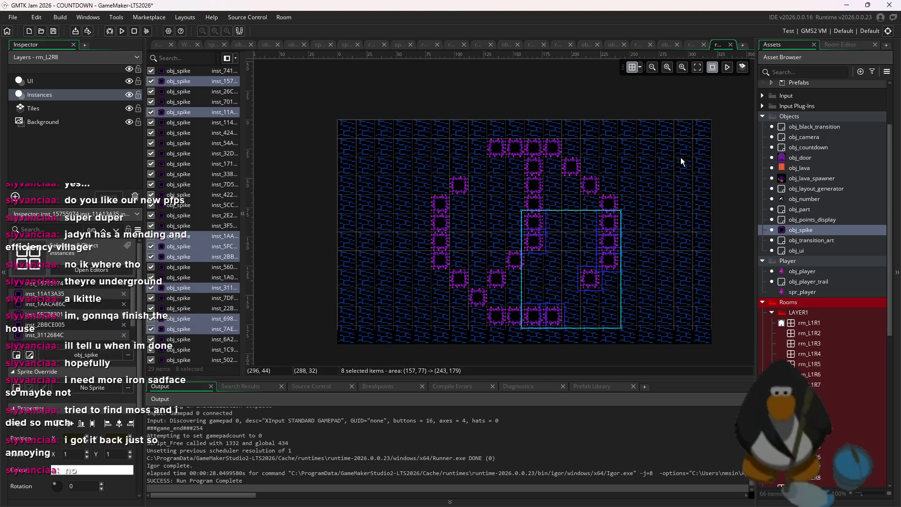
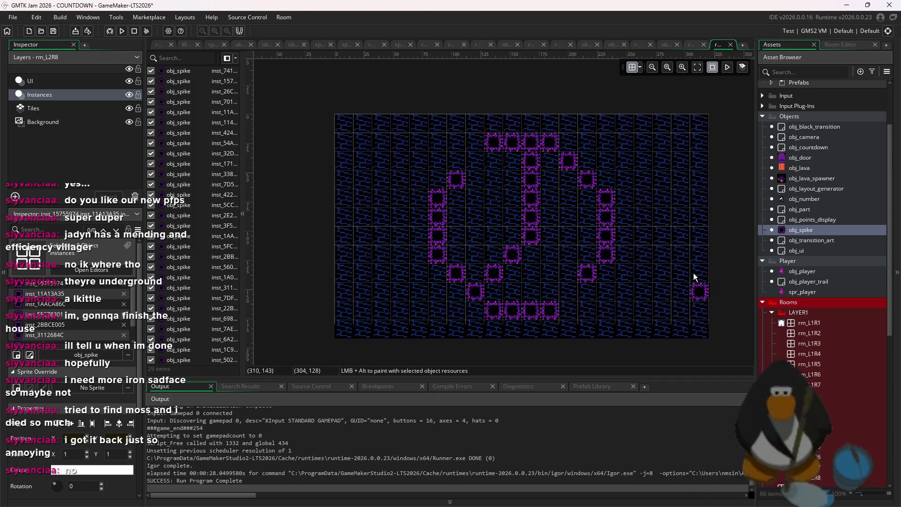
Add a couple of spikes inside rm_L2R8's ring, nudging one up a cell.
scroll(683, 270, "up", 2)
left_click_drag(561, 299, 583, 244)
scroll(582, 244, "down", 2)
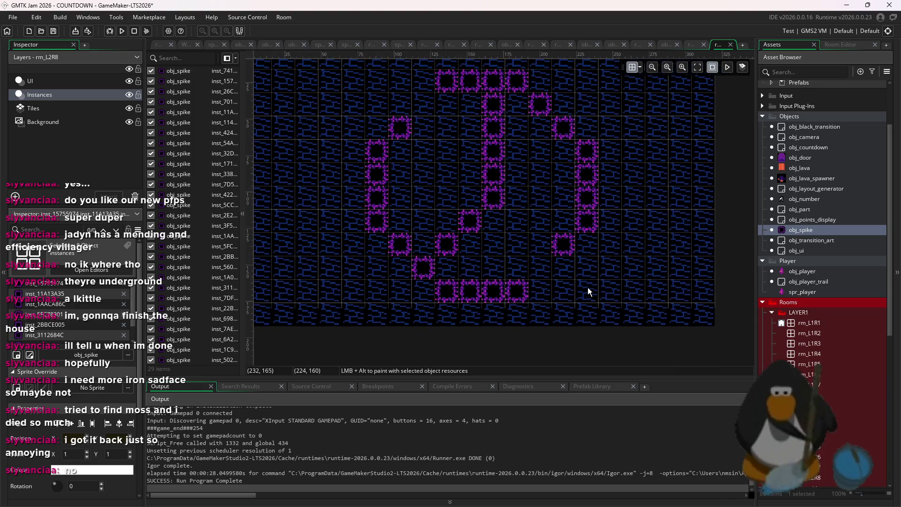
scroll(589, 269, "up", 1)
scroll(627, 277, "down", 1)
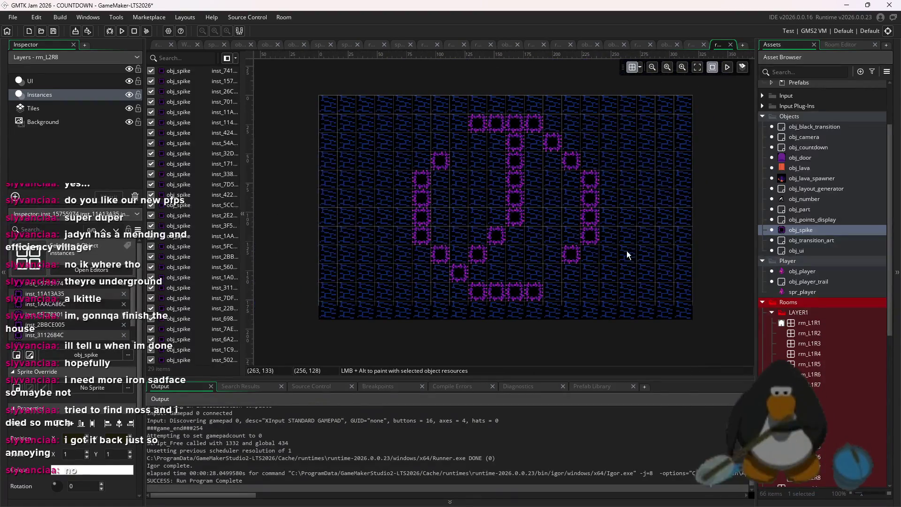
left_click(455, 198)
left_click_drag(458, 199, 455, 189)
left_click(553, 309)
mouse_move(554, 309)
left_mouse_down()
mouse_move(660, 254)
mouse_move(669, 319)
left_mouse_up()
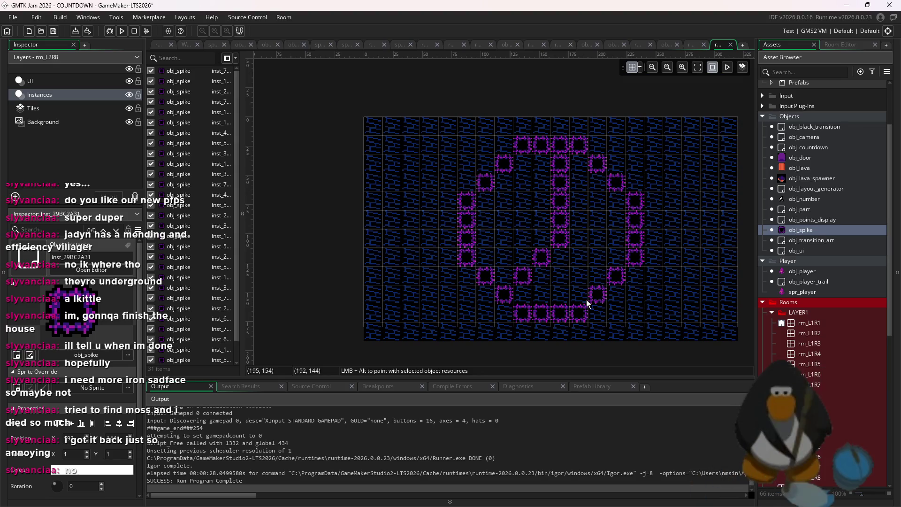
Delete two stray spikes from the room.
key("Delete")
left_click(504, 165)
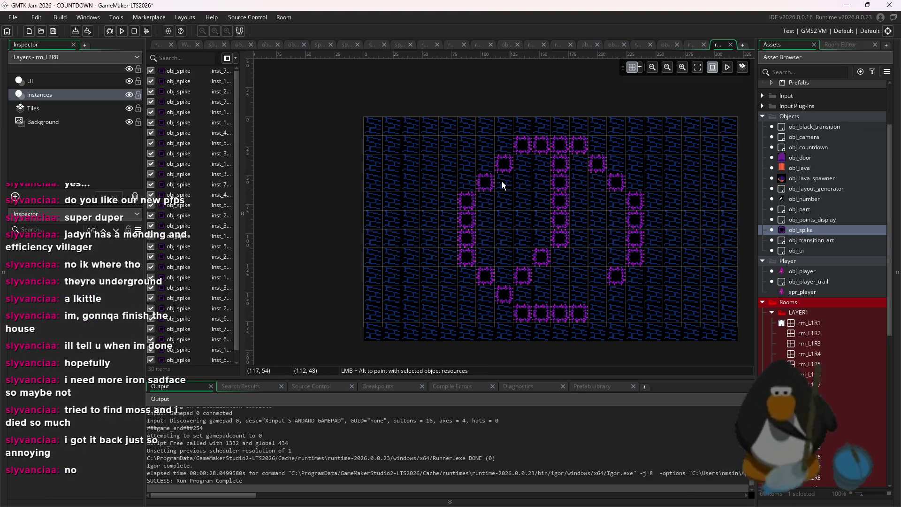
key("Delete")
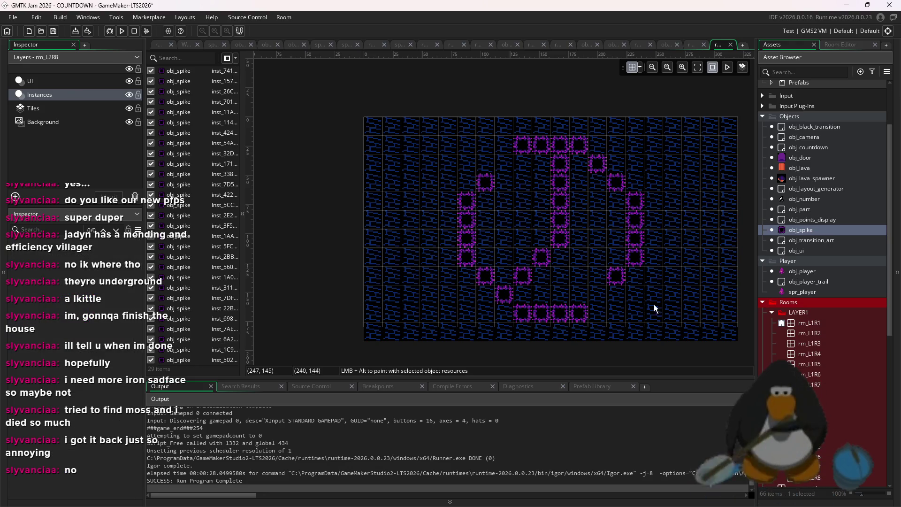
mouse_move(658, 353)
left_mouse_down()
mouse_move(604, 289)
mouse_move(517, 317)
left_mouse_up()
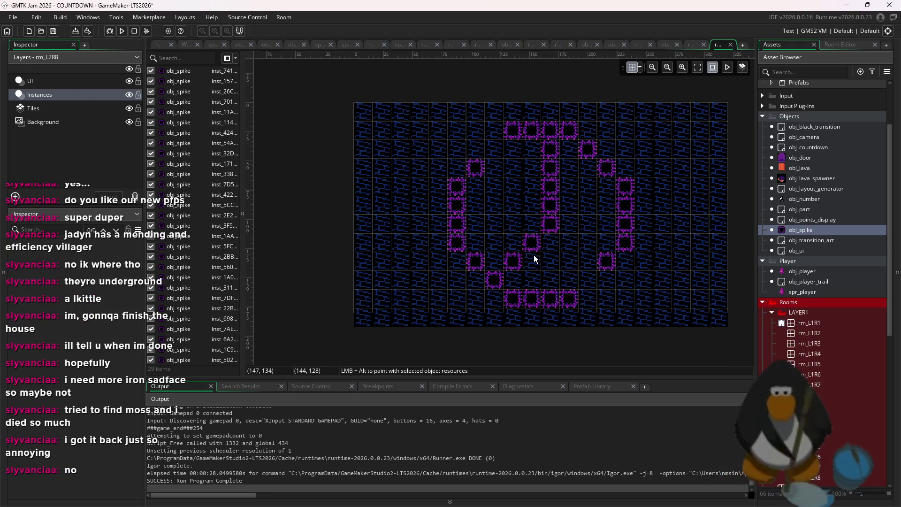
Delete the six spikes forming the ring's centre column.
left_click(559, 199)
key("Delete")
left_click(550, 169)
key("Delete")
left_click(550, 159)
key("Delete")
left_click(550, 224)
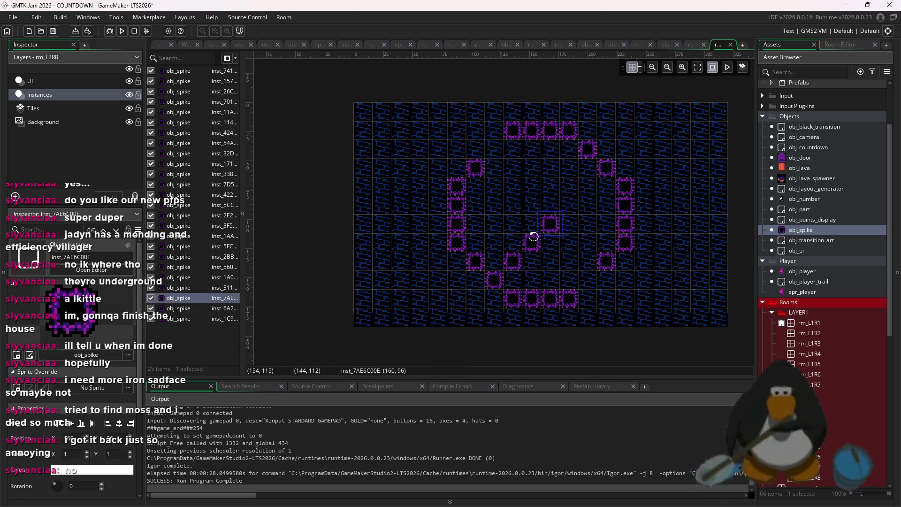
key("Delete")
left_click(531, 242)
key("Delete")
left_click(512, 261)
key("Delete")
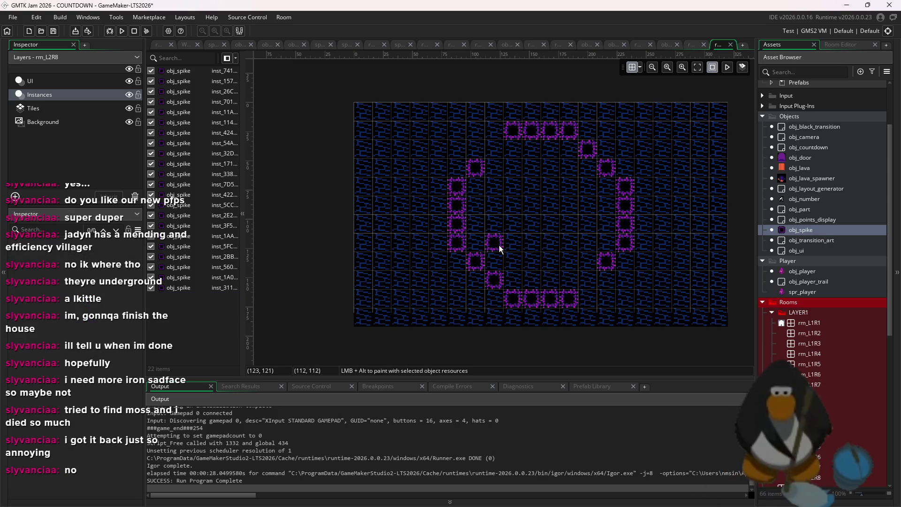
Paint a diagonal line of spikes through the centre and a 2x2 spike block.
mouse_move(500, 254)
left_mouse_down()
mouse_move(579, 170)
mouse_move(595, 235)
left_mouse_up()
scroll(614, 240, "up", 5)
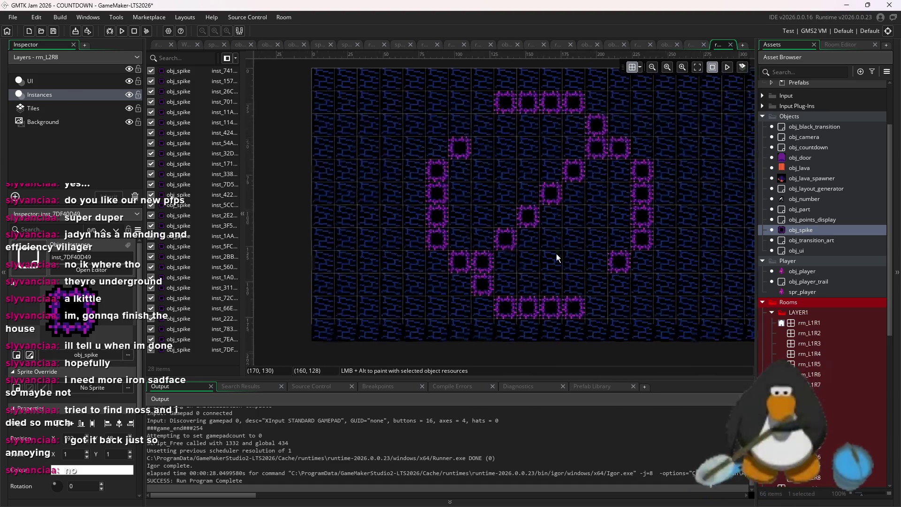
scroll(629, 224, "down", 1)
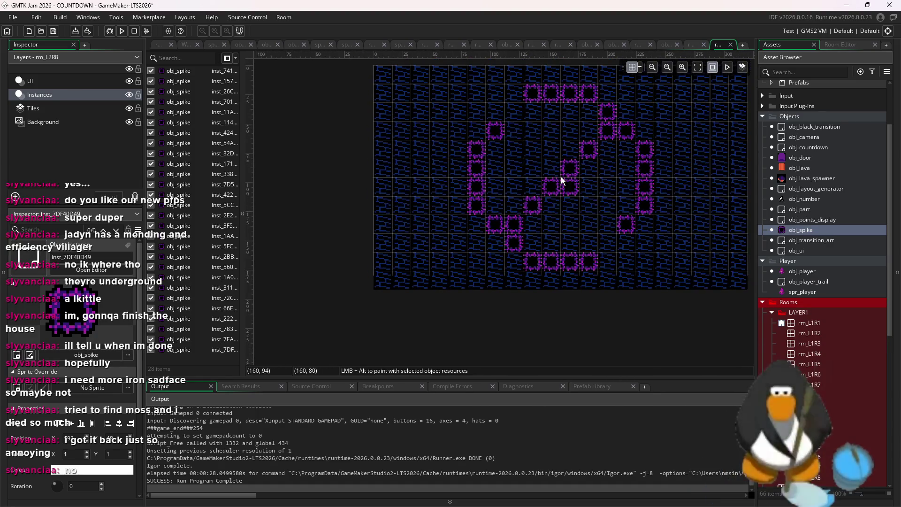
left_click_drag(558, 173, 565, 183)
scroll(656, 265, "up", 1)
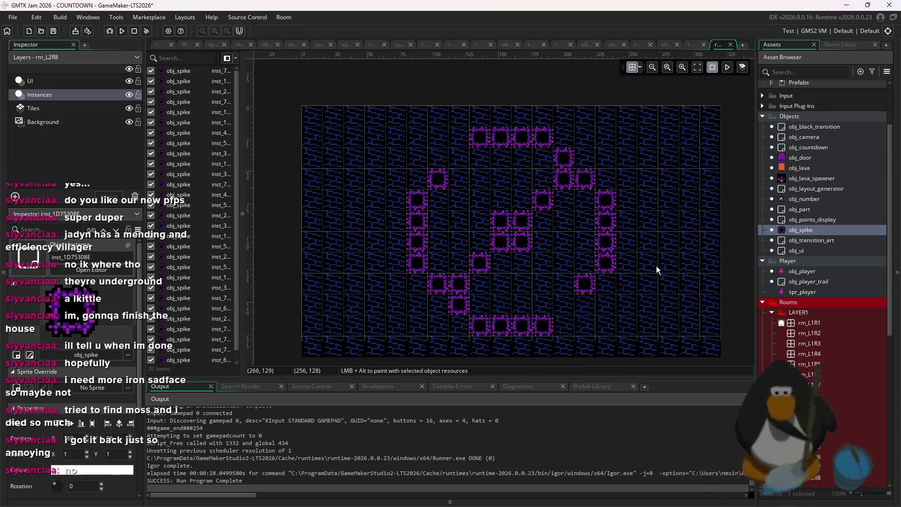
scroll(671, 266, "down", 1)
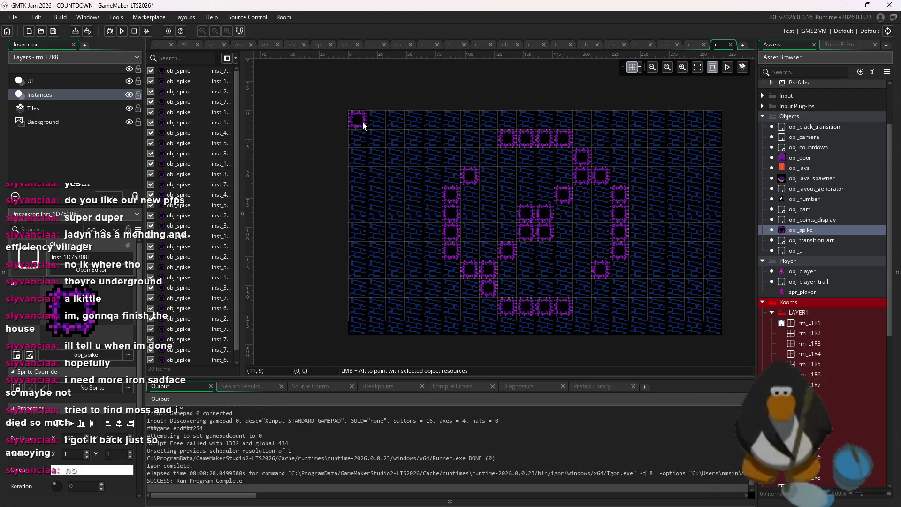
Line the left edge and both ends of the bottom row with spikes, removing strays.
mouse_move(361, 129)
left_mouse_down()
mouse_move(355, 237)
mouse_move(371, 330)
mouse_move(716, 322)
left_mouse_up()
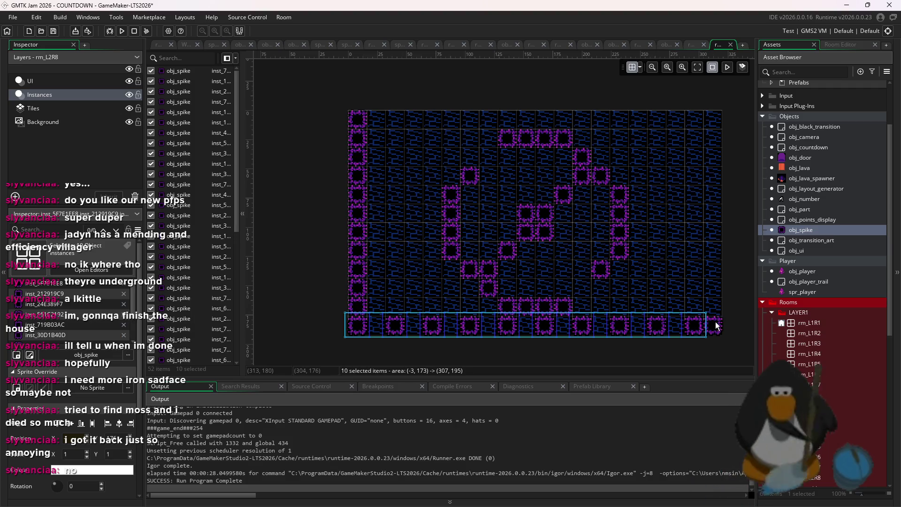
key("Delete")
mouse_move(357, 329)
left_mouse_down()
mouse_move(432, 330)
mouse_move(393, 329)
left_mouse_up()
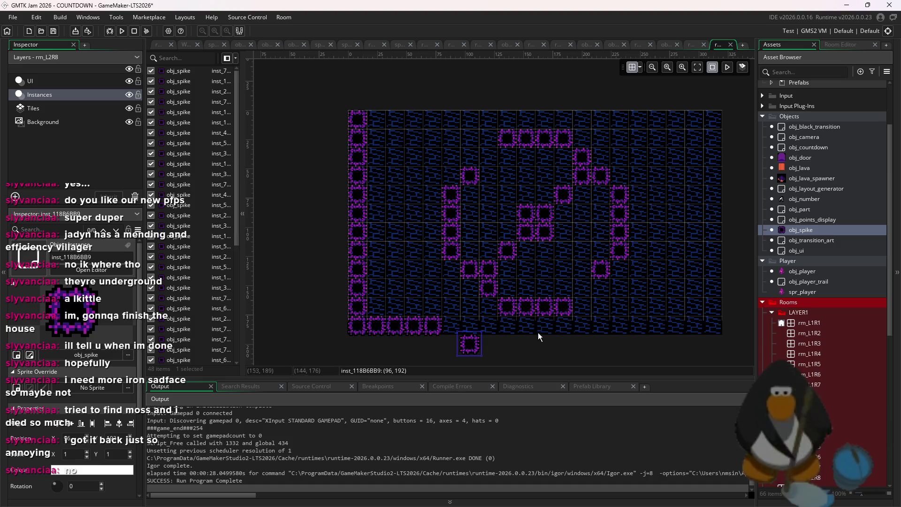
key("Delete")
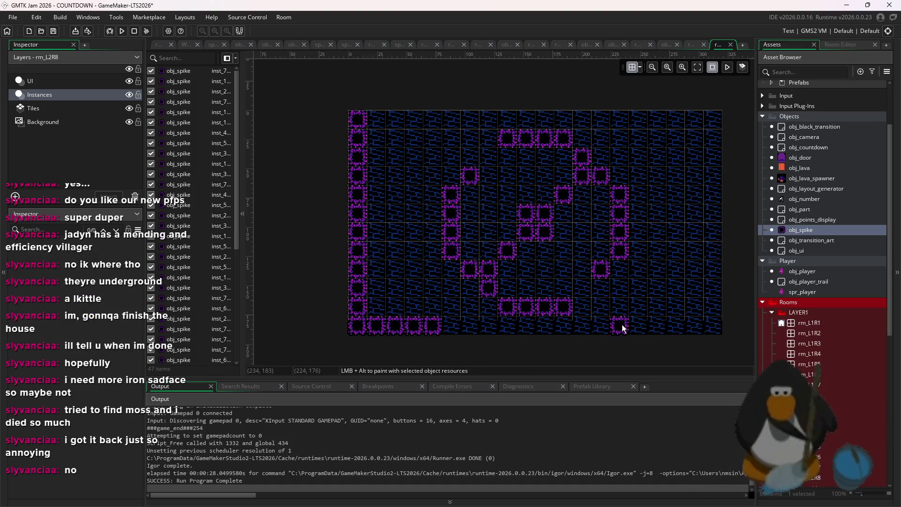
left_click_drag(638, 320, 689, 327)
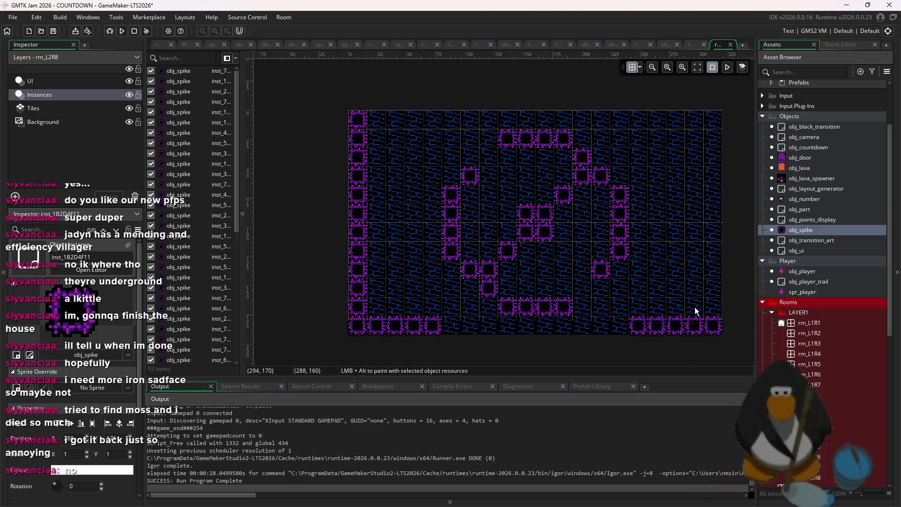
Line the right edge and both ends of the top row with spikes.
mouse_move(713, 305)
left_mouse_down()
mouse_move(712, 120)
mouse_move(720, 290)
left_mouse_up()
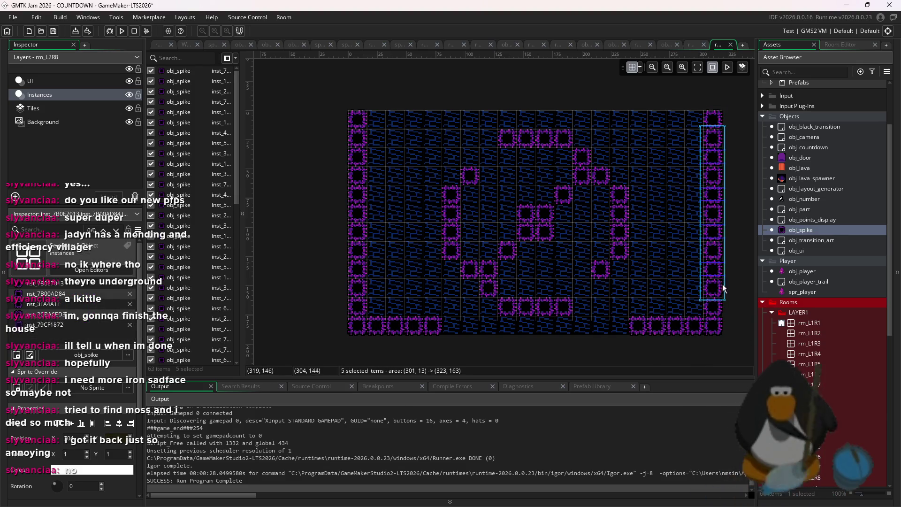
left_click(694, 121, "alt")
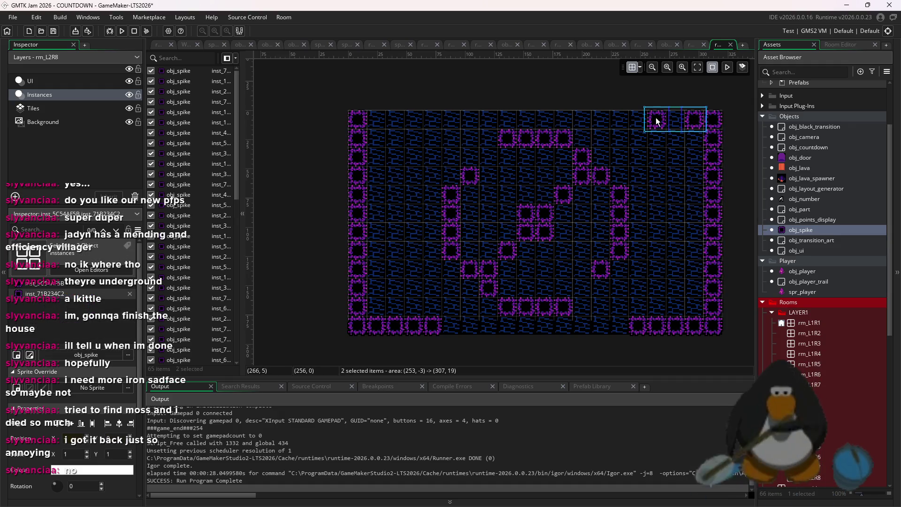
left_click(638, 121)
left_click_drag(638, 121, 695, 120)
left_click_drag(385, 122, 421, 118)
scroll(498, 218, "down", 2)
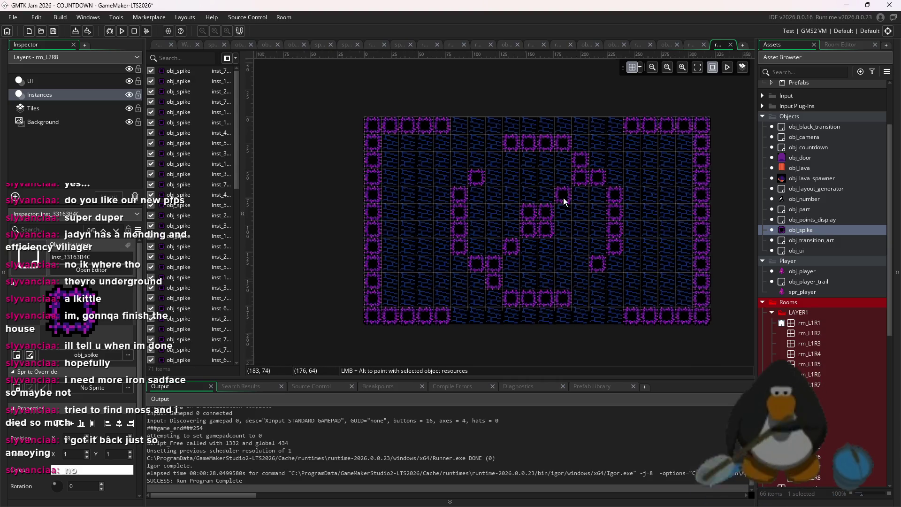
scroll(618, 244, "up", 1)
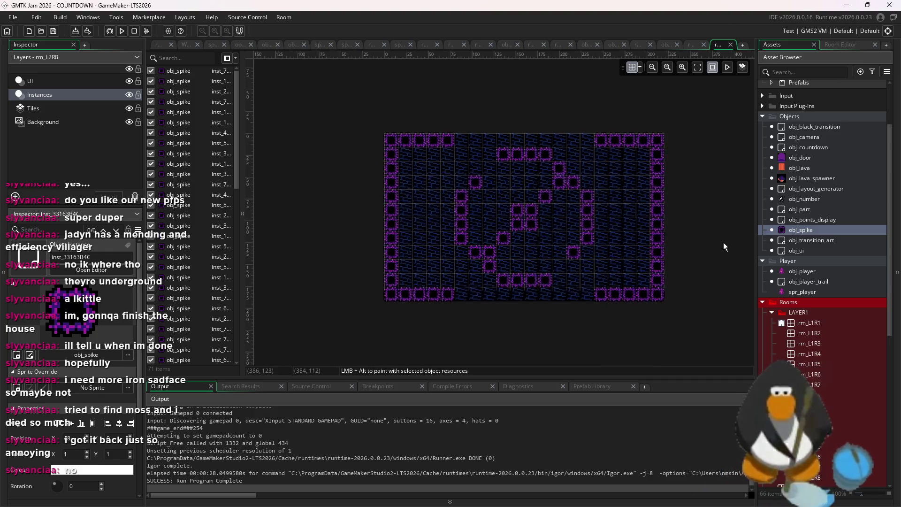
scroll(826, 328, "down", 3)
Duplicate room rm_L2R8 and name the copy rm_L2R9.
left_click(834, 417)
right_click(836, 424)
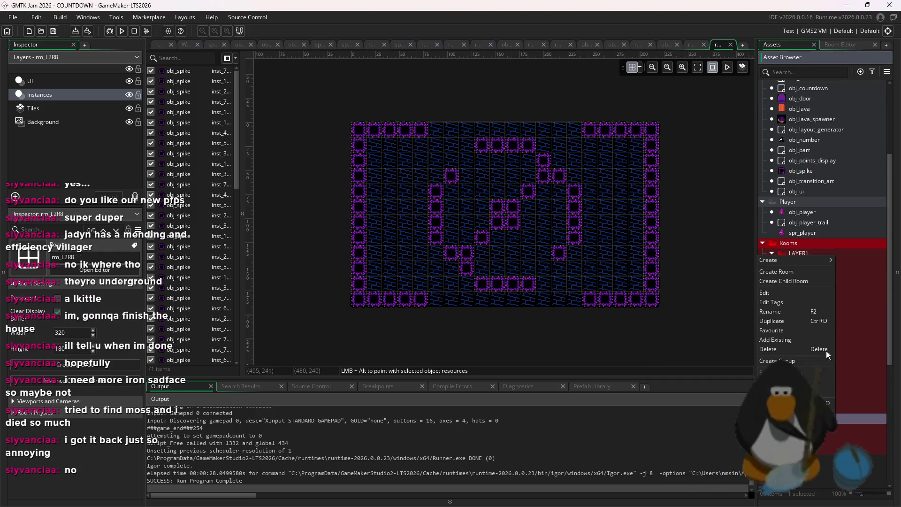
left_click(777, 326)
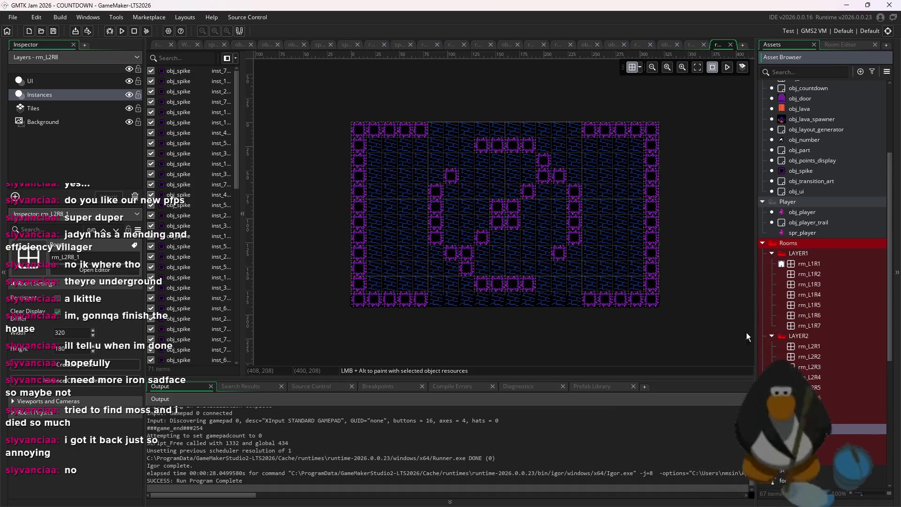
type("rm_L2R9")
key("Return")
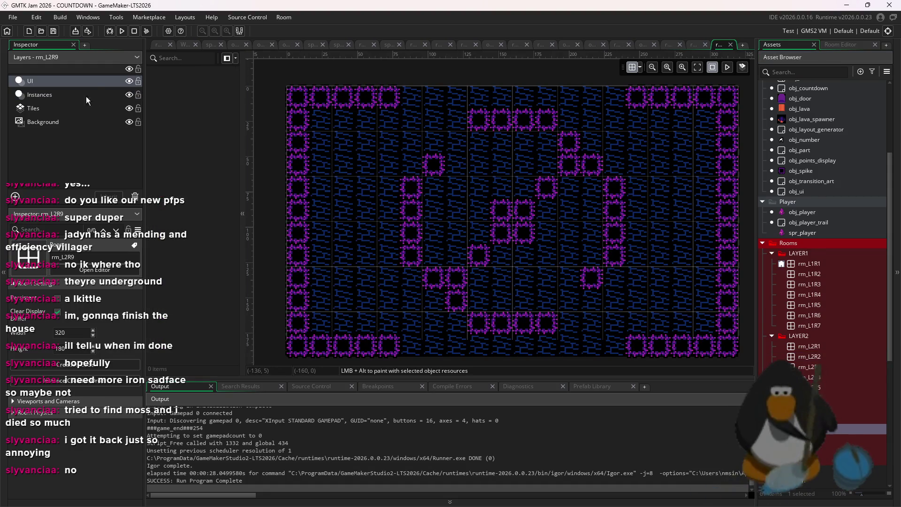
Box-select every spike on rm_L2R9's Instances layer and delete them.
left_click(40, 94)
scroll(481, 226, "down", 2)
mouse_move(327, 101)
left_mouse_down()
mouse_move(459, 207)
mouse_move(708, 342)
left_mouse_up()
key("Delete")
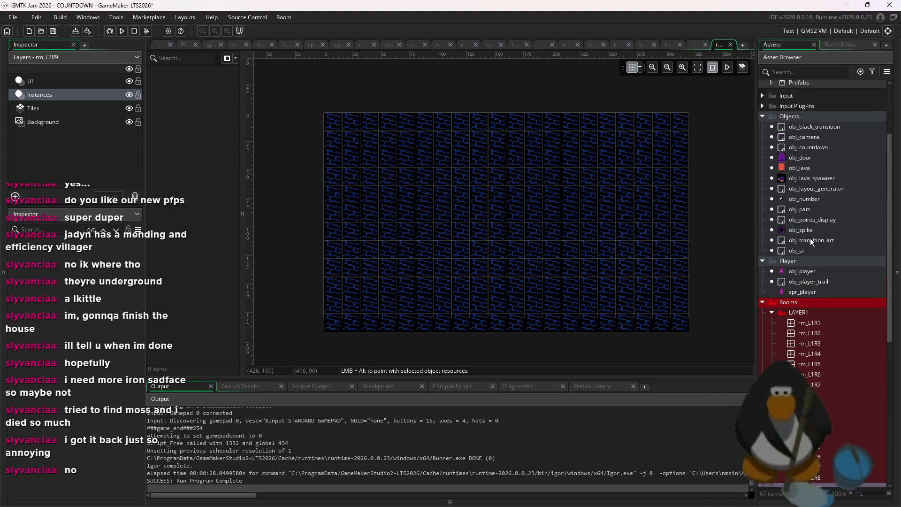
Place a few trial obj_spike instances in rm_L2R9, then undo them.
left_click(801, 171)
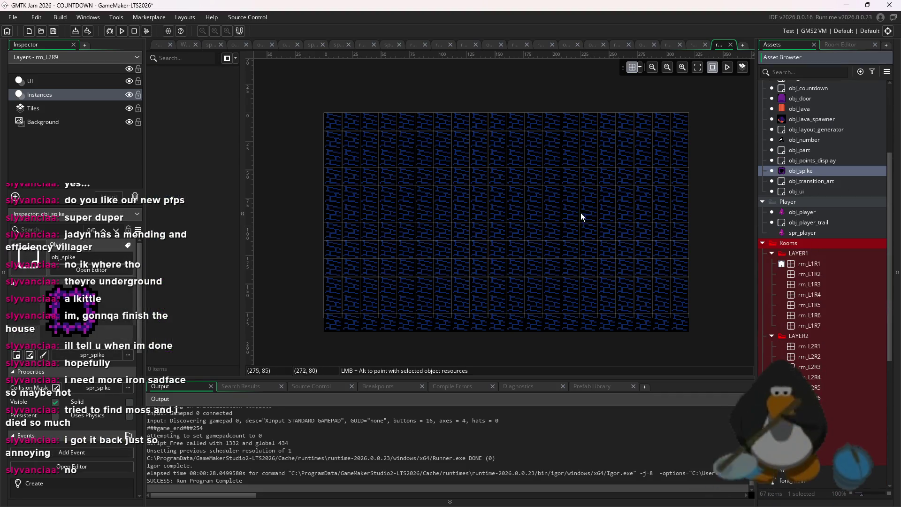
left_click(388, 194, "alt")
left_click(406, 193, "alt")
left_click(424, 194, "alt")
left_click(461, 249, "alt")
key("Delete")
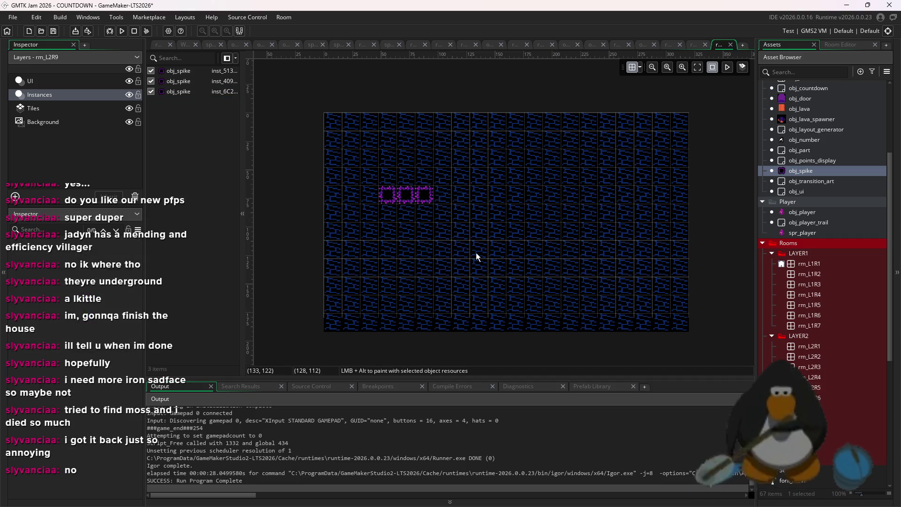
left_click(506, 230, "alt")
left_click(515, 194, "alt")
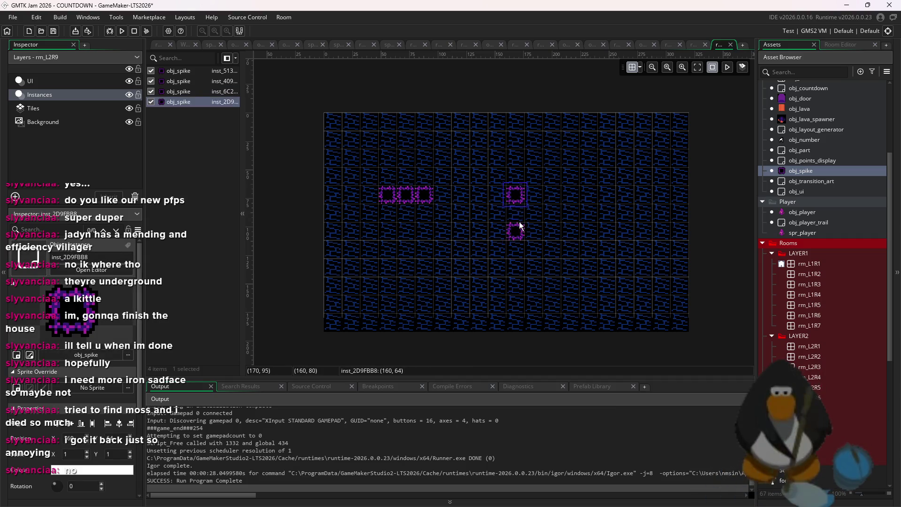
key("ctrl+z")
key("ctrl+z")
key("ctrl+z")
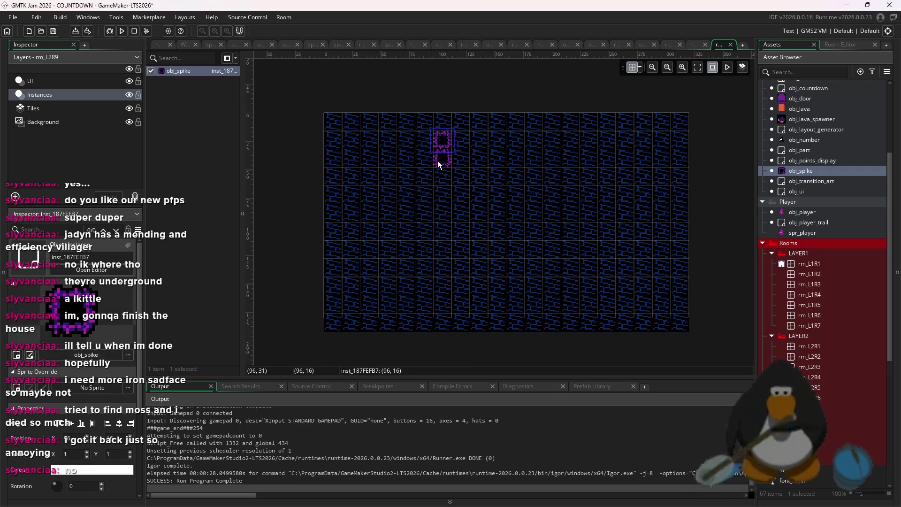
Paint a vertical spike column with extra spikes at its top, then undo the additions.
mouse_move(490, 135)
left_mouse_down()
mouse_move(479, 306)
mouse_move(481, 141)
mouse_move(480, 158)
mouse_move(507, 176)
mouse_move(551, 125)
mouse_move(552, 338)
mouse_move(551, 141)
left_mouse_up()
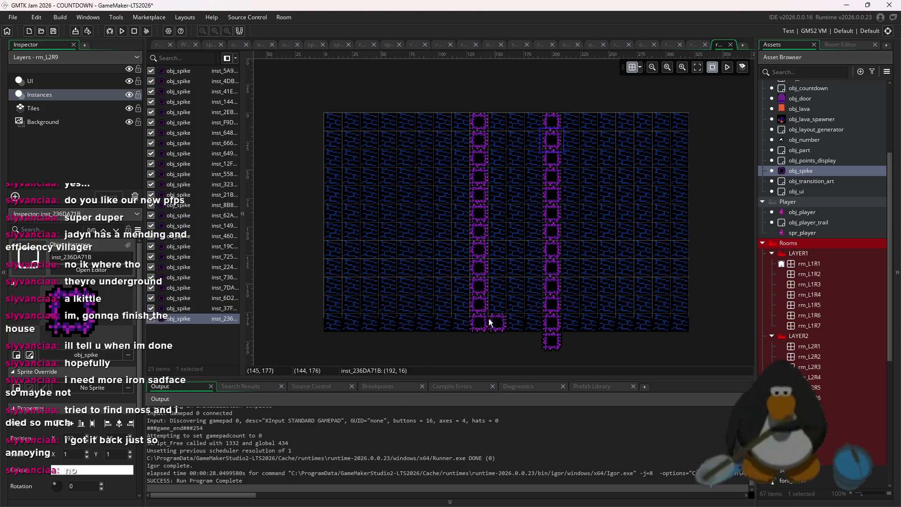
left_click(479, 342)
left_click(484, 103)
left_click(554, 103)
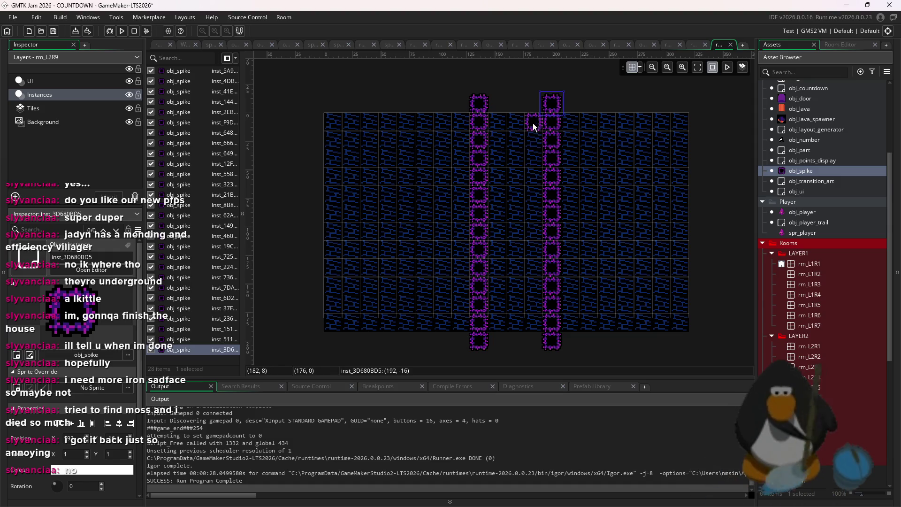
scroll(554, 187, "down", 1)
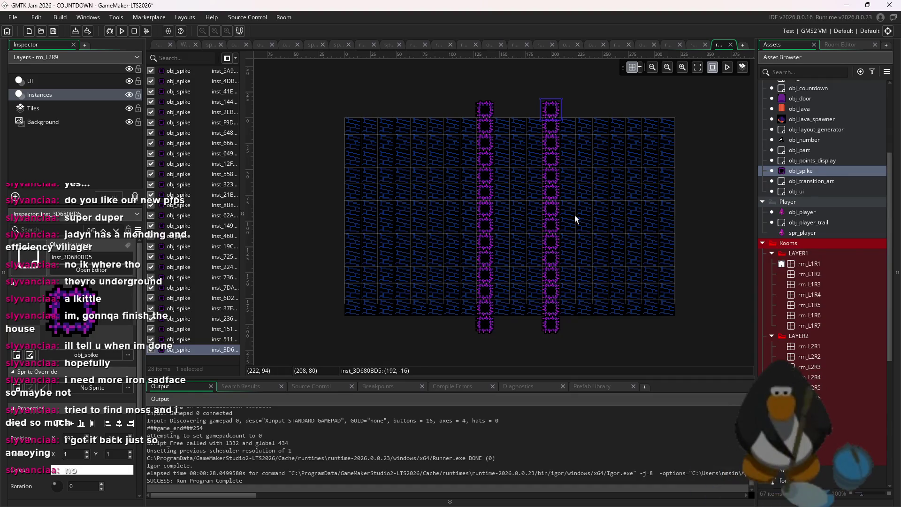
key("ctrl+z")
key("ctrl+z")
key("ctrl+z")
key("ctrl+z")
key("ctrl+z")
key("ctrl+z")
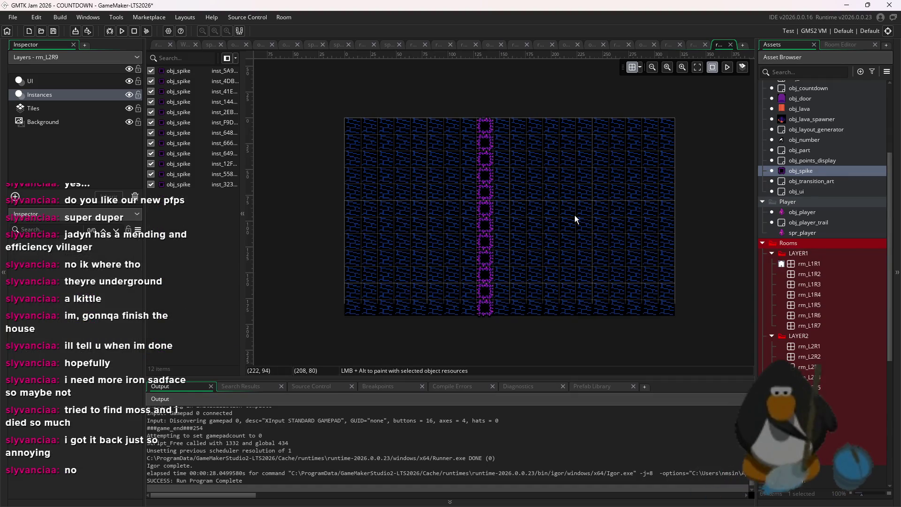
key("ctrl+z")
key("ctrl+z")
key("ctrl+z")
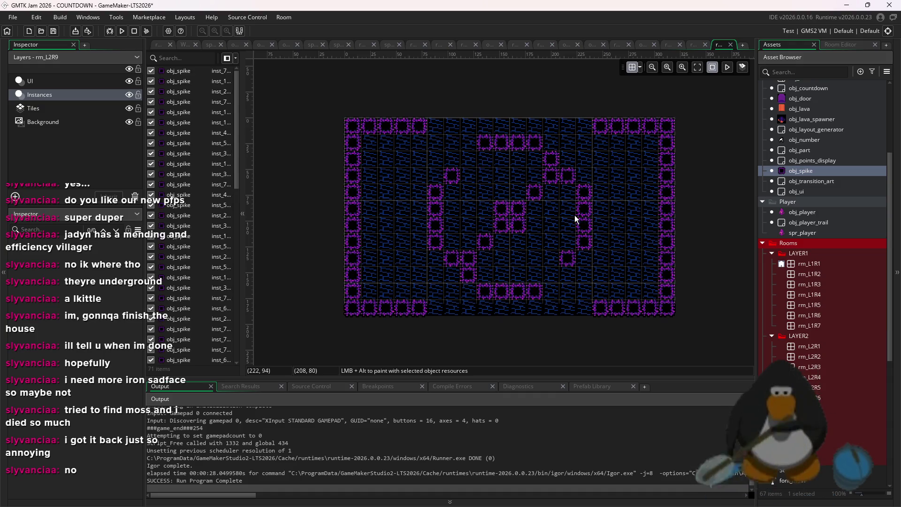
Paint the arch's four-spike top row and its right diagonal down to the room bottom.
left_click(468, 192)
left_click(484, 191)
left_click(501, 192)
left_click(518, 191)
left_click_drag(535, 193, 535, 208)
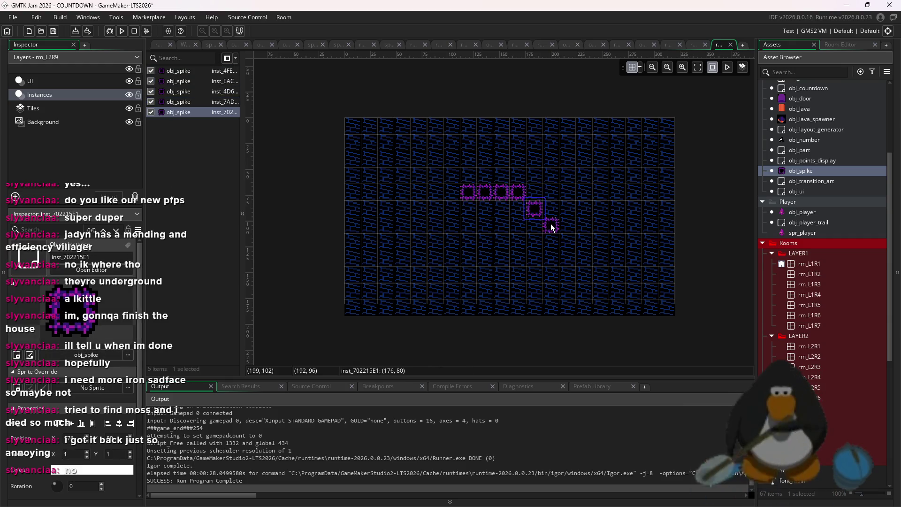
left_click(553, 213)
left_click(567, 224)
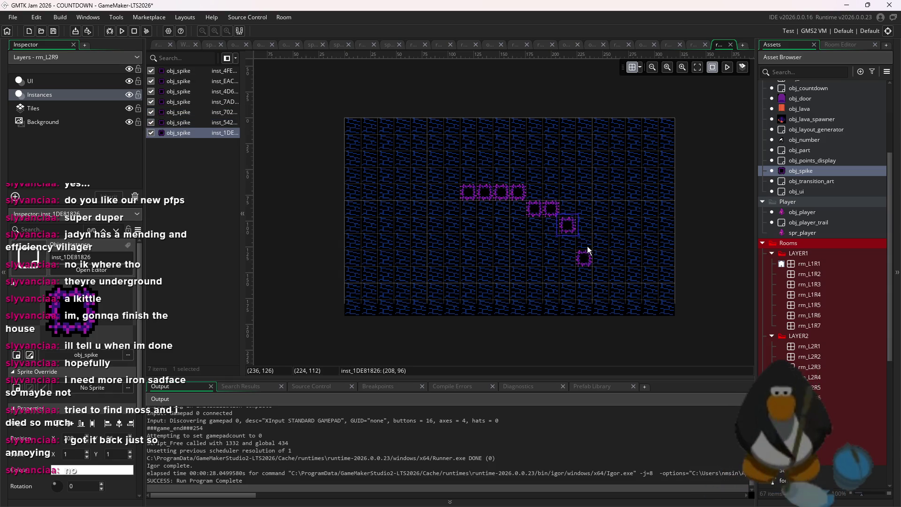
left_click(584, 242)
left_click(585, 259)
left_click(601, 275)
left_click(601, 292)
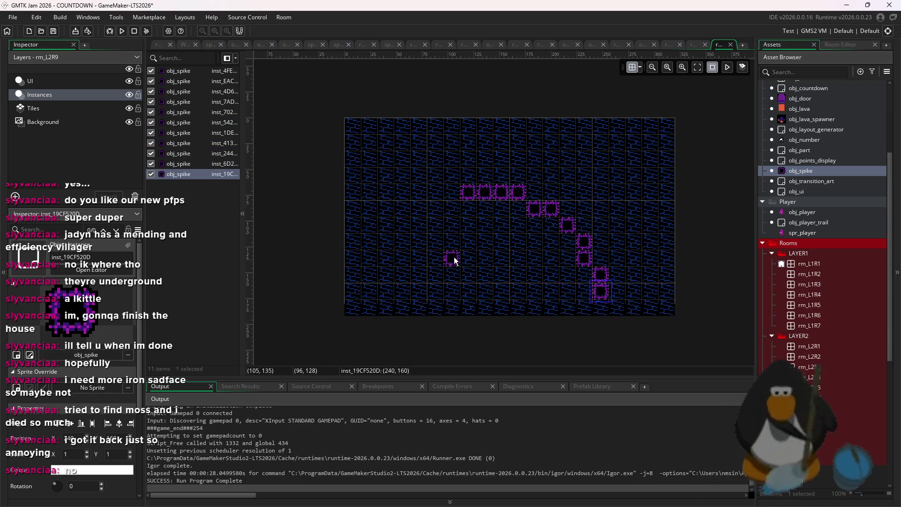
Paint the arch's left diagonal and two spikes in the middle of the room.
left_click(434, 214)
left_click(448, 213)
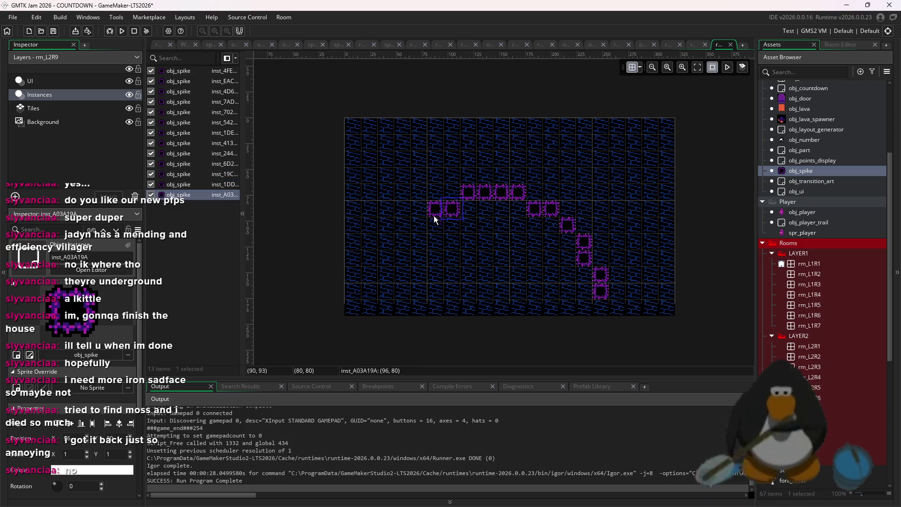
left_click(418, 225)
left_click(402, 242)
left_click(402, 259)
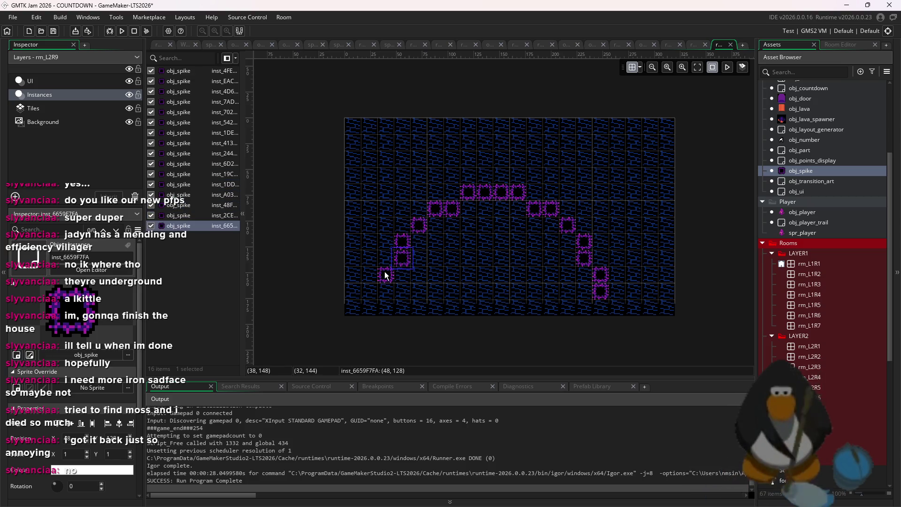
left_click(386, 275)
left_click(386, 292)
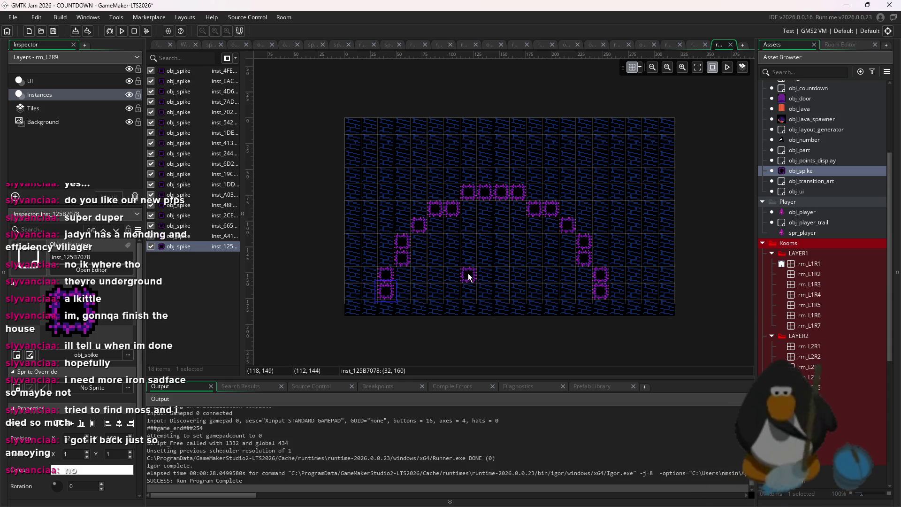
left_click(485, 266)
left_click(502, 266)
Shift the whole spike layout one cell right and add spikes at both columns' bottoms.
left_click_drag(595, 176, 316, 339)
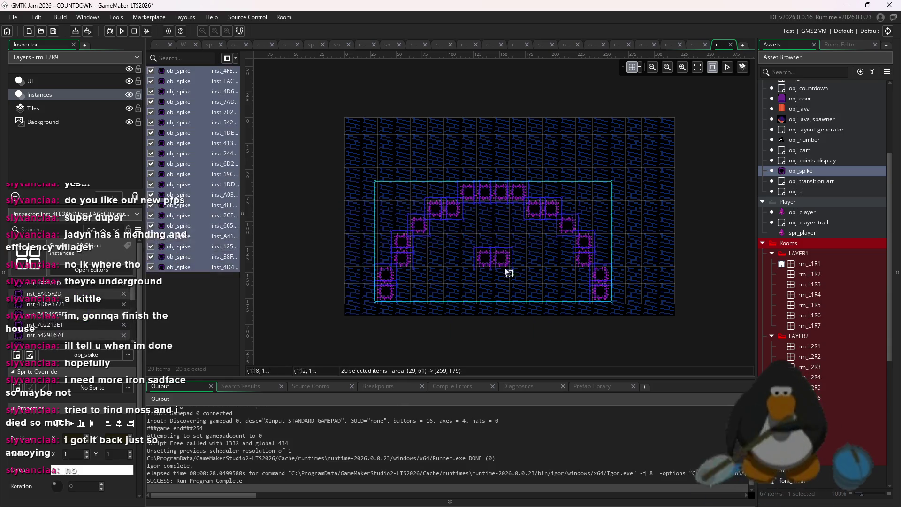
left_click_drag(507, 267, 537, 256)
left_click(646, 295)
left_click(617, 308)
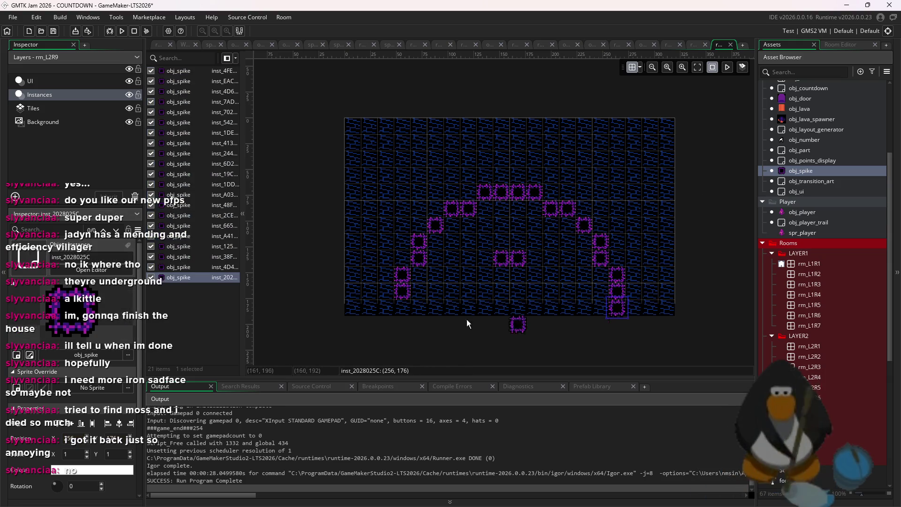
left_click(402, 308)
Add spikes along the top edge's left and right sides, deleting a misplaced one.
left_click(403, 126)
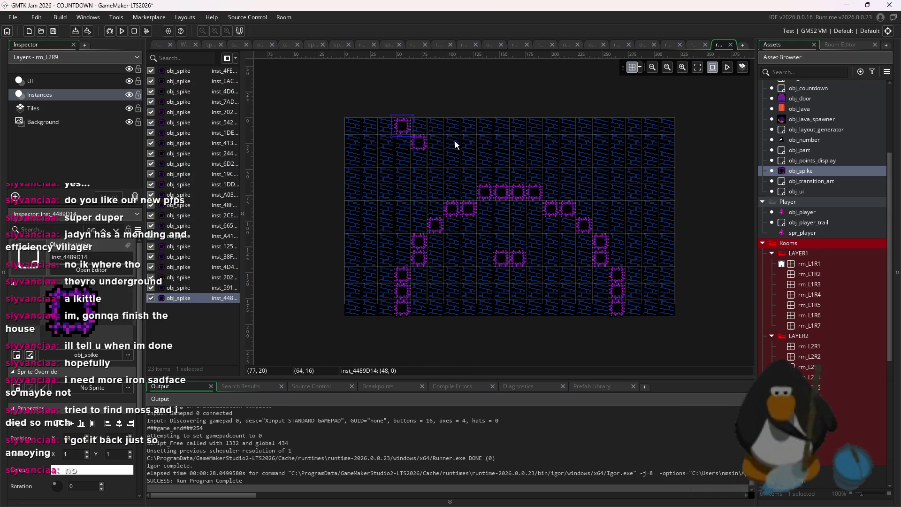
left_click(615, 121)
left_click(567, 142)
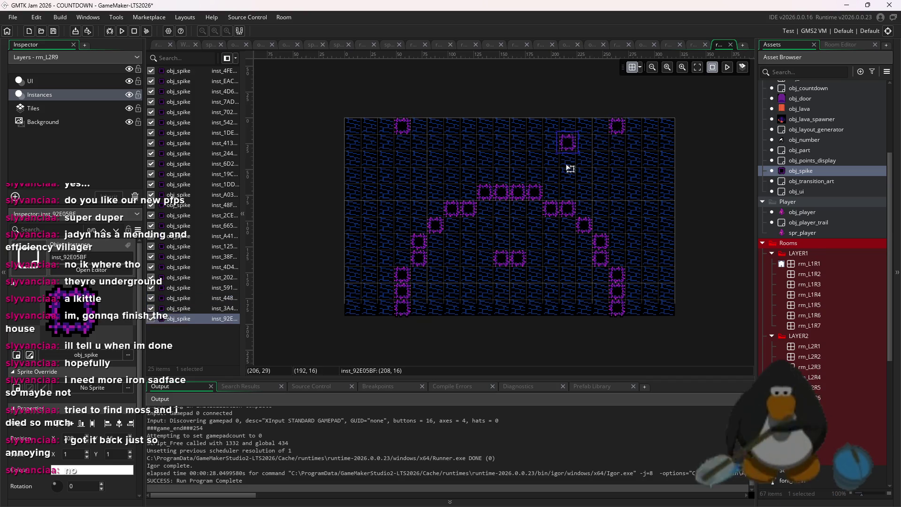
key("Delete")
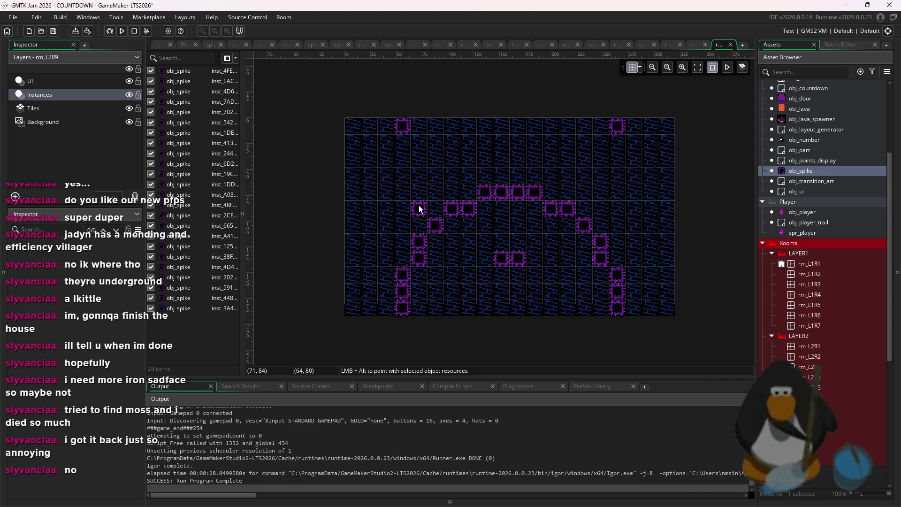
Add scattered spikes on the left, right and top-left corner, then save the project.
left_click(419, 205)
left_click(403, 194)
left_click(372, 163)
left_click(357, 146)
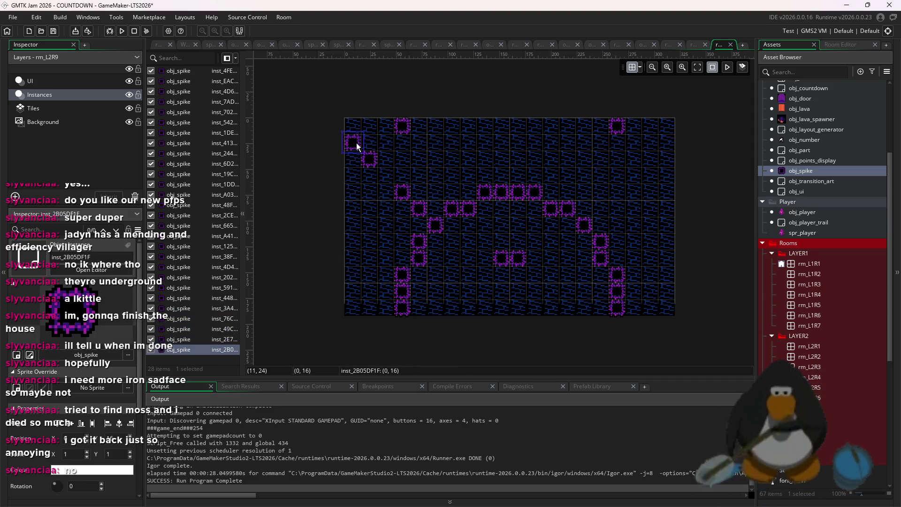
left_click_drag(428, 200, 499, 211)
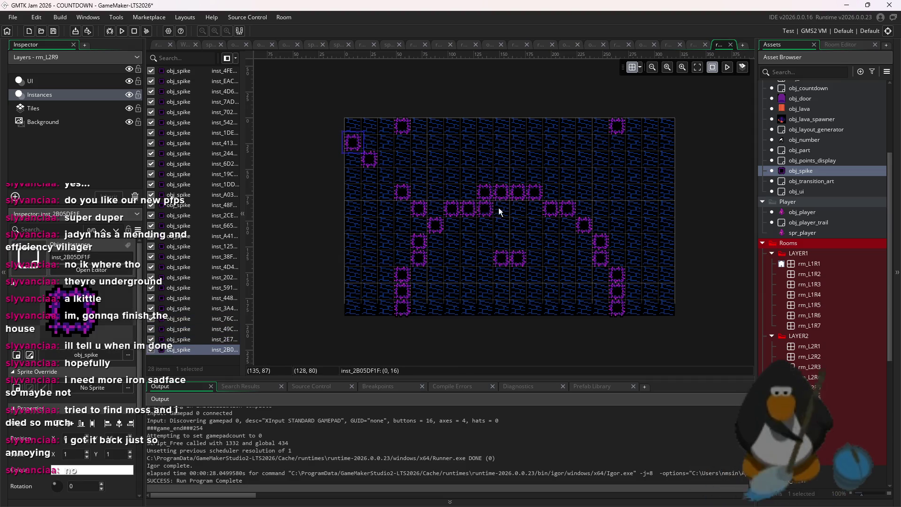
left_click(595, 210)
left_click(616, 194)
left_click(665, 144)
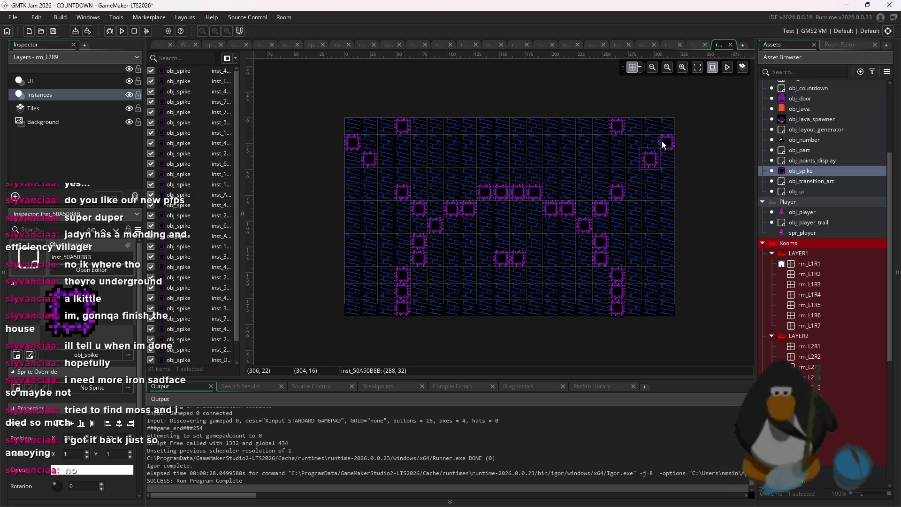
left_click(638, 260)
left_click(654, 246)
left_click(385, 263)
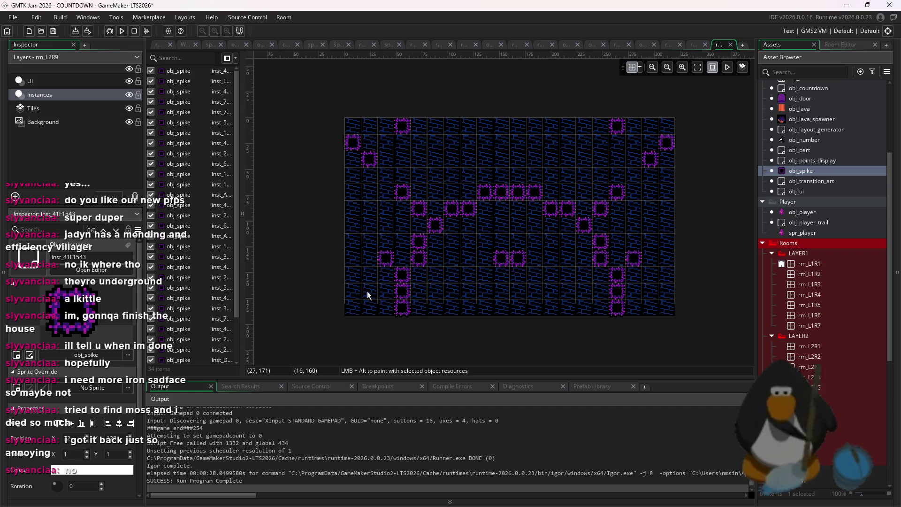
key("ctrl+s")
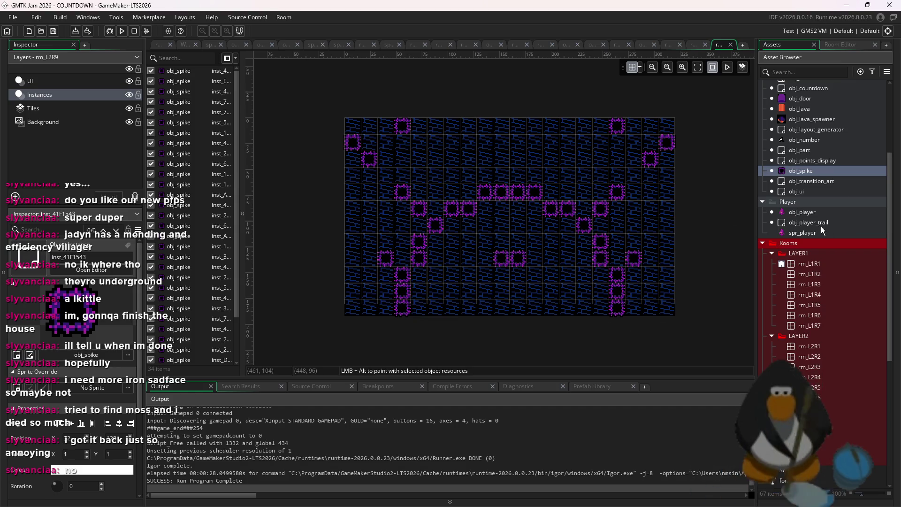
scroll(828, 191, "up", 1)
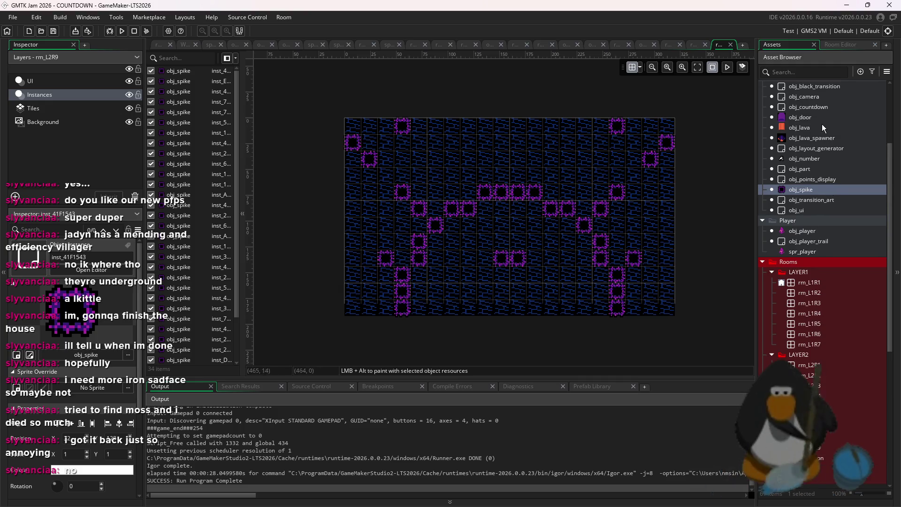
Place an obj_door near the top centre of rm_L2R9.
left_click(825, 117)
left_click(510, 151, "alt")
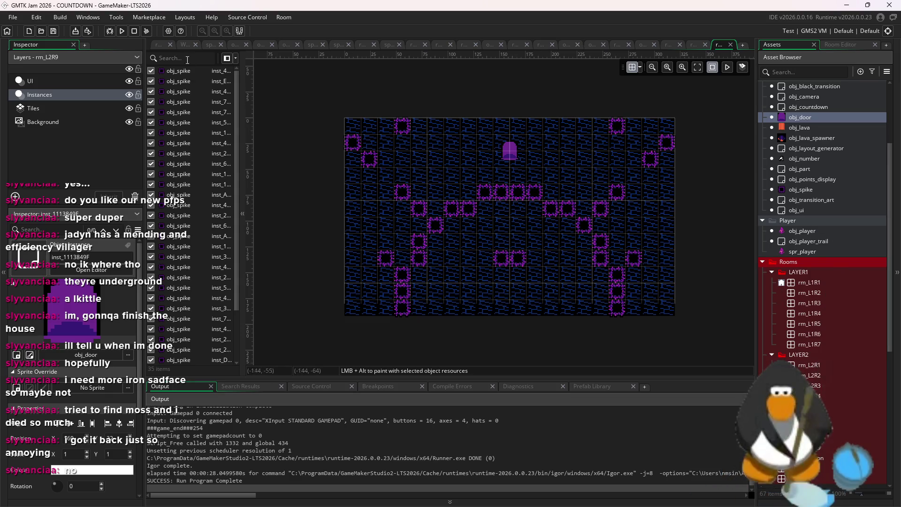
scroll(802, 162, "up", 1)
double_click(817, 168)
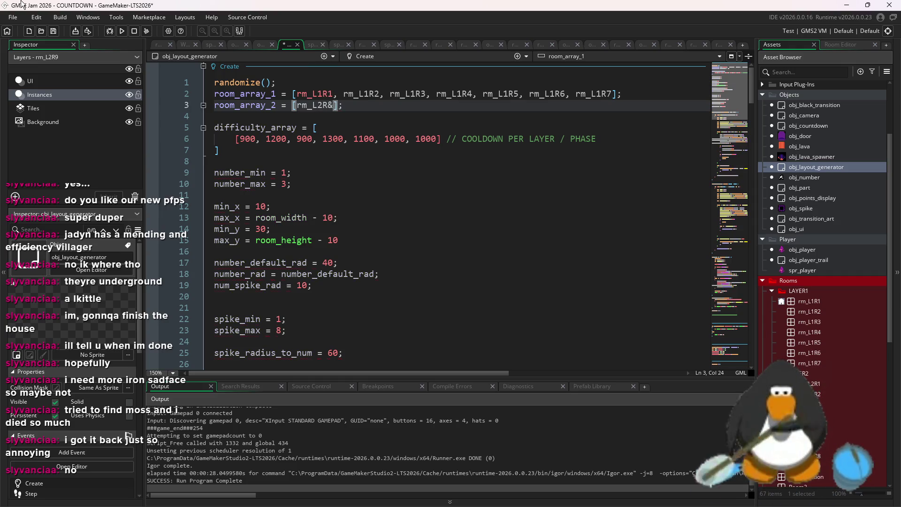
Test-run the game, move rm_L2R7's top-right spike cluster down one cell, and relaunch.
left_click(121, 31)
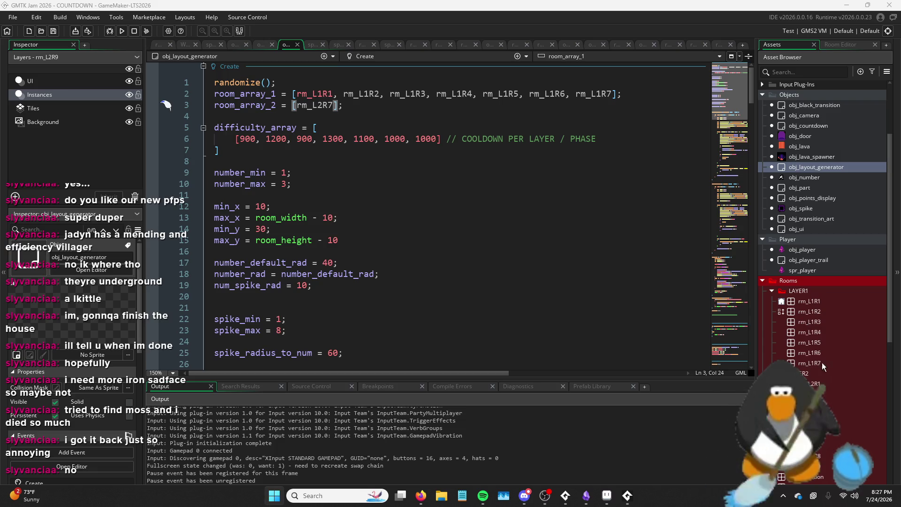
key("super")
key("super")
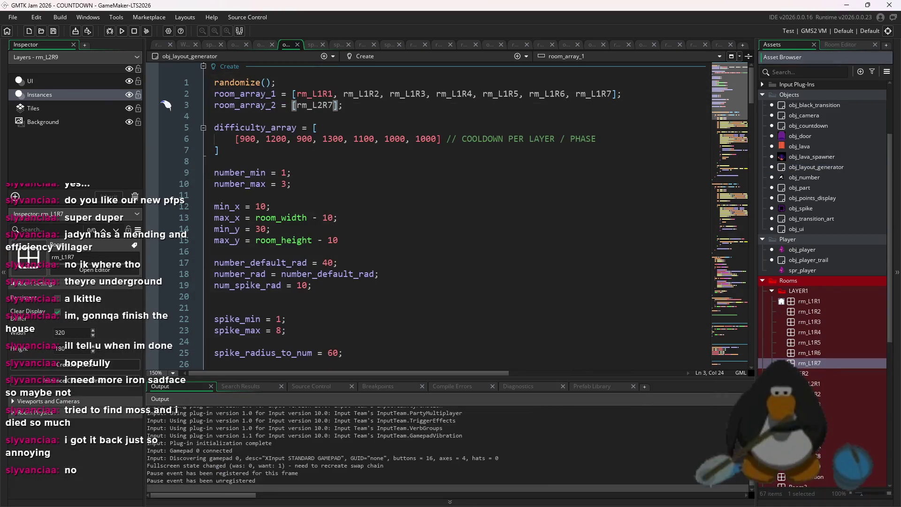
double_click(822, 443)
left_click_drag(544, 183, 657, 93)
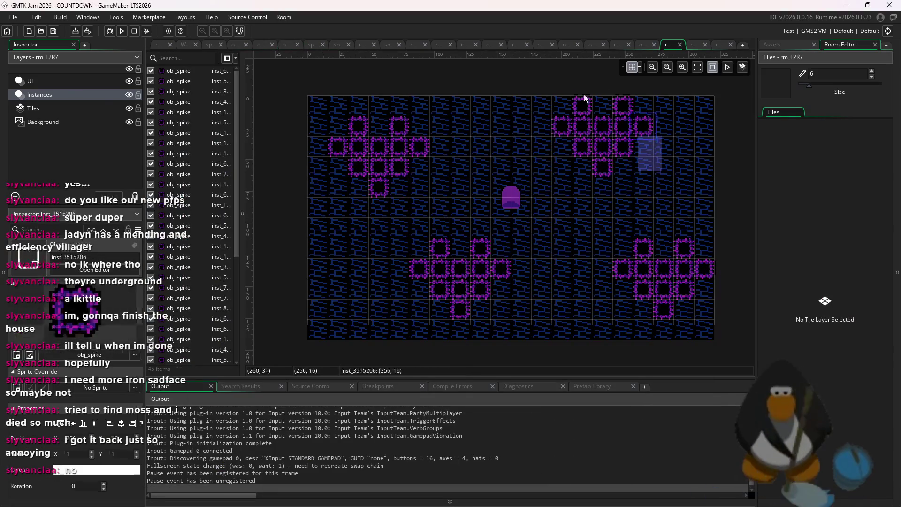
left_click_drag(589, 116, 590, 137)
left_click(122, 31)
key("Return")
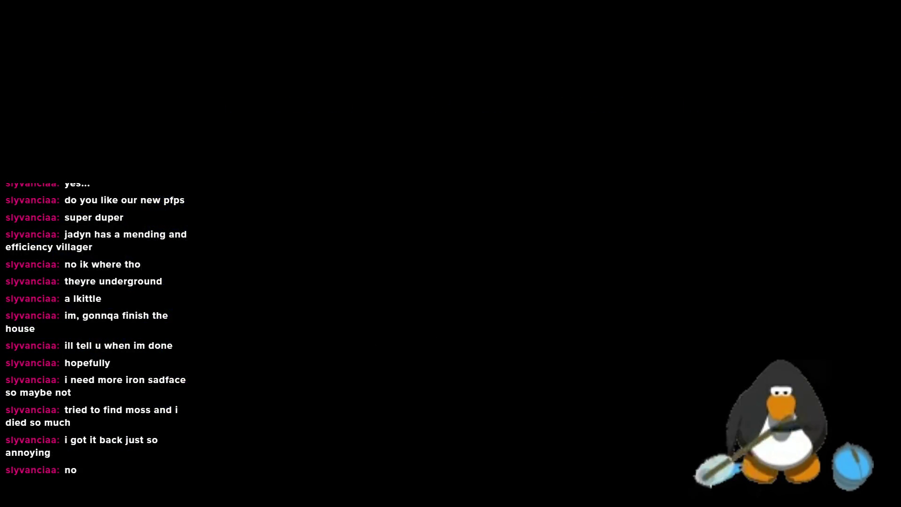
Steer the player around the left edge and collect the 4 pickup.
key("Up")
key("Left")
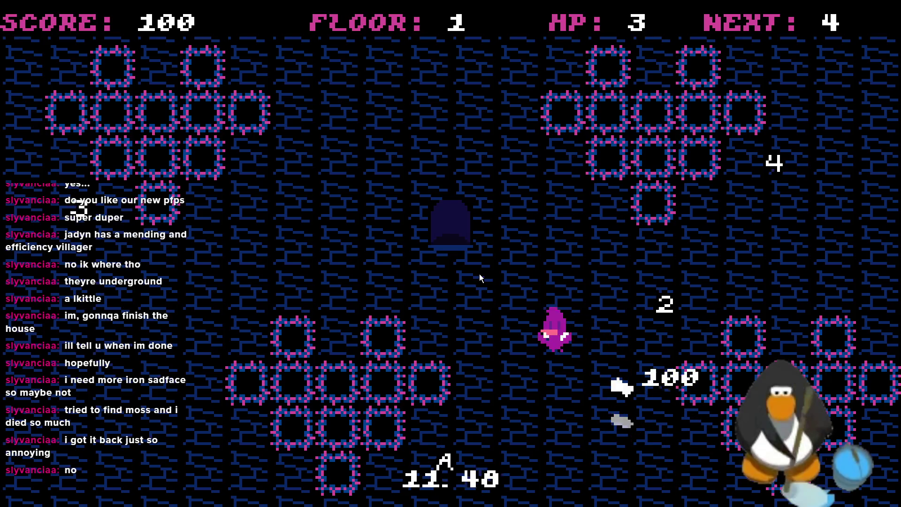
key("Left")
key("Down")
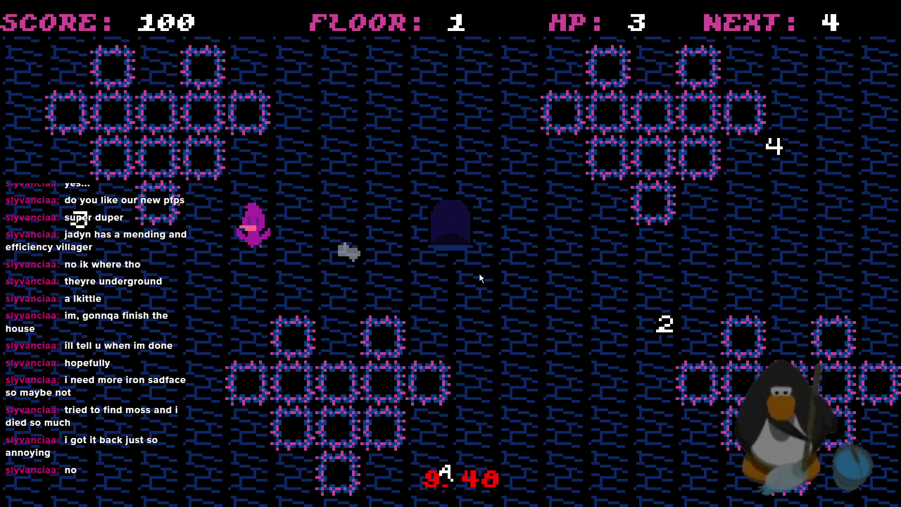
key("Up")
key("Left")
key("Up")
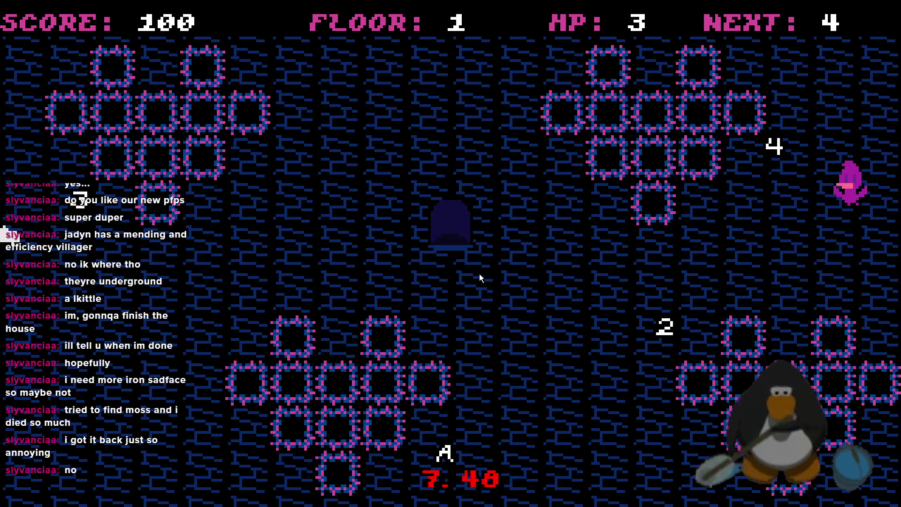
key("Down")
key("Right")
key("Up")
Wrap around the room and collect the 3 pickup.
key("Right")
key("Down")
key("Up")
key("Right")
key("Down")
Collect the 2 and A pickups, then fly out through the top of the room.
key("Up")
key("Down")
key("Up")
key("Down")
key("Up")
key("Left")
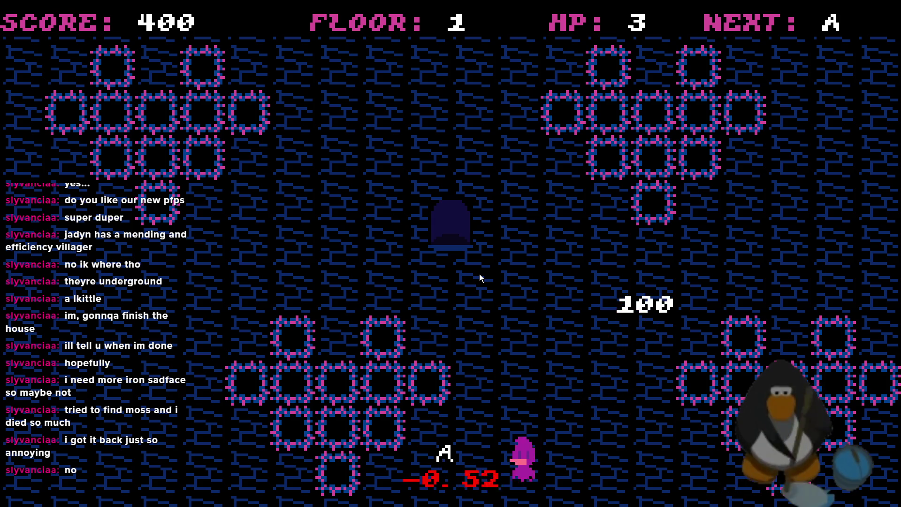
key("Up")
key("Left")
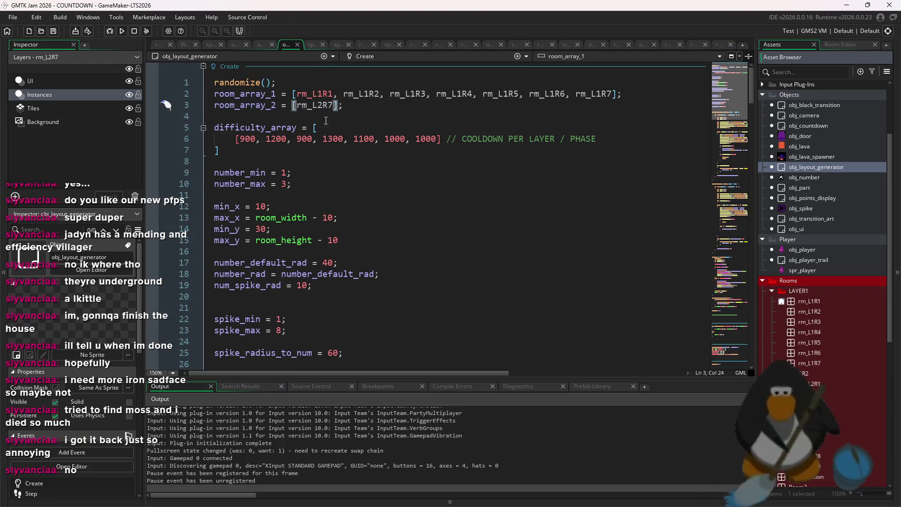
From the layout generator code, restart the game, confirming the stop of the running build.
left_click(334, 104)
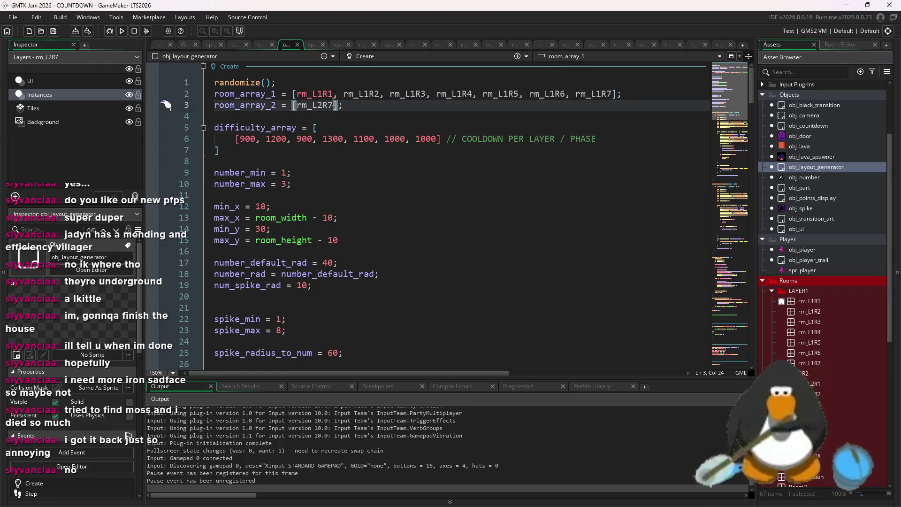
left_click(122, 31)
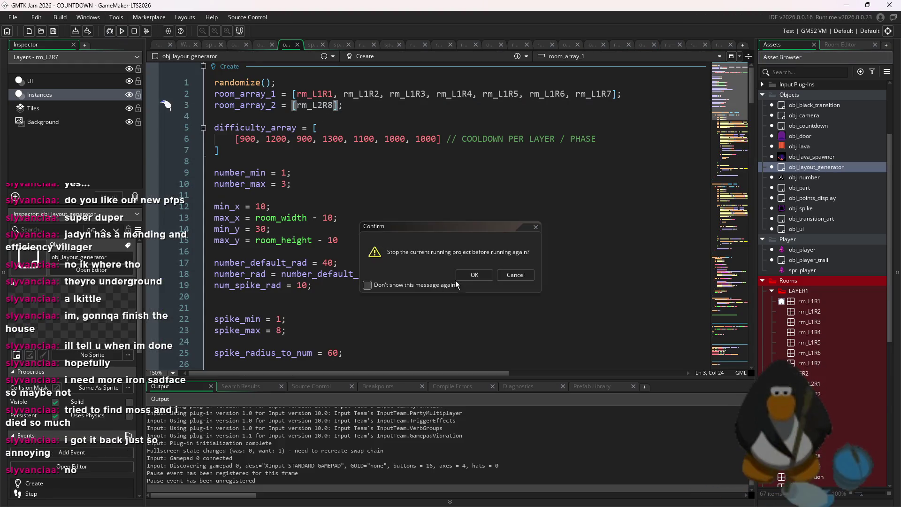
left_click(474, 275)
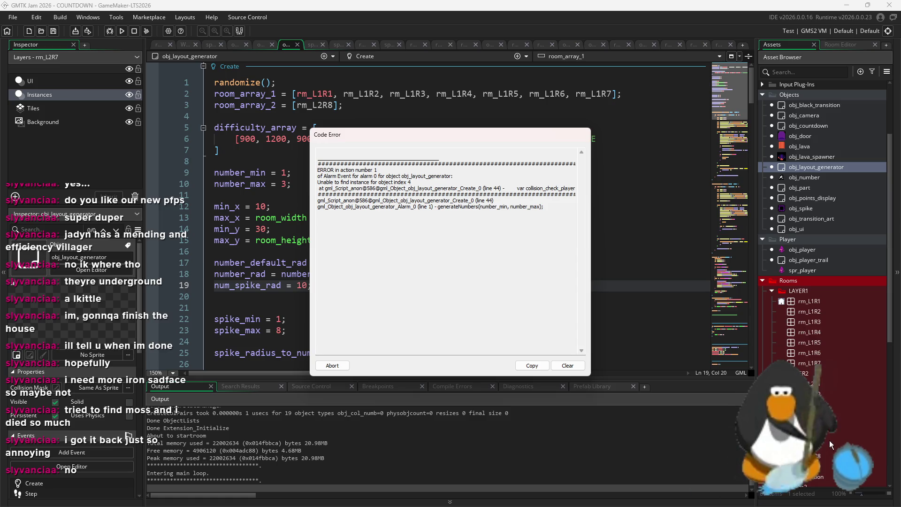
Dismiss the code error, place an obj_door instance in rm_L2R8, and run with F5.
double_click(826, 455)
left_click(347, 365)
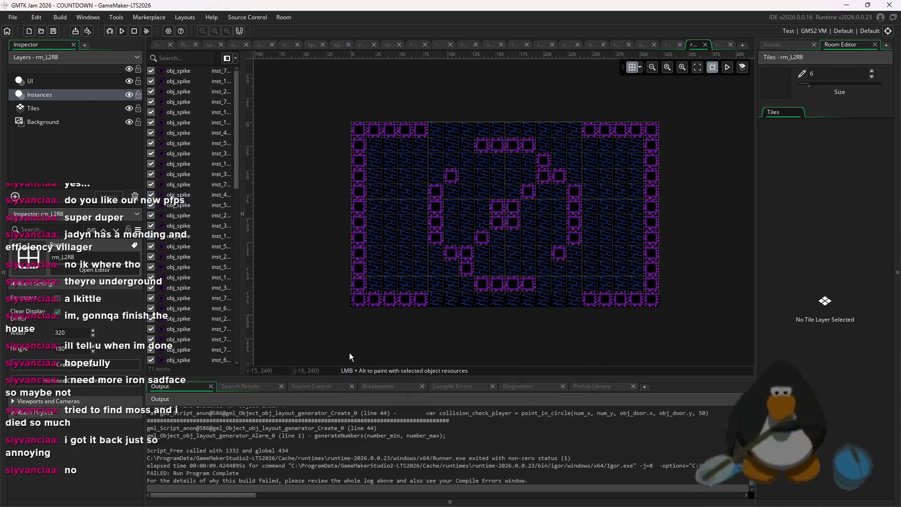
left_click(771, 45)
mouse_move(836, 137)
left_mouse_down()
mouse_move(604, 227)
mouse_move(617, 233)
left_mouse_up()
key("F5")
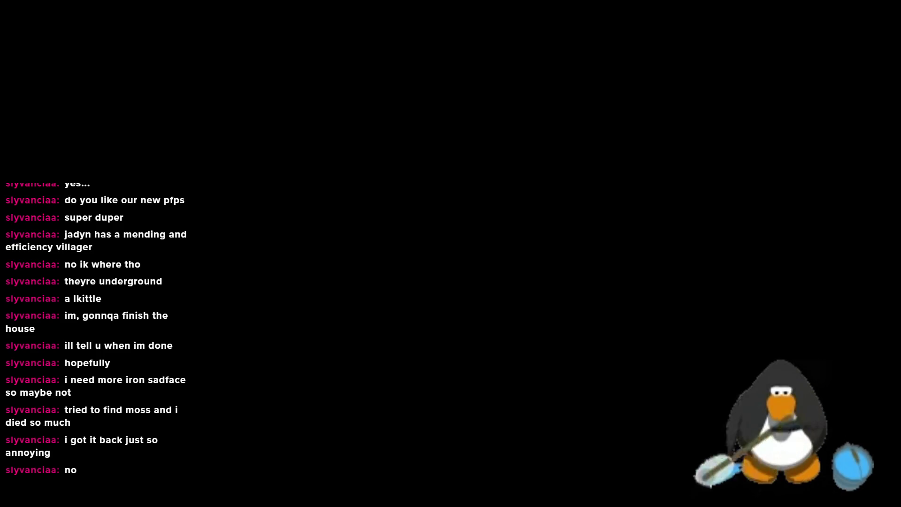
Move onto the 4 pickup, then the 3, bringing the score to 300.
key("4")
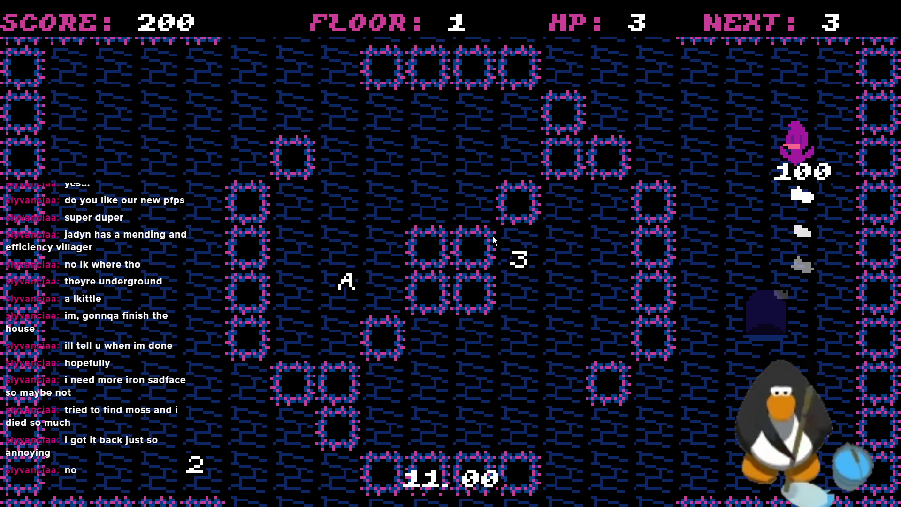
key("3")
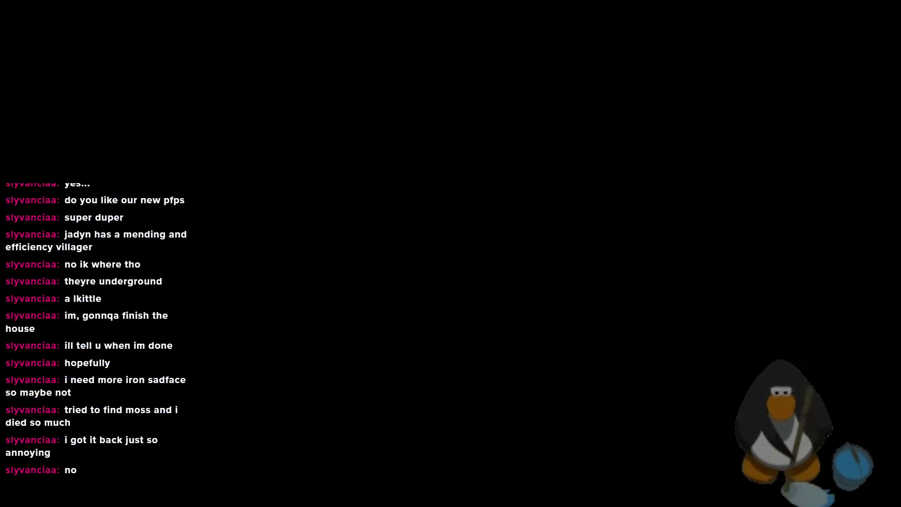
Delete several side-wall spikes in rm_L2R8 and run the game to test.
scroll(676, 298, "up", 3)
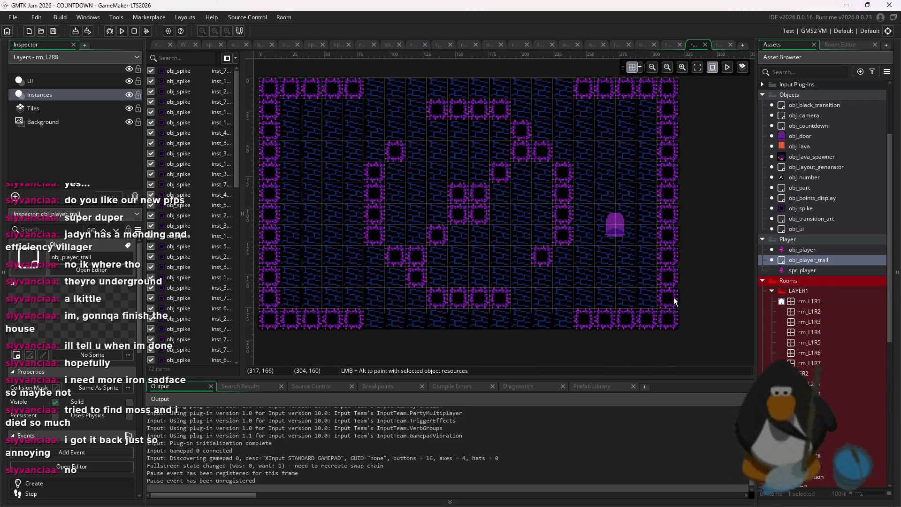
key("Delete")
left_click(270, 298)
key("Delete")
left_click(346, 264)
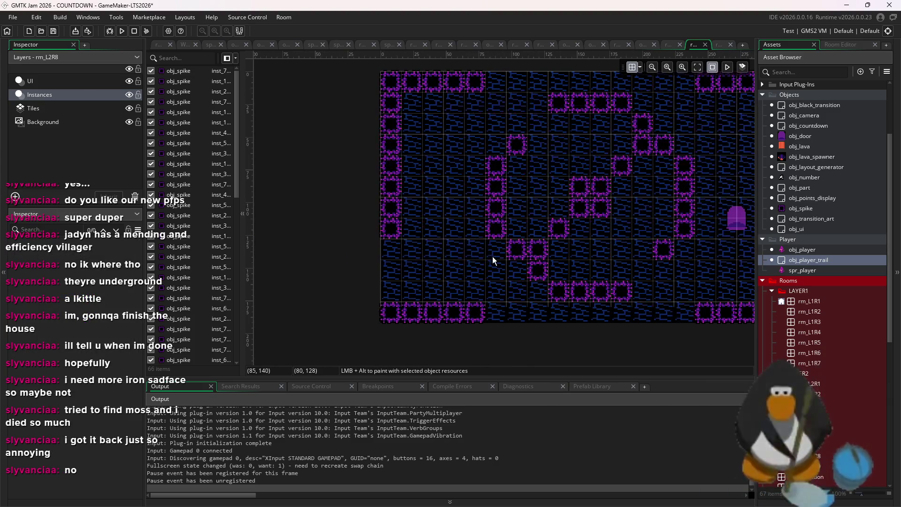
key("ctrl+z")
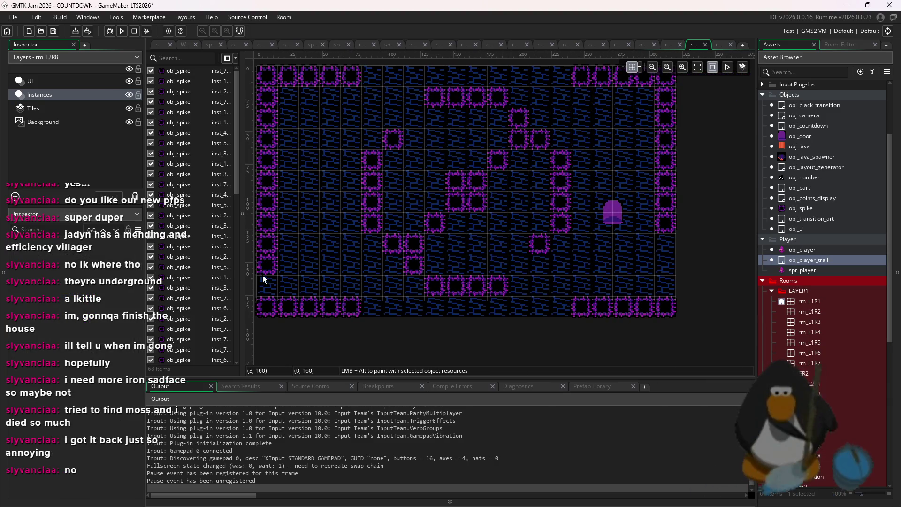
key("ctrl+y")
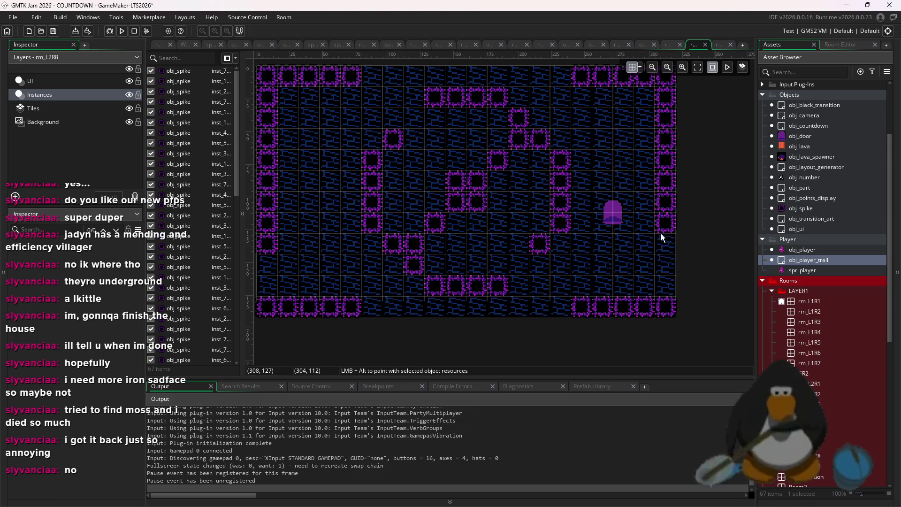
left_click(663, 234)
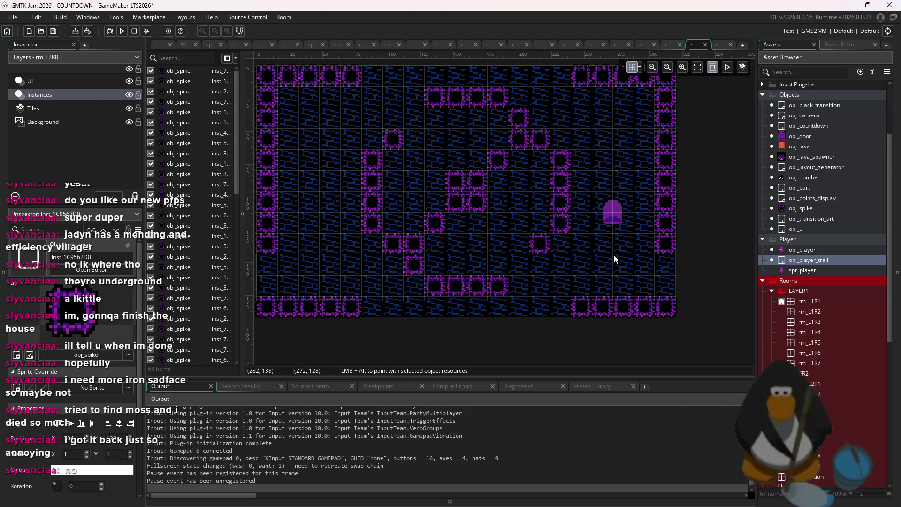
left_click(133, 31)
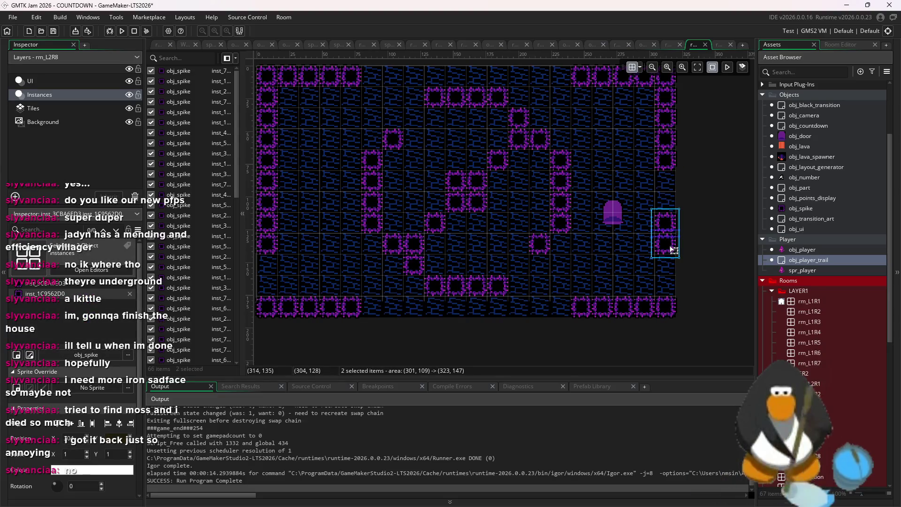
Duplicate two right-wall spikes onto the left wall, delete the extra one, and rerun.
left_click_drag(669, 252, 680, 271)
key("ctrl+d")
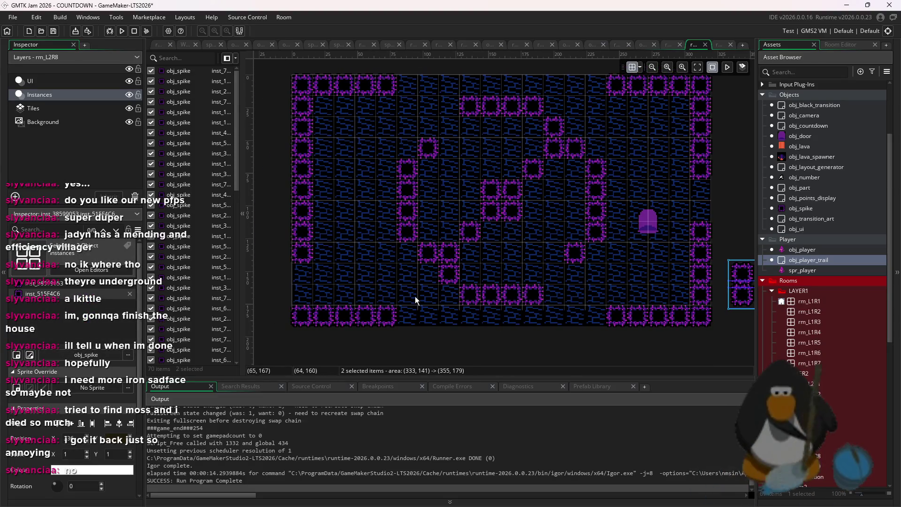
left_click_drag(740, 294, 300, 294)
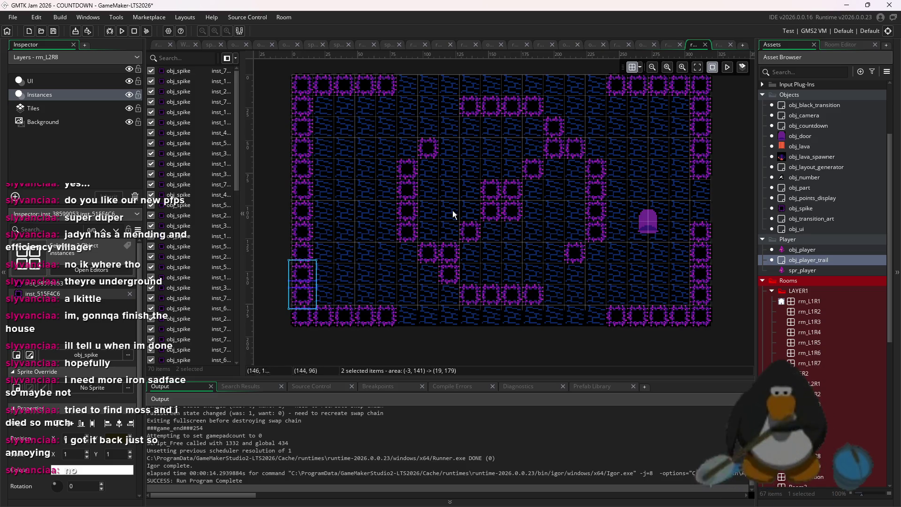
left_click(305, 217)
key("Delete")
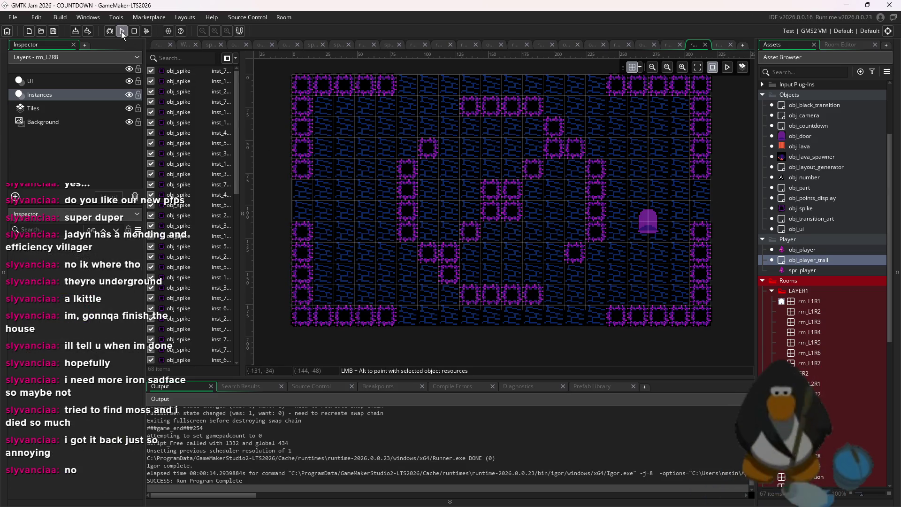
left_click(122, 32)
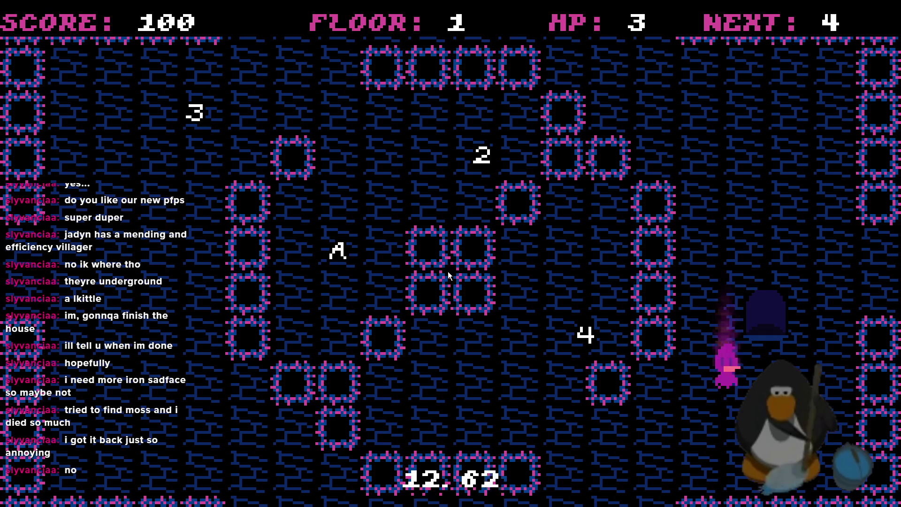
Collect the 4 pickup and head toward the gap in the right wall.
key("Left")
key("Down")
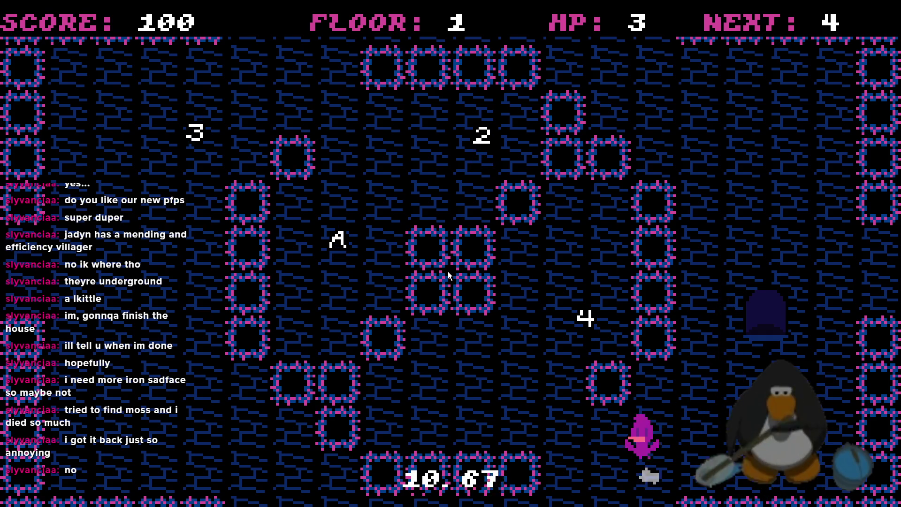
key("Left")
key("Up")
key("Down")
key("Right")
key("Up")
key("Right")
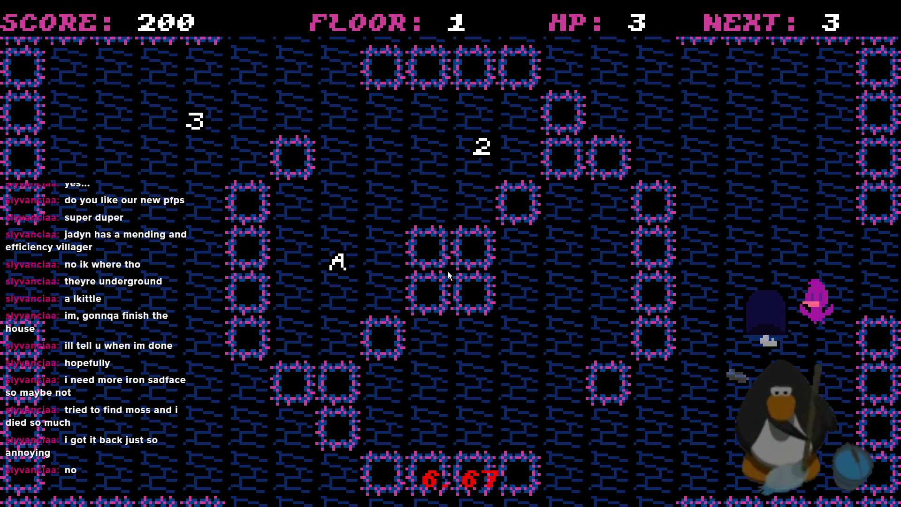
key("Up")
key("Down")
Wrap the player through the right edge, then relaunch the game after losing.
key("Right")
key("Right")
key("Down")
key("Left")
key("Right")
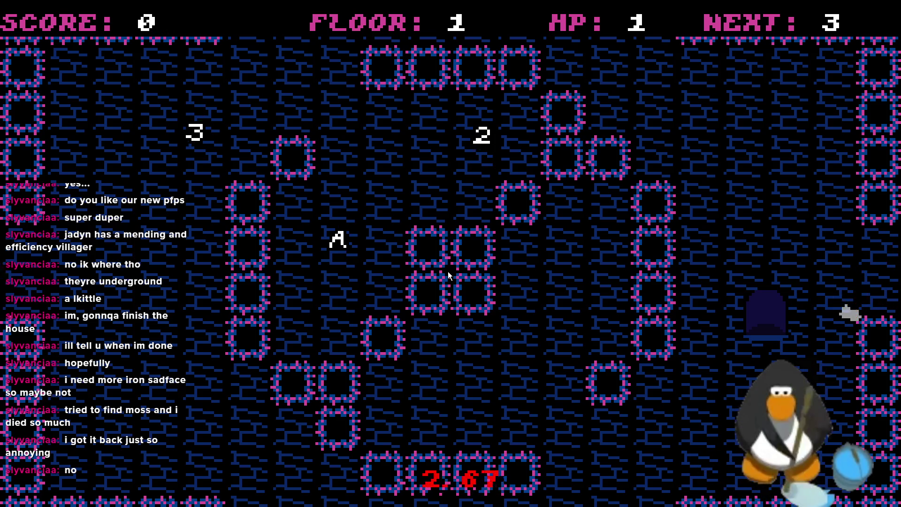
key("Left")
key("Up")
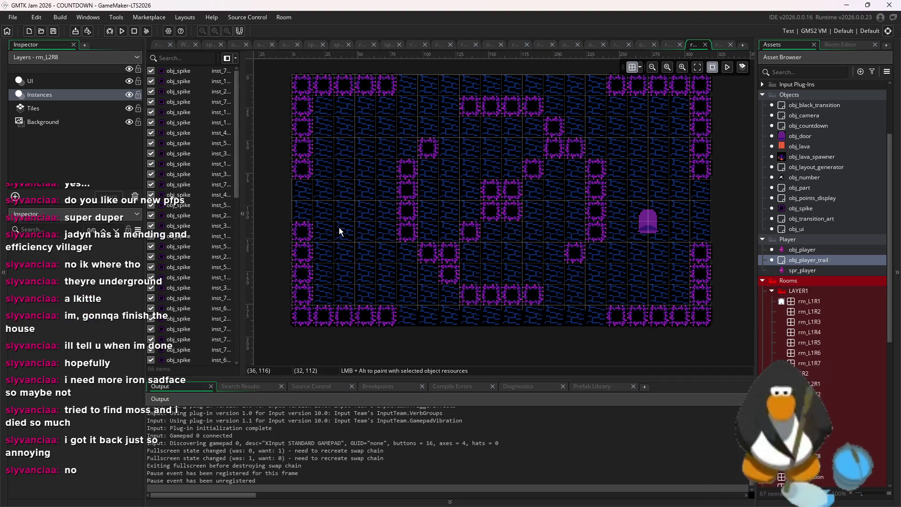
left_click(122, 32)
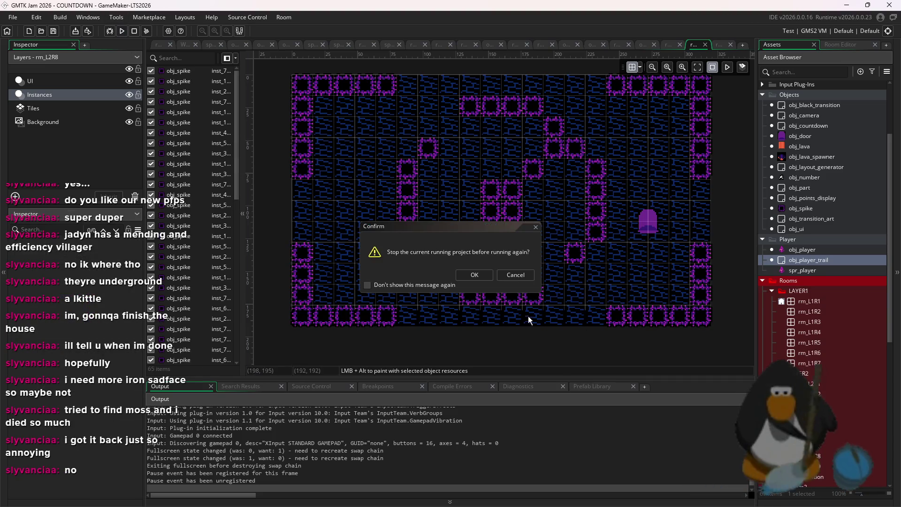
left_click(474, 275)
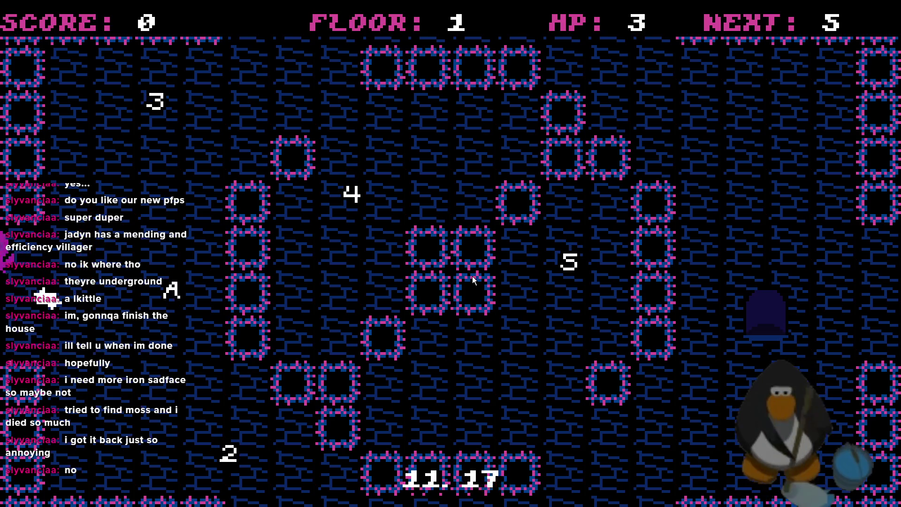
Collect the 5 pickup and wrap down and across to the right.
key("Left")
key("Up")
key("Down")
key("Right")
key("Up")
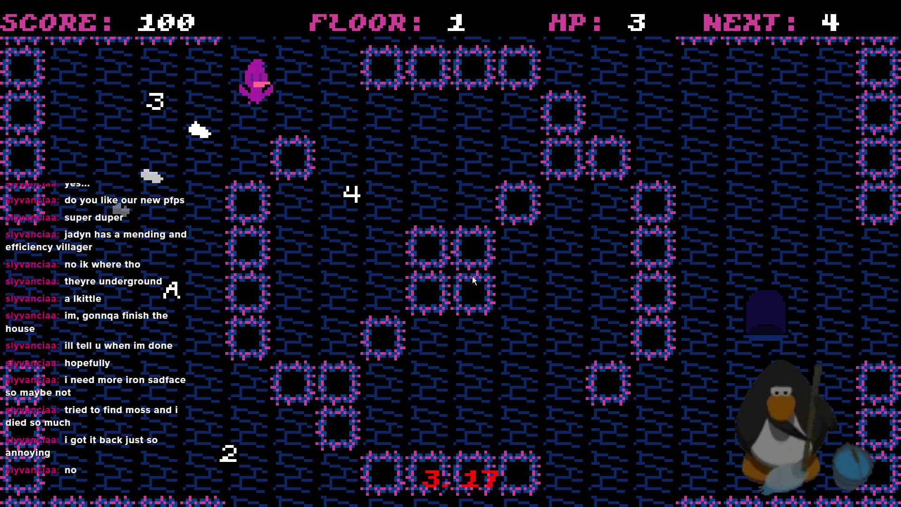
Collect the 4, 3 and 2 pickups, exit the room, and close the game.
key("Down")
key("Up")
key("Left")
key("Down")
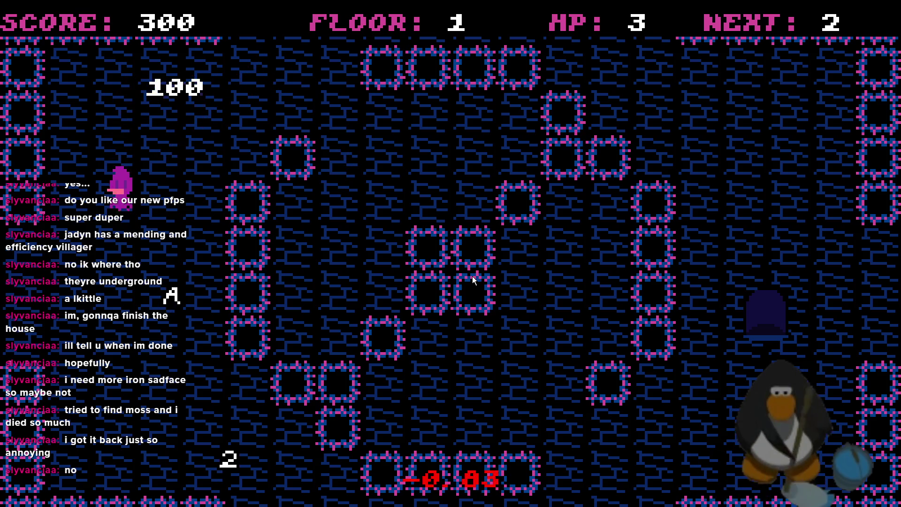
key("Right")
key("Up")
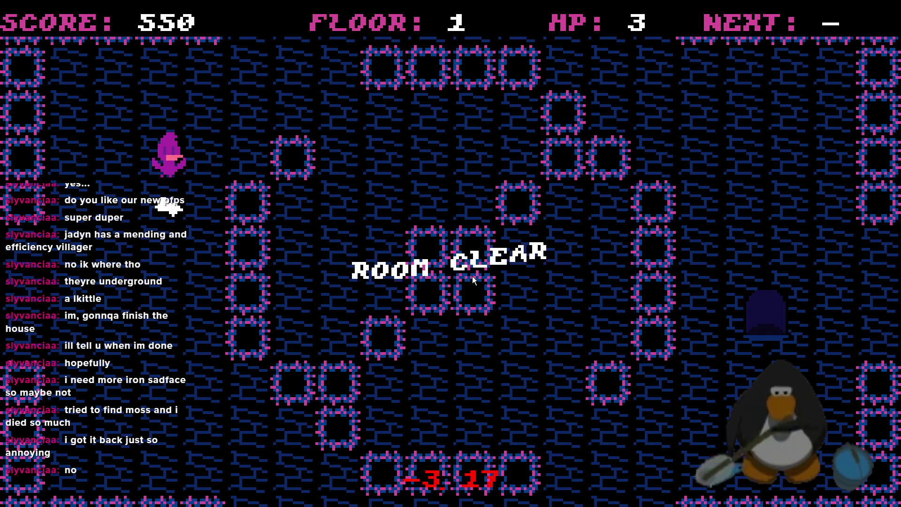
key("Down")
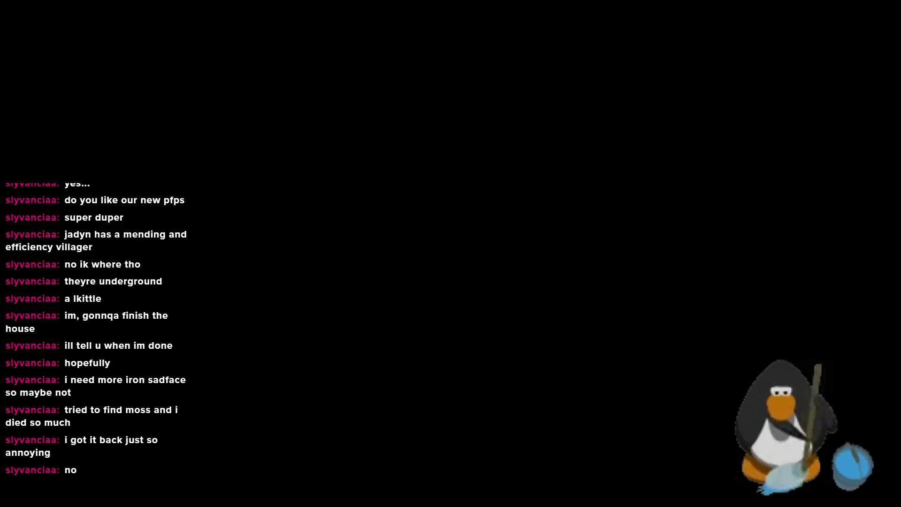
key("Escape")
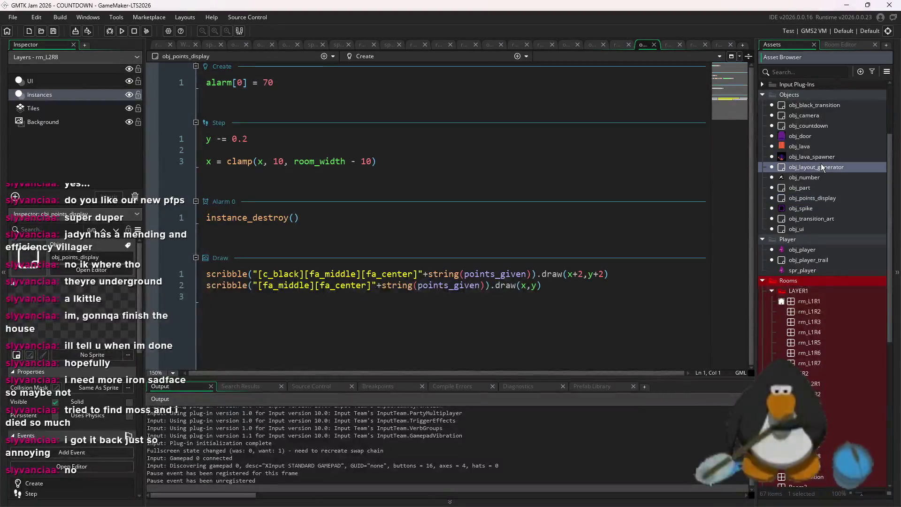
Change room_array_2's entry from rm_L2R8 to rm_L2R9 and relaunch the game.
left_click(332, 105)
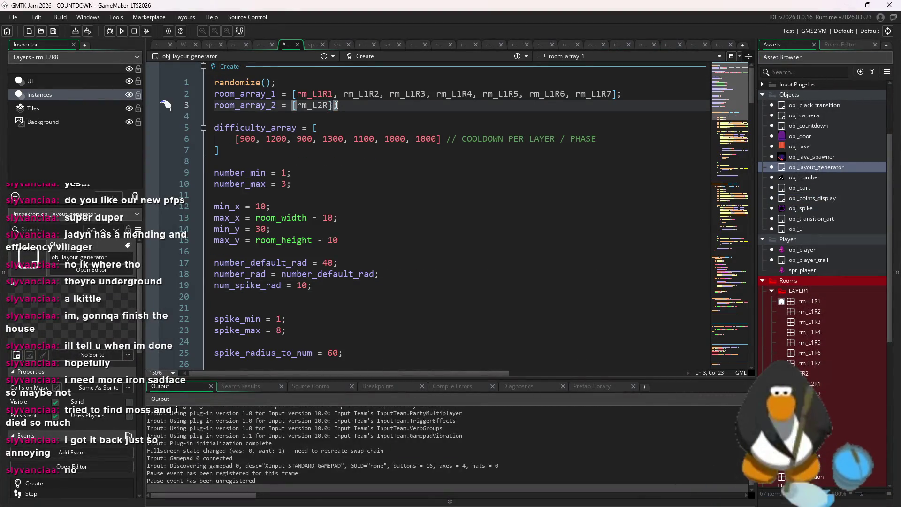
left_click(120, 34)
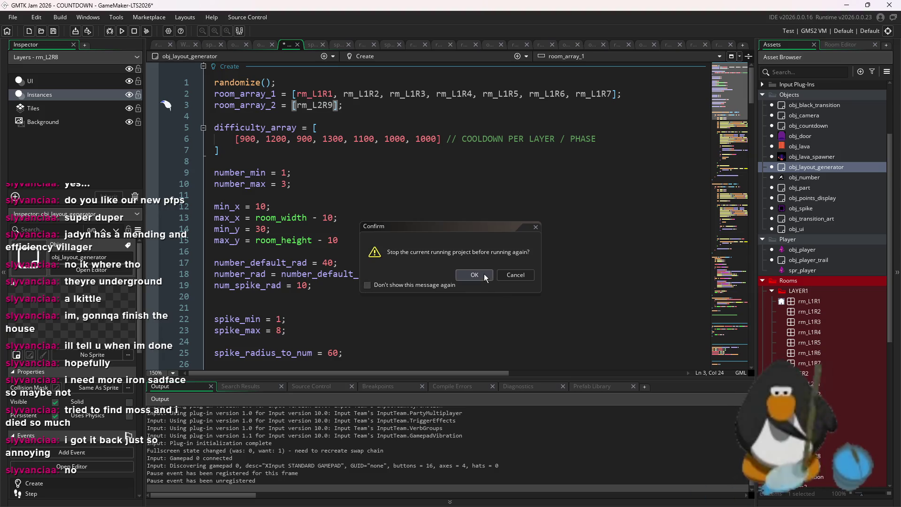
left_click(485, 275)
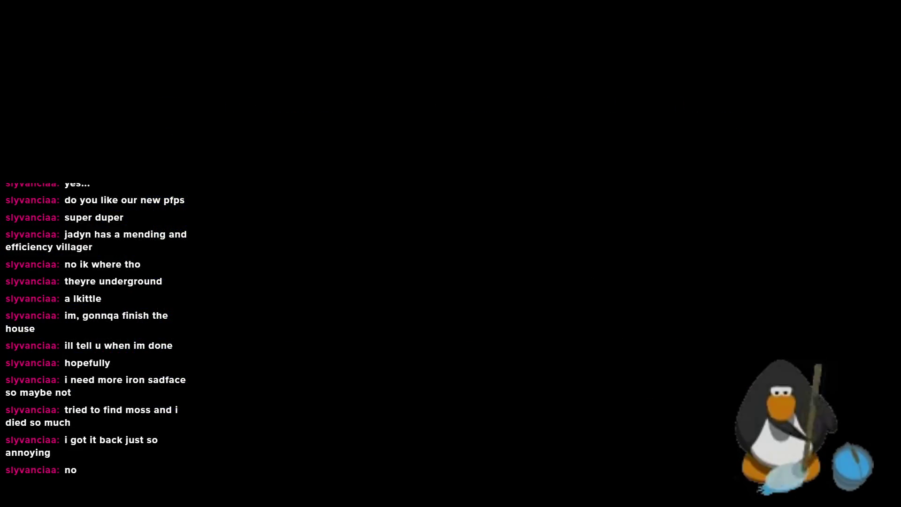
Steer the player rightward along the top row and down the right side of rm_L2R9.
key("Right")
key("Down")
key("Right")
key("Up")
key("Right")
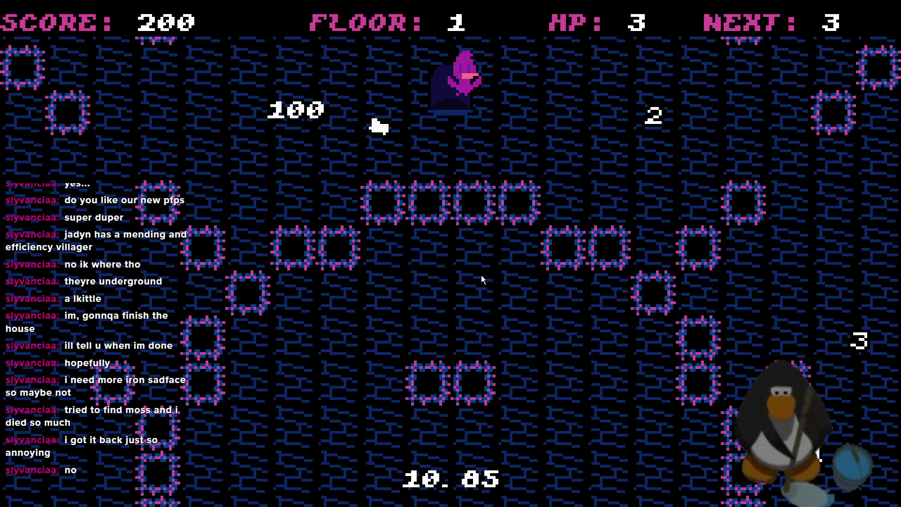
key("Down")
key("Up")
key("Right")
key("Down")
Steer the wizard to collect the 3, 2 and A, then exit through the top door.
key("Right")
key("Right")
key("Down")
key("Down")
key("Down")
key("Right")
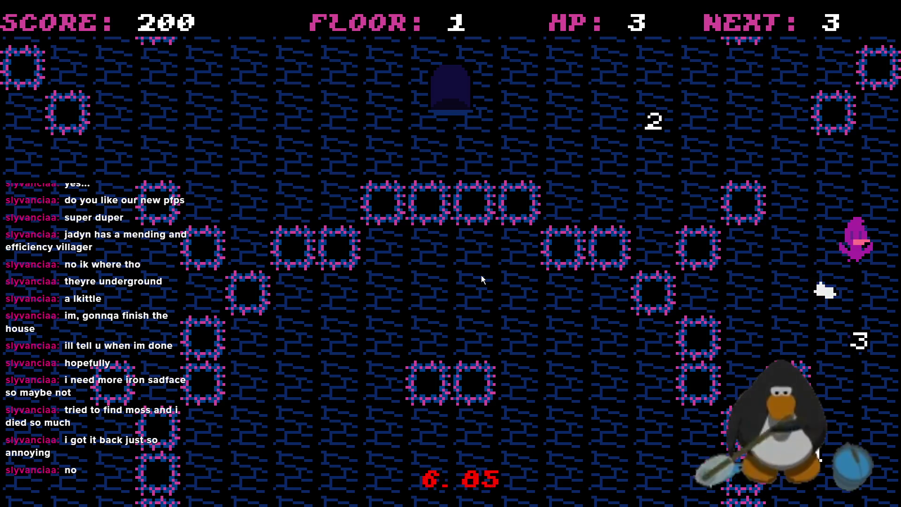
key("Down")
key("Left")
key("Up")
key("Up")
key("Up")
key("Left")
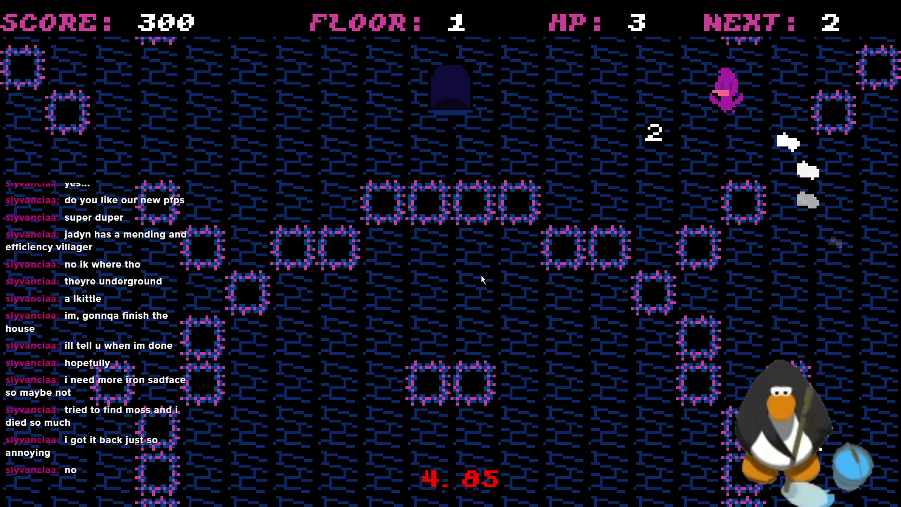
key("Left")
key("Down")
key("Right")
key("Right")
key("Right")
key("Down")
key("Right")
key("Down")
key("Down")
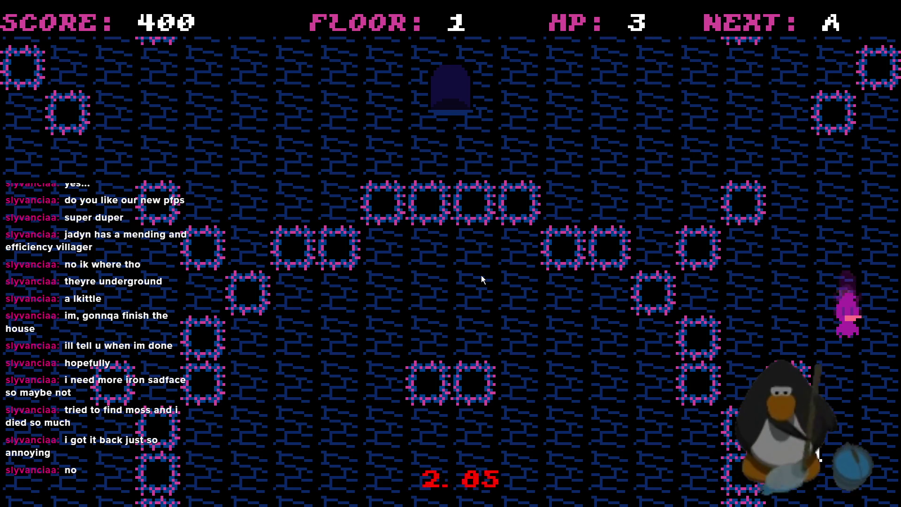
key("Down")
key("Right")
key("Up")
key("Left")
key("Up")
key("Left")
key("Left")
key("Left")
key("Up")
key("Left")
key("Up")
key("Left")
key("Up")
key("Left")
key("Up")
key("Left")
key("Up")
key("Left")
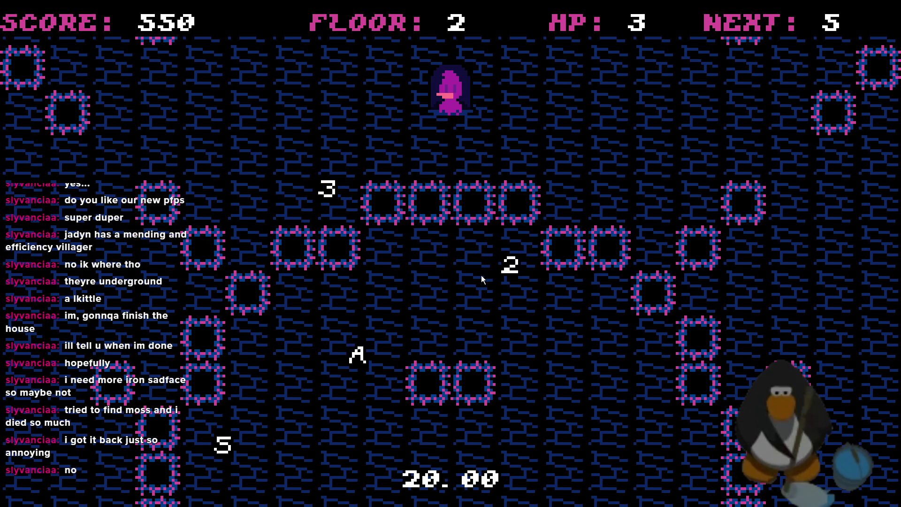
Clear the next room by collecting the 5, 4, 3, 2 and A, then head out.
key("Left")
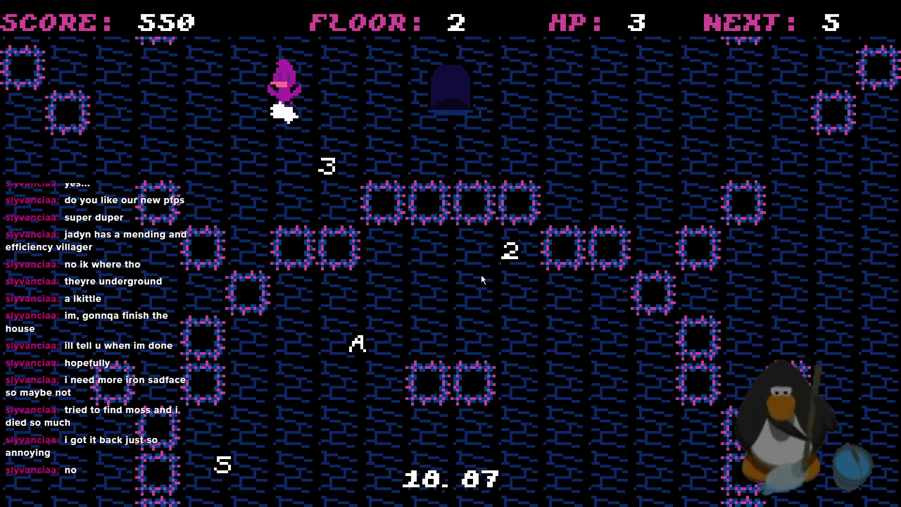
key("Down")
key("Right")
key("Down")
key("Right")
key("Down")
key("Right")
key("Down")
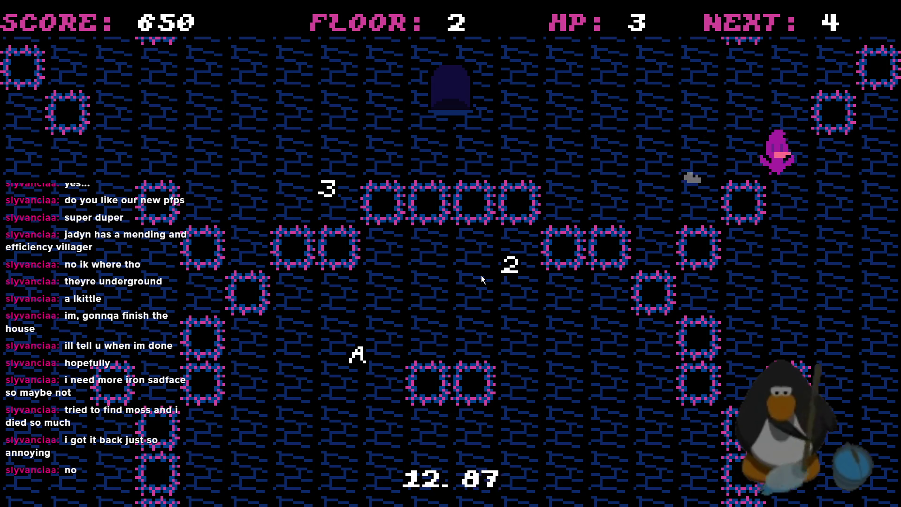
key("Up")
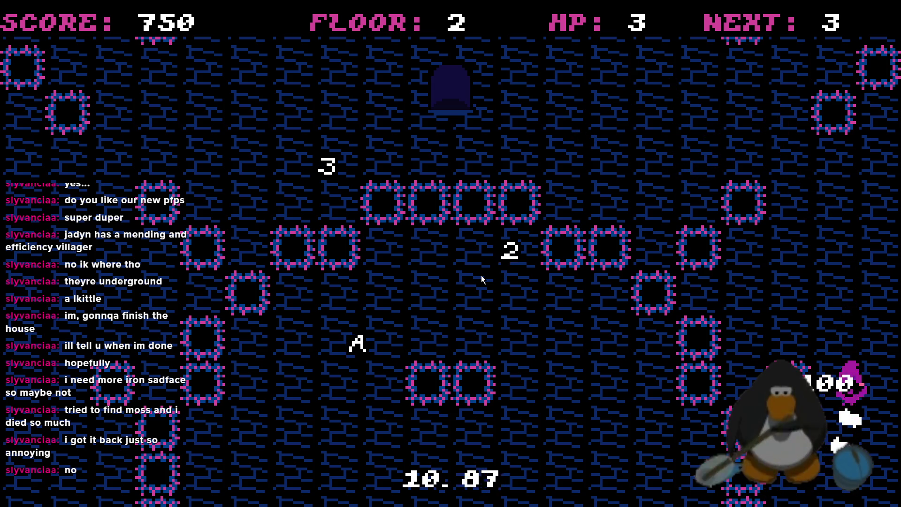
key("Right")
key("Up")
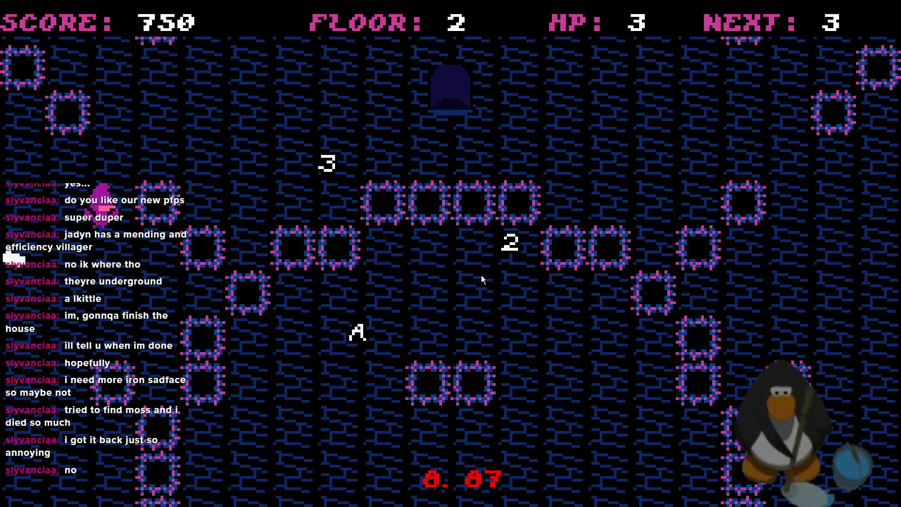
key("Down")
key("Up")
key("Right")
key("Up")
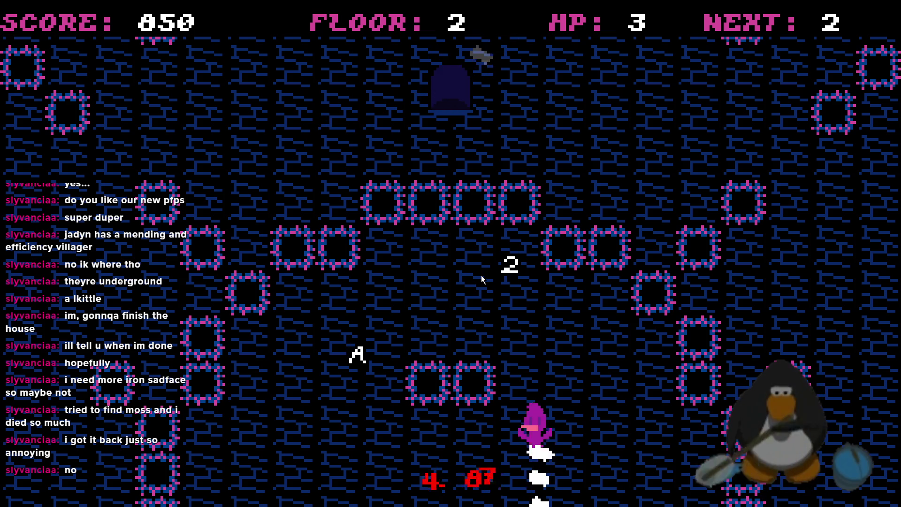
key("Left")
key("Down")
key("Right")
key("Up")
key("Left")
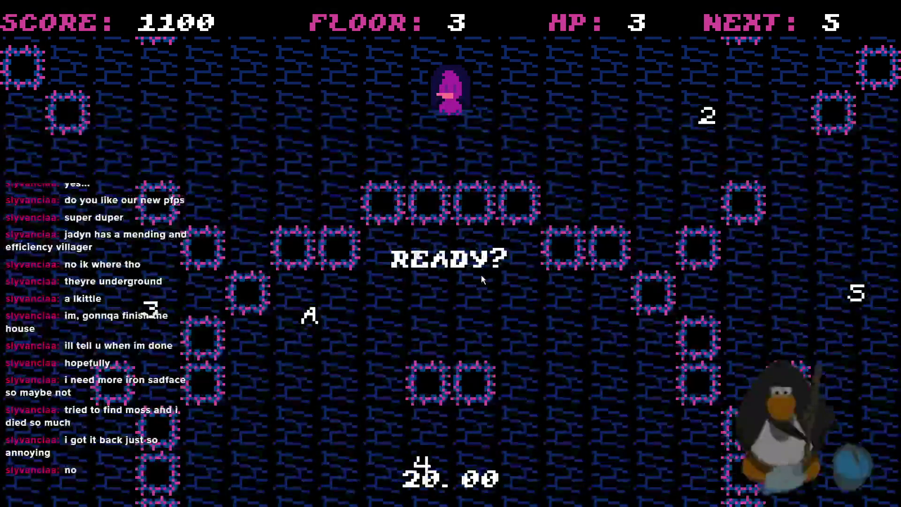
Grab the 100 bonus, collect the 3, 2 and A to clear floor 3, and exit.
key("Down")
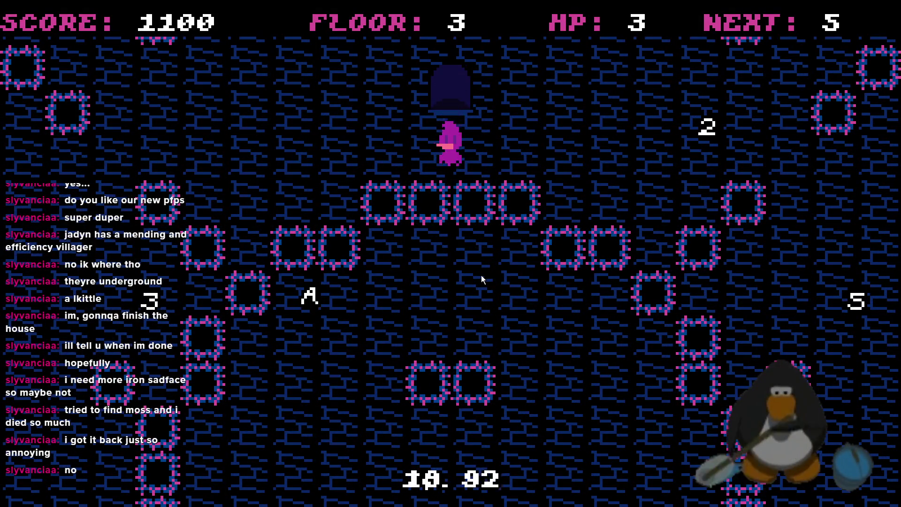
key("Right")
key("Up")
key("Right")
key("Left")
key("Right")
key("Right")
key("Down")
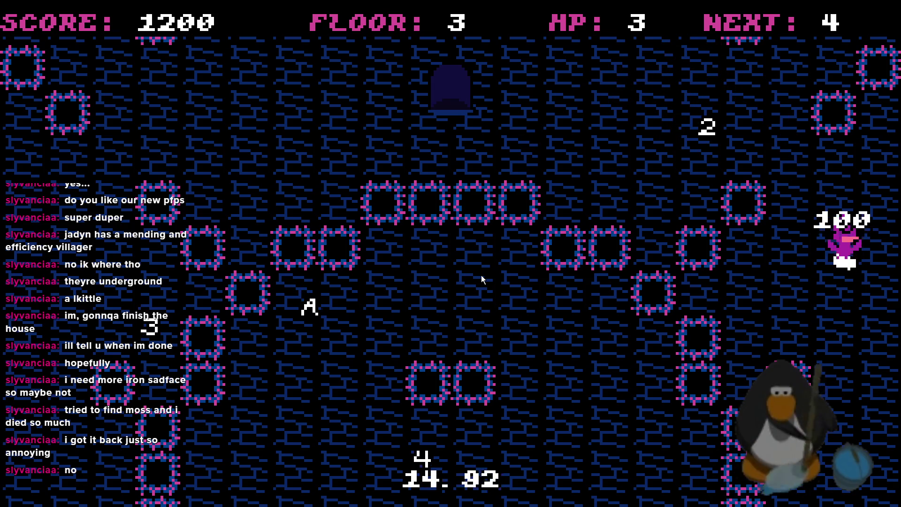
key("Up")
key("Left")
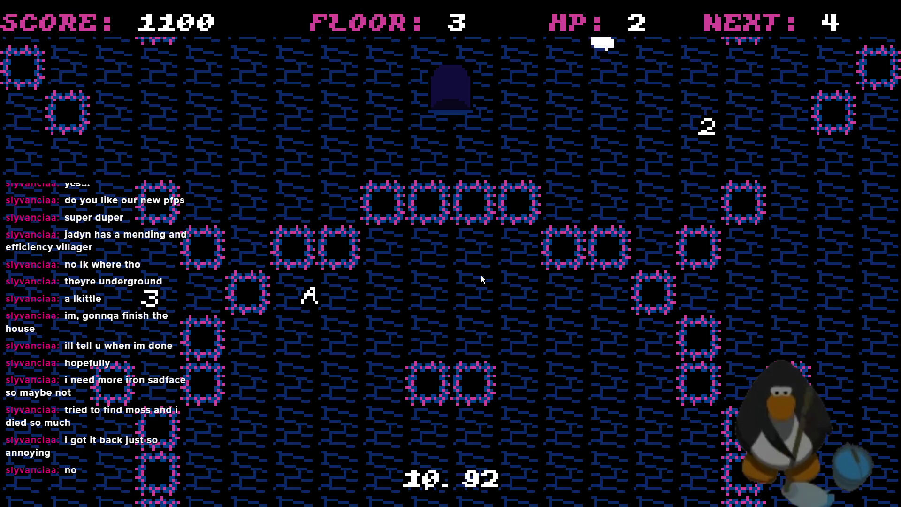
key("Left")
key("Up")
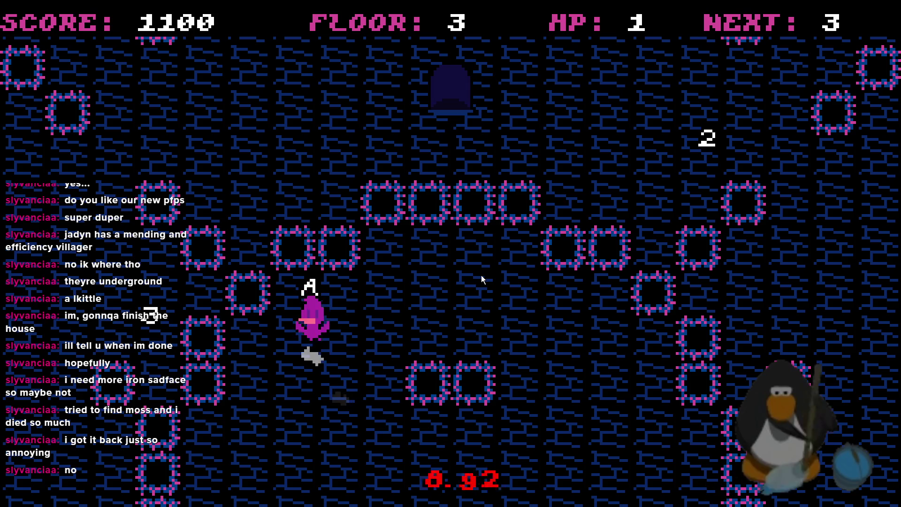
key("Down")
key("Right")
key("Left")
key("Down")
key("Left")
key("Down")
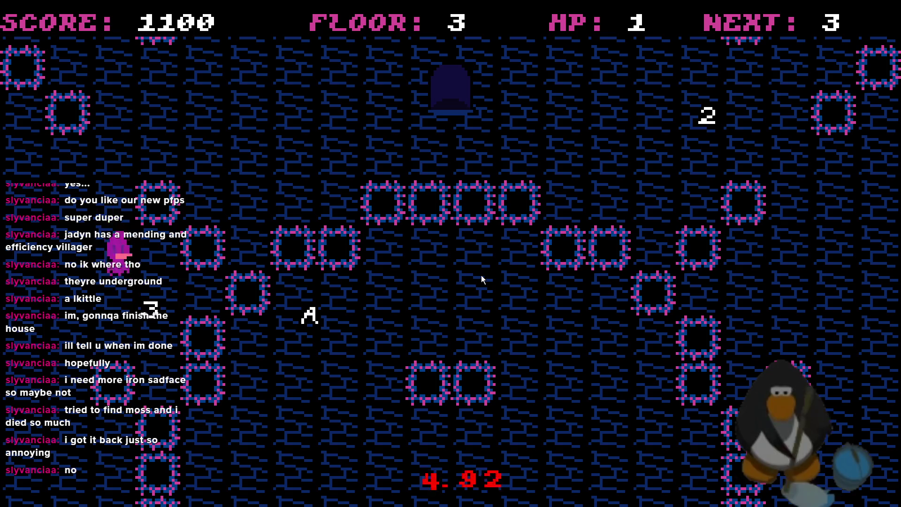
key("Left")
key("Up")
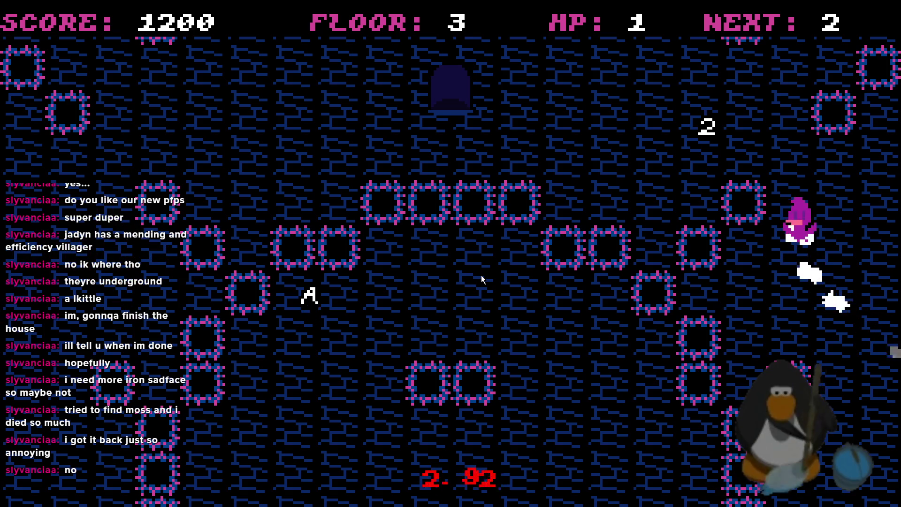
key("Left")
key("Left")
key("Up")
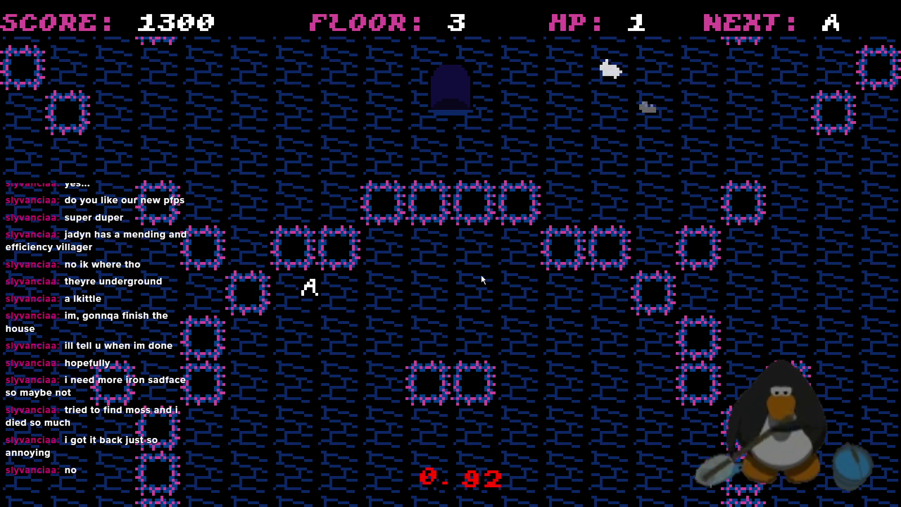
key("Down")
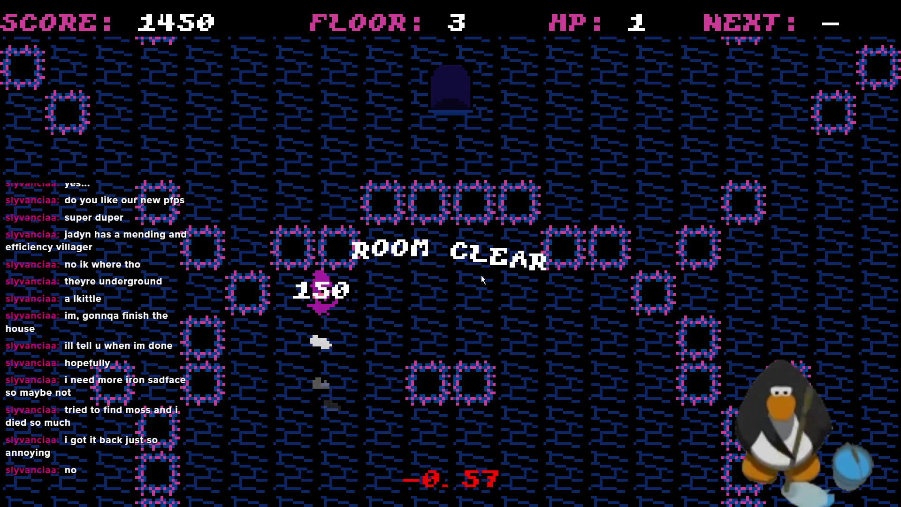
key("Up")
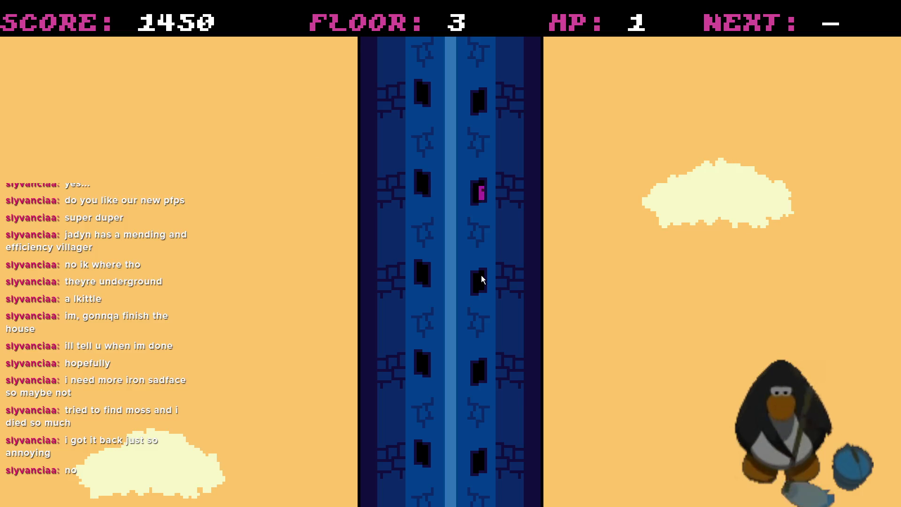
Drop into the floor 4 room and dash toward the A marker.
key("Down")
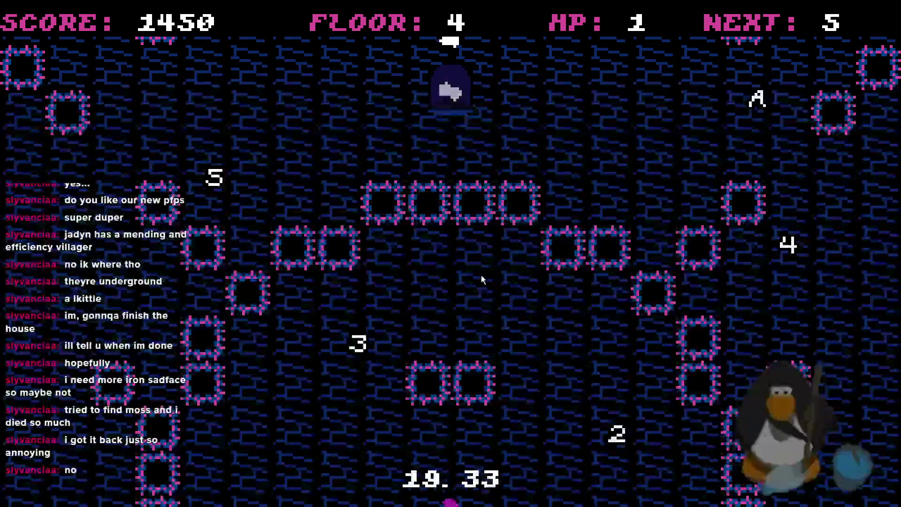
key("Up")
key("Right")
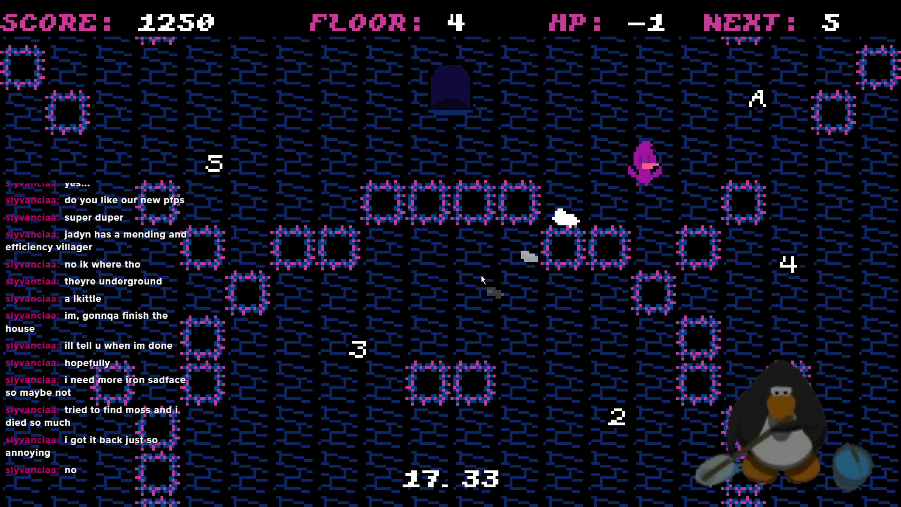
key("Right")
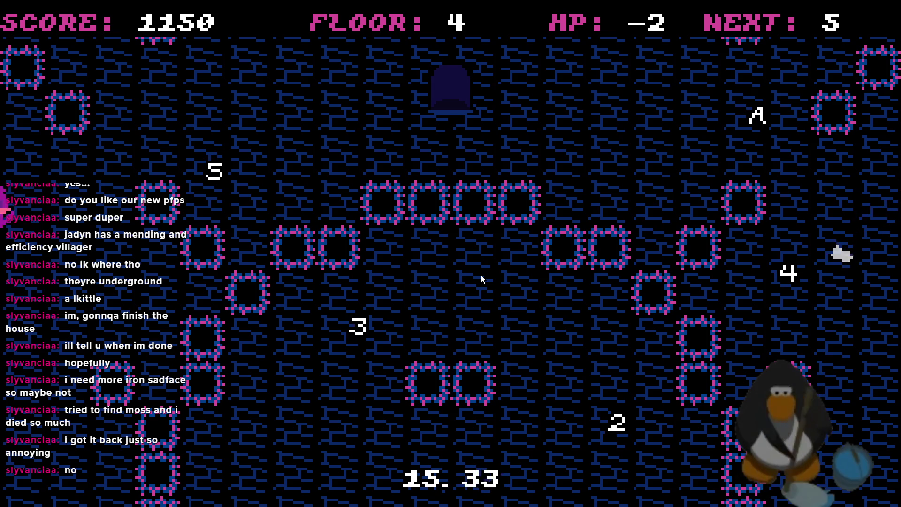
key("Right")
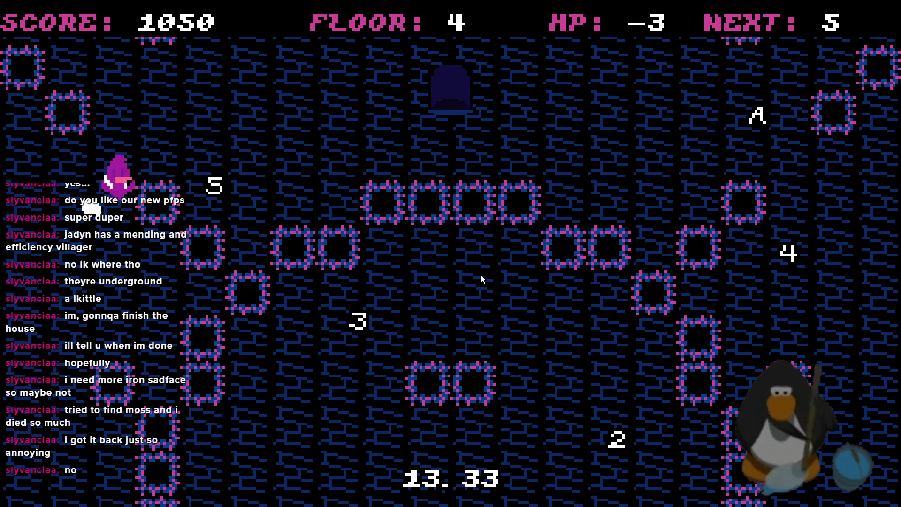
key("Up")
key("Right")
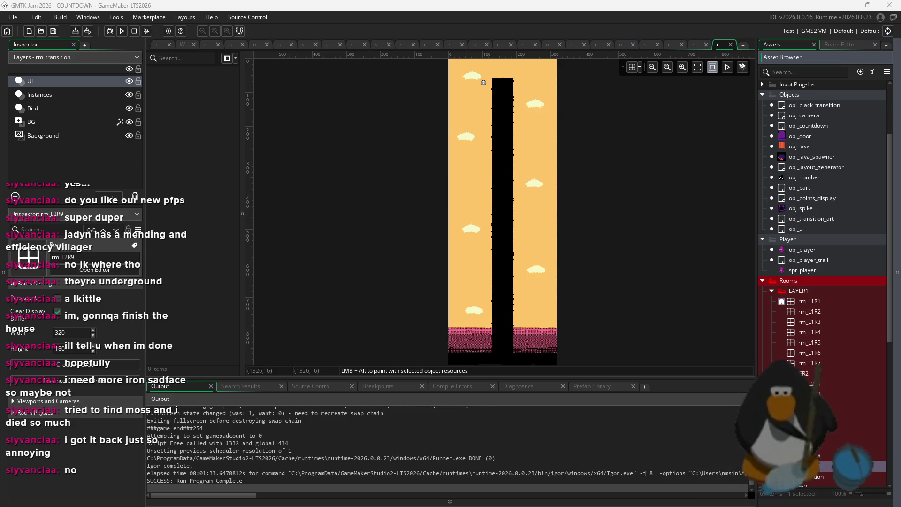
Close the running game and switch to the rm_L2R9 room in the room editor.
mouse_move(620, 505)
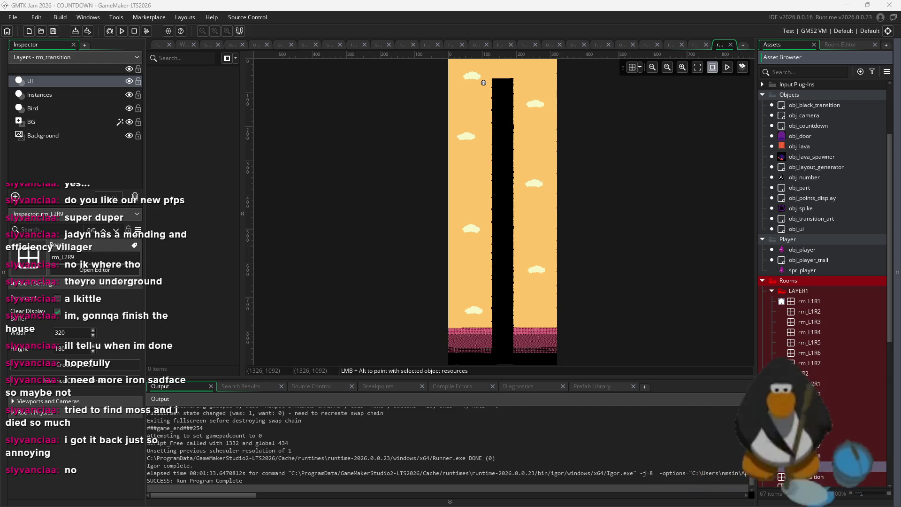
left_click(696, 44)
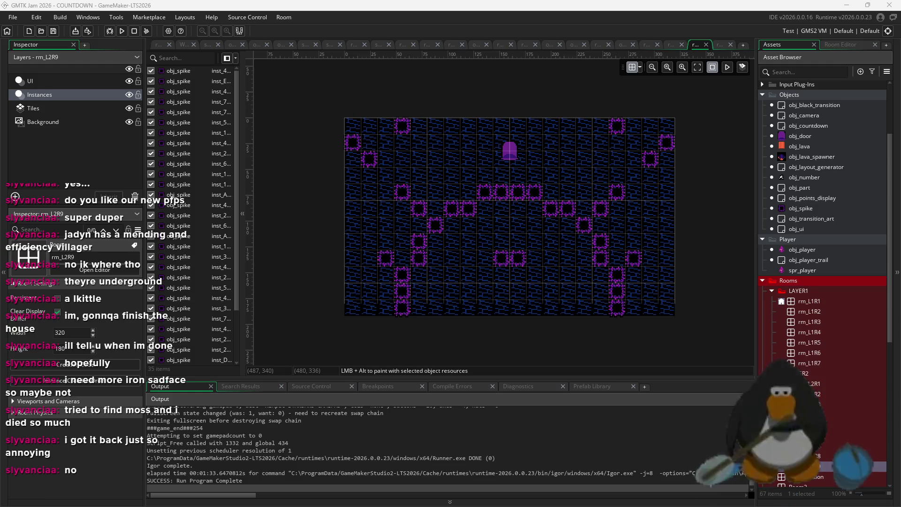
Duplicate rm_L2R9, name the copy rm_L2R10, and open it in the room editor.
scroll(822, 282, "down", 1)
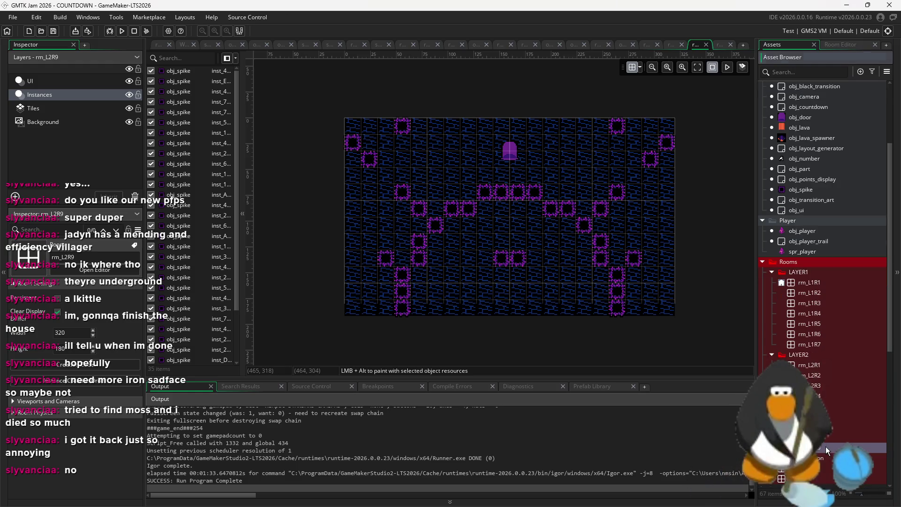
right_click(798, 449)
left_click(773, 346)
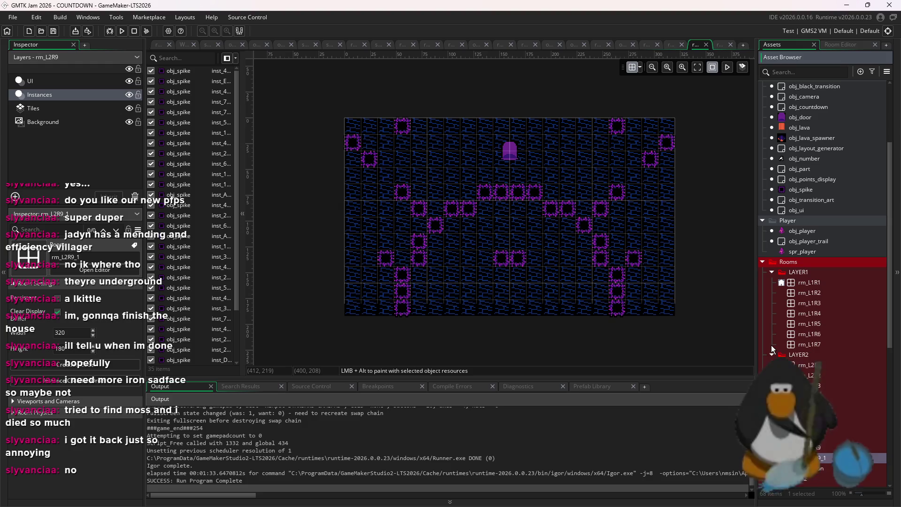
type("rm_L2R10")
key("Return")
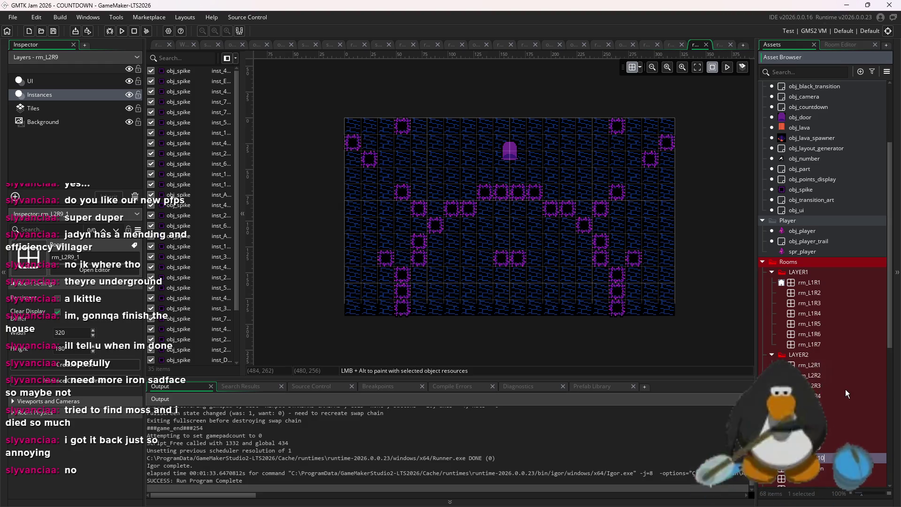
double_click(833, 376)
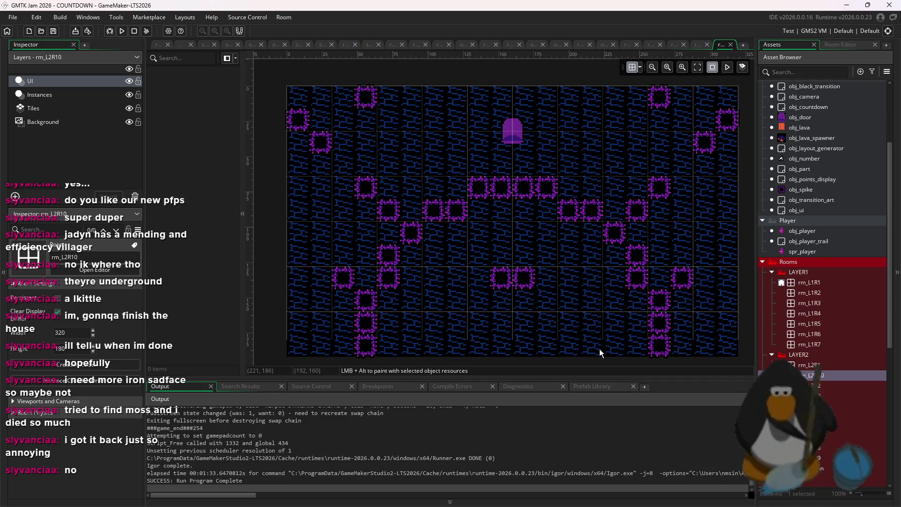
Delete every spike and the door from rm_L2R10's instance layer.
mouse_move(743, 361)
left_mouse_down()
mouse_move(659, 128)
mouse_move(630, 96)
left_mouse_up()
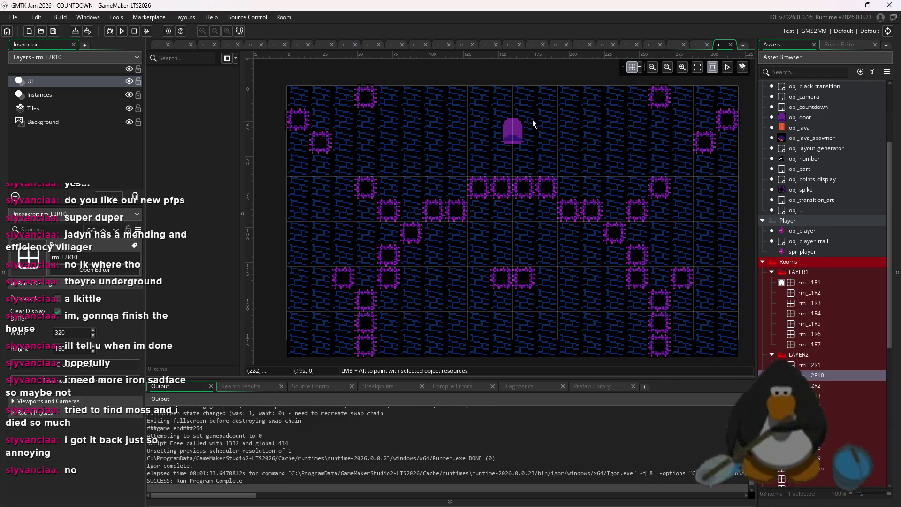
left_click(39, 96)
scroll(475, 197, "down", 2)
mouse_move(691, 336)
left_mouse_down()
mouse_move(610, 139)
mouse_move(573, 105)
left_mouse_up()
key("Delete")
left_click_drag(627, 330, 327, 178)
key("Delete")
left_click_drag(409, 313, 342, 106)
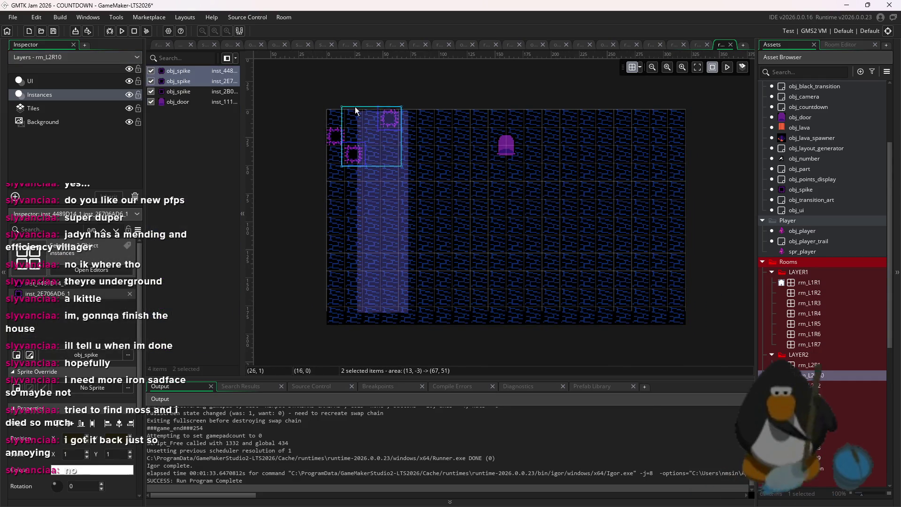
key("Delete")
mouse_move(536, 188)
left_mouse_down()
mouse_move(386, 154)
mouse_move(331, 129)
left_mouse_up()
key("Delete")
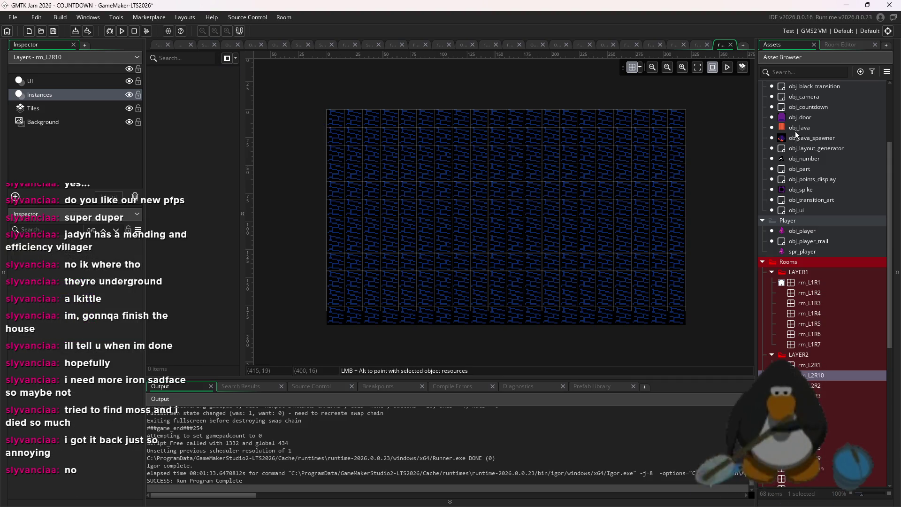
Place five obj_spike instances near the room centre, then undo them.
left_click(802, 189)
left_click(479, 190, "alt")
left_click(479, 227, "alt")
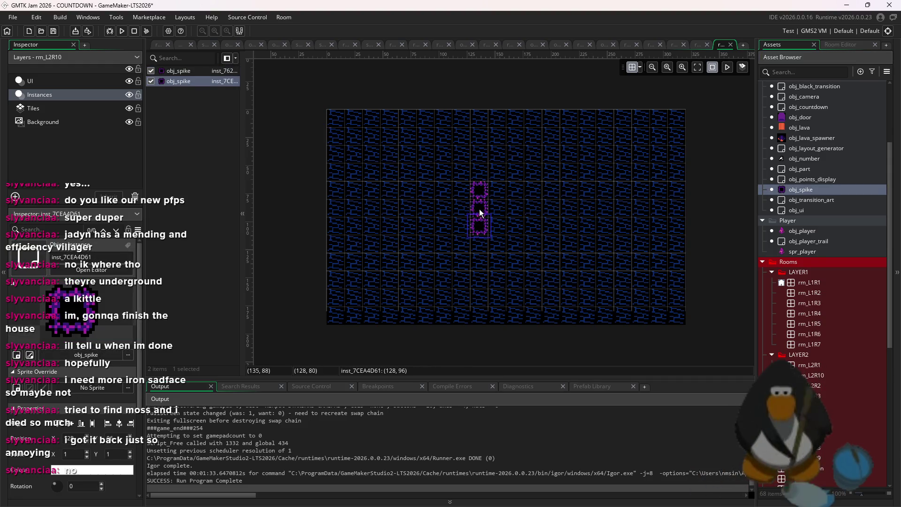
left_click(501, 241, "alt")
left_click(515, 228, "alt")
left_click(514, 189, "alt")
key("ctrl+z")
key("ctrl+z")
key("ctrl+z")
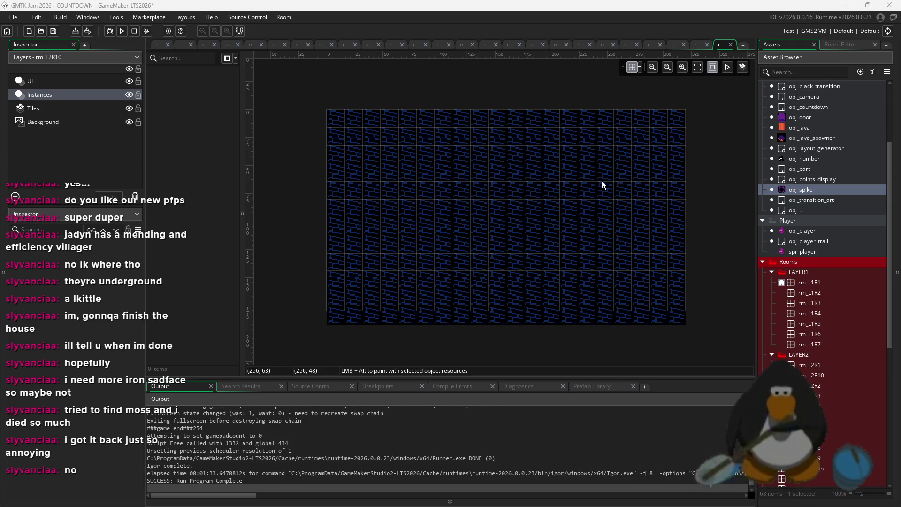
left_click(448, 136)
left_click(464, 136)
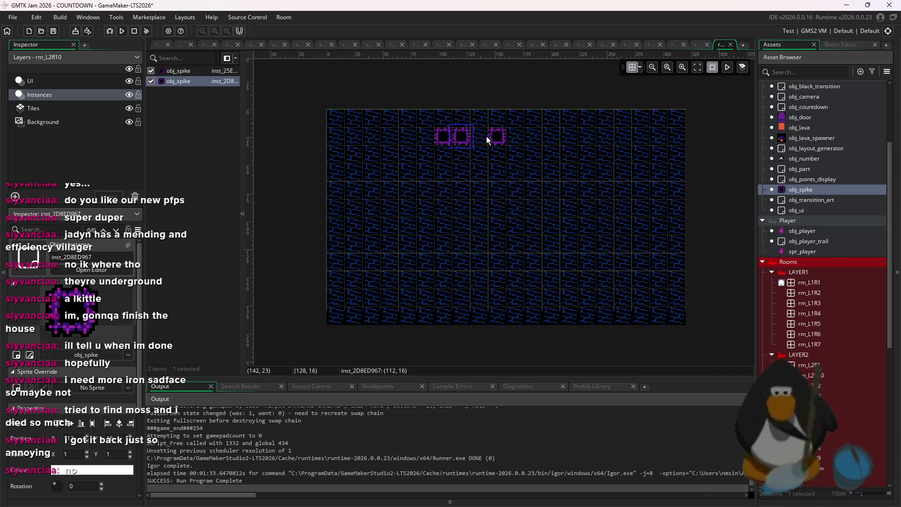
left_click(487, 136)
left_click(495, 154)
left_click(511, 168)
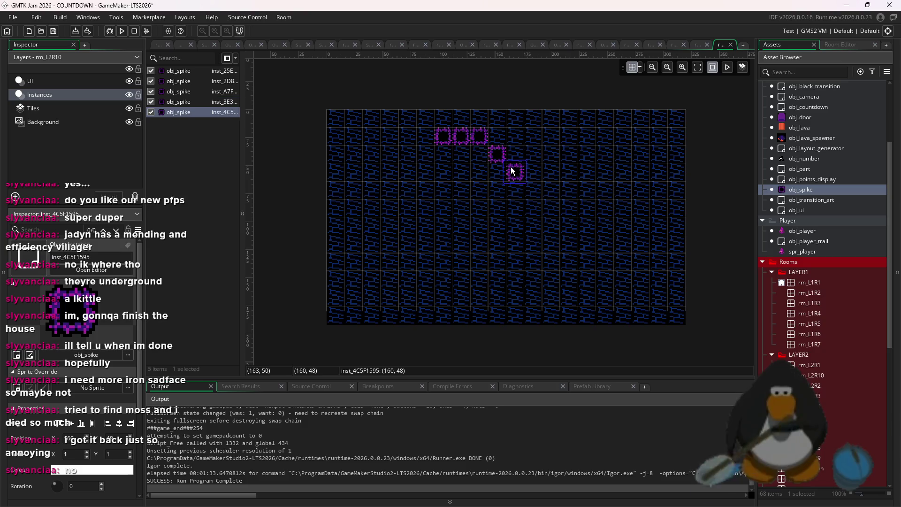
left_click(512, 188)
left_click(533, 206)
left_click(530, 224)
left_click(531, 242)
left_click(533, 261)
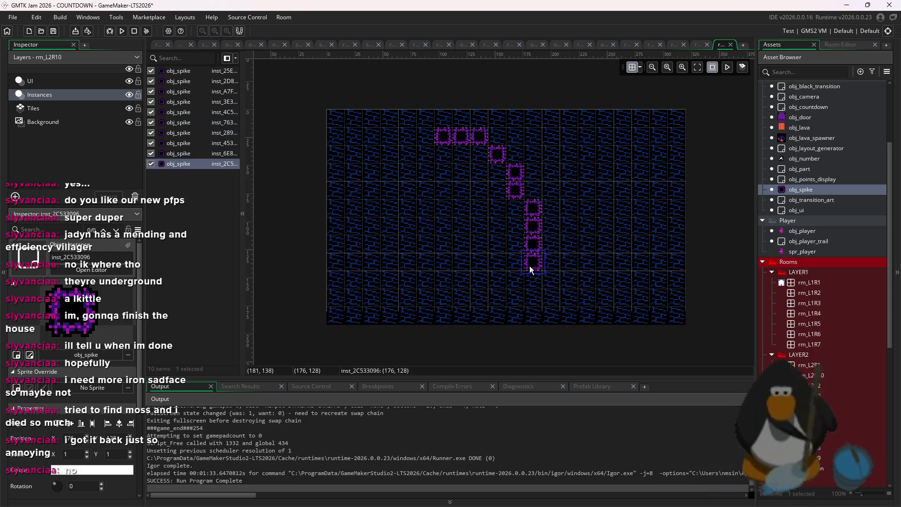
left_click(521, 277)
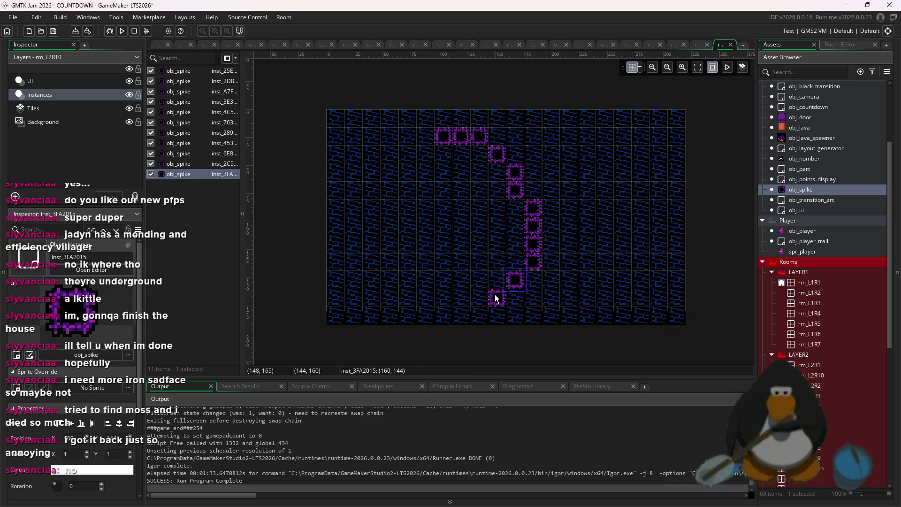
left_click(495, 300)
left_click(471, 300)
left_click_drag(463, 293, 450, 181)
left_click(424, 154)
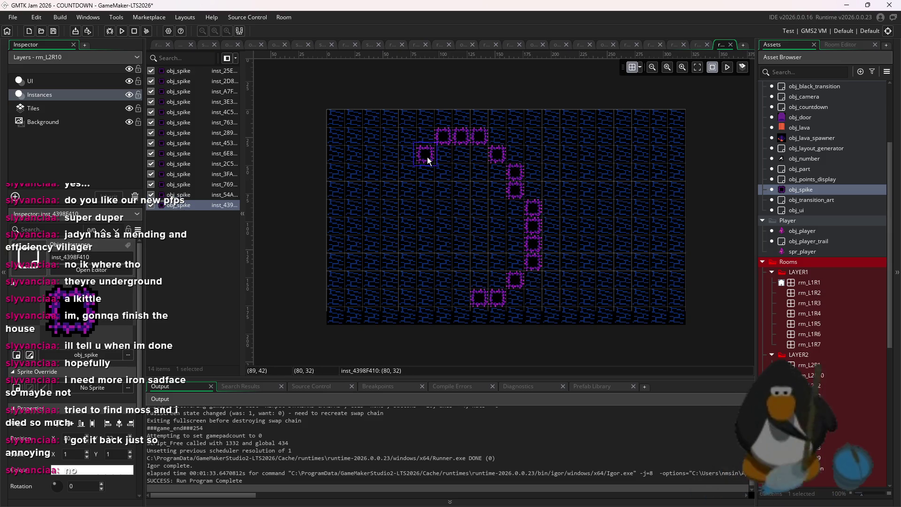
left_click(441, 158)
left_click_drag(441, 157, 441, 171)
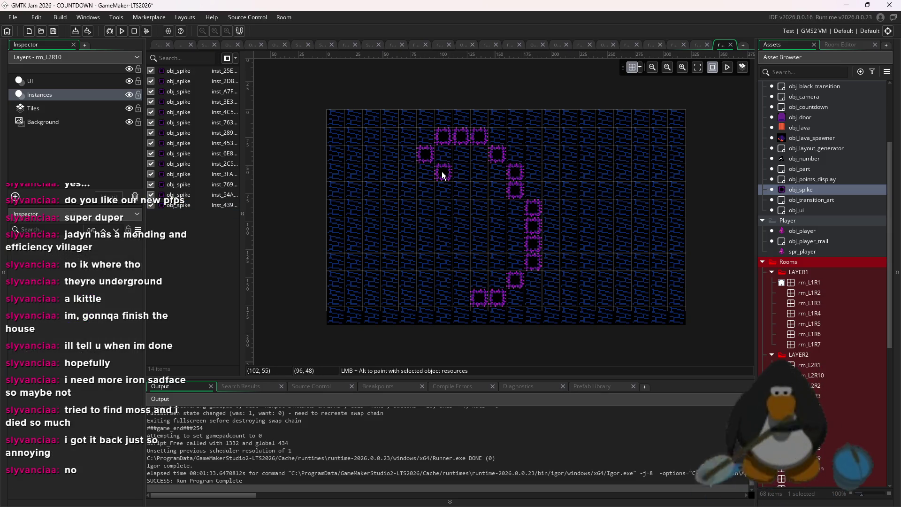
left_click(425, 189)
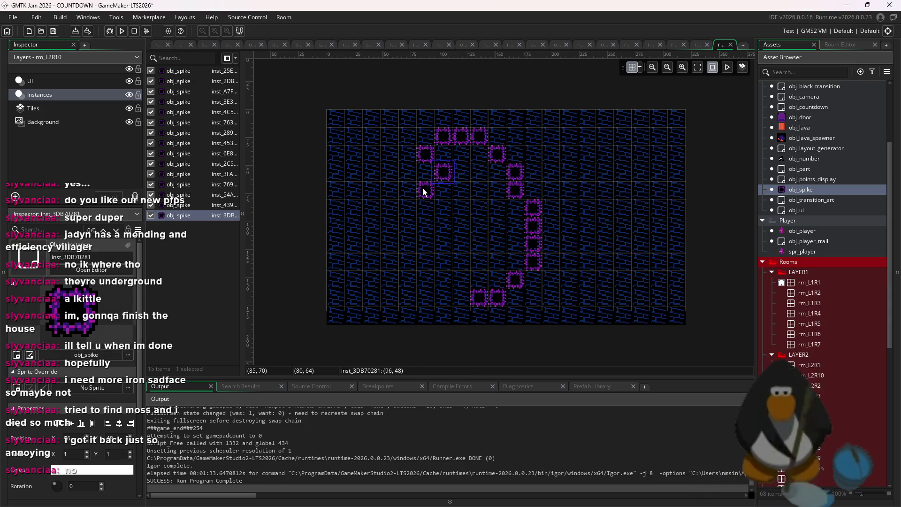
left_click(425, 207)
left_click(425, 226)
left_click(407, 226)
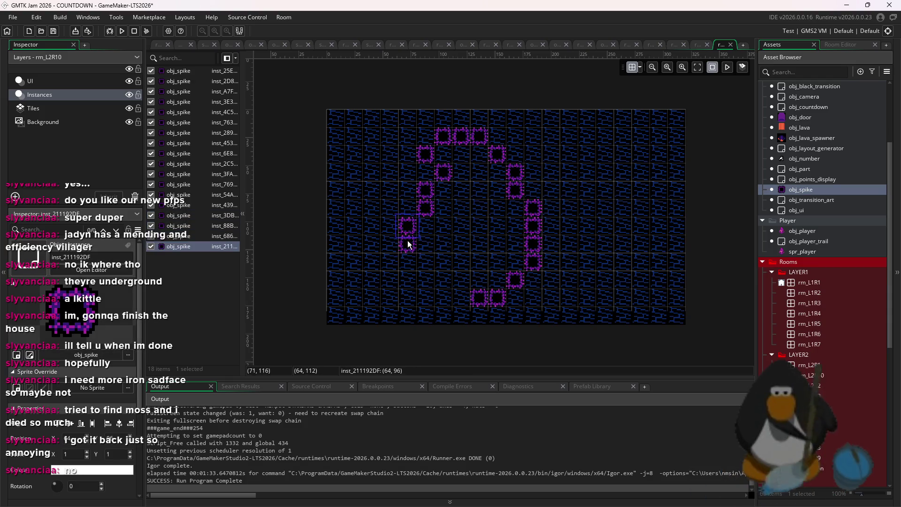
left_click(408, 244)
left_click(407, 261)
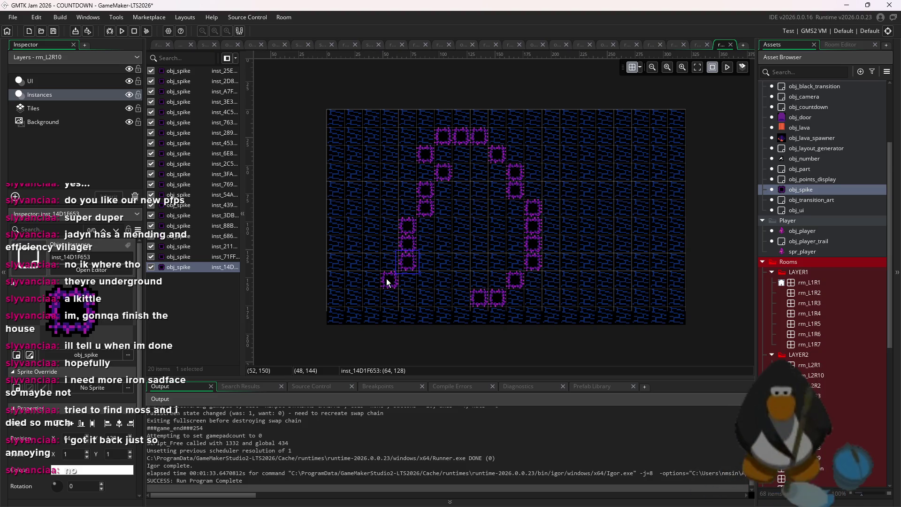
left_click(389, 280)
left_click(407, 281)
left_click(425, 280)
left_click(444, 280)
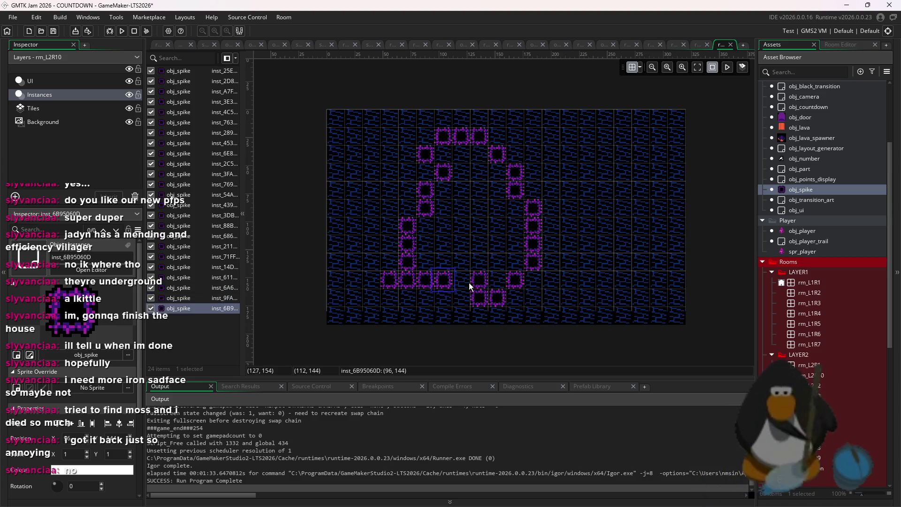
left_click(464, 281)
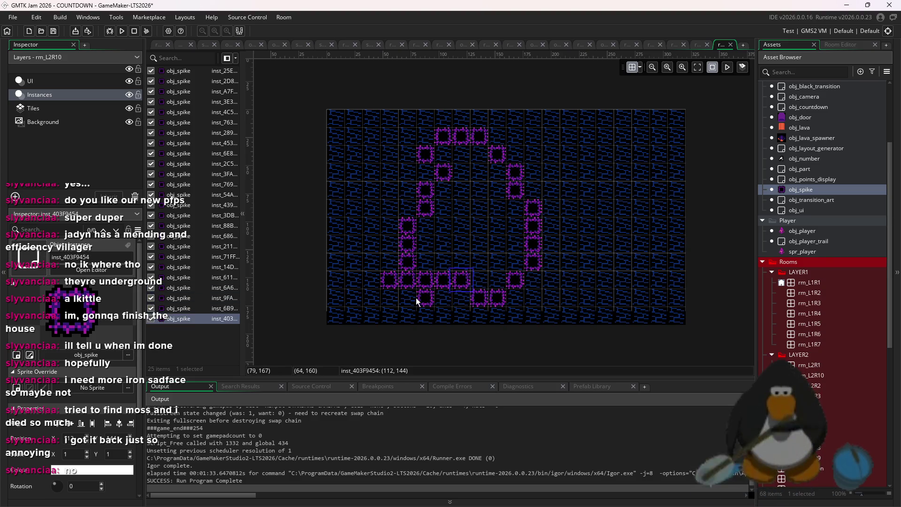
left_click(425, 299)
left_click(443, 298)
left_click(467, 298)
left_click(480, 291)
left_click(481, 279)
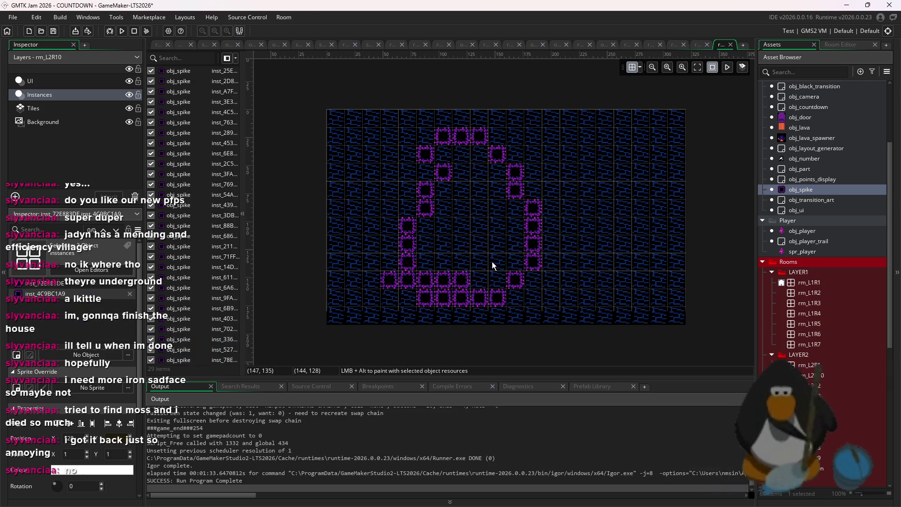
left_click(492, 233)
left_click(449, 264)
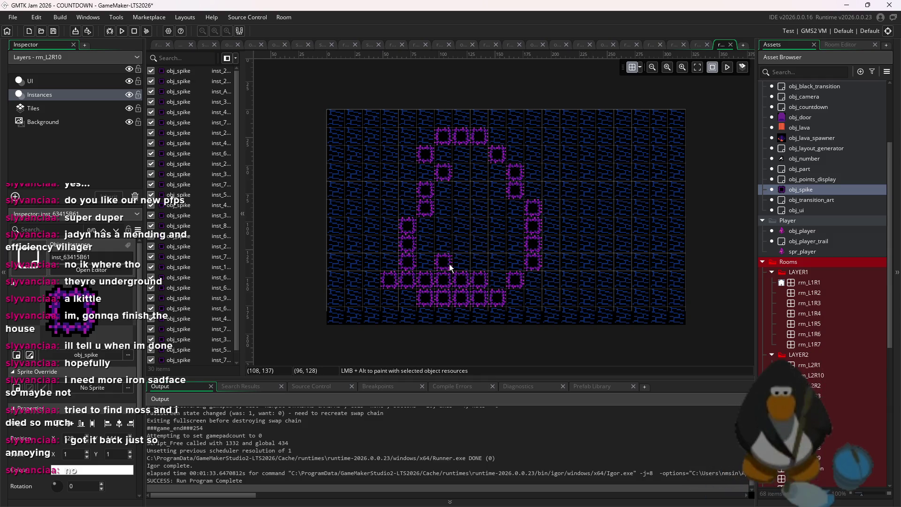
left_click(441, 245)
left_click(445, 226)
left_click(478, 261)
mouse_move(488, 259)
left_mouse_down()
mouse_move(491, 242)
mouse_move(518, 223)
left_mouse_up()
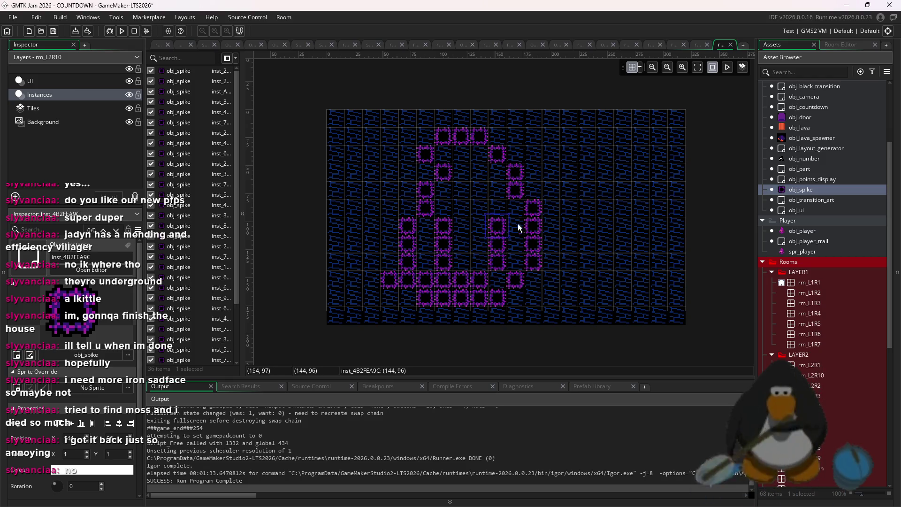
scroll(497, 230, "up", 3)
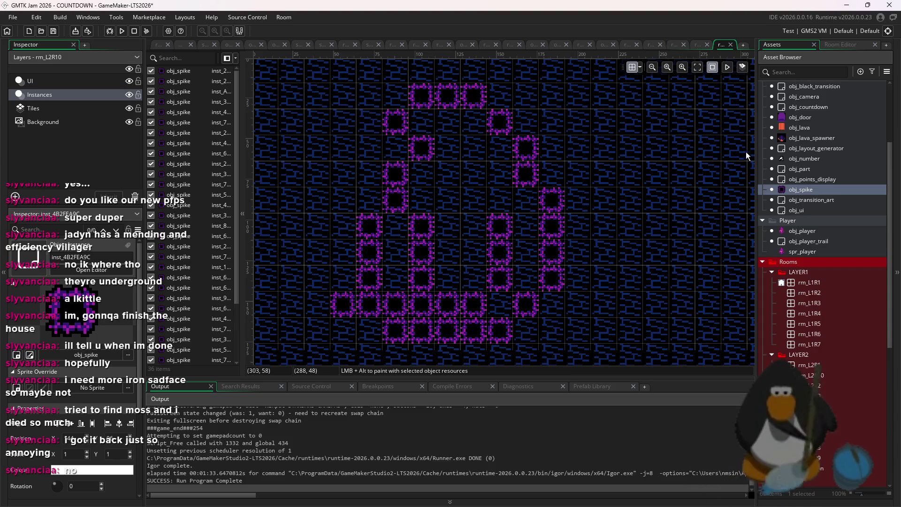
left_click_drag(410, 128, 467, 131)
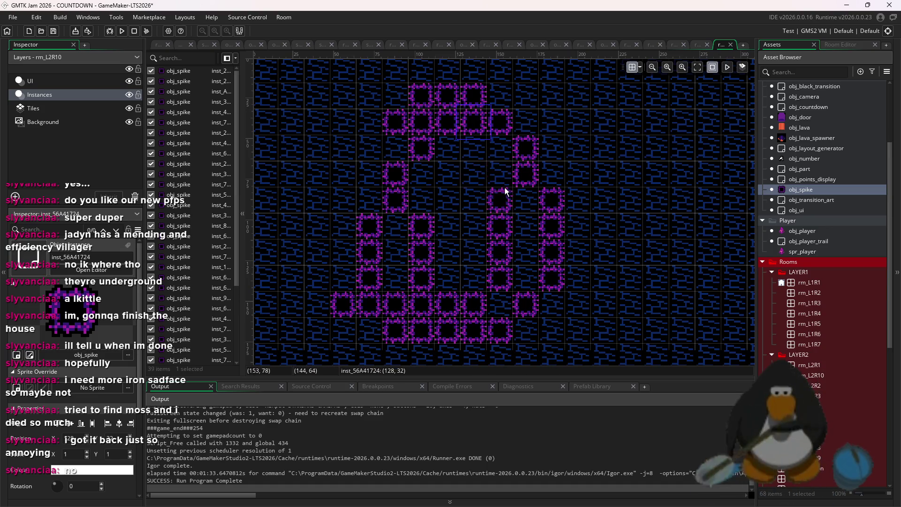
scroll(505, 187, "down", 2)
key("ctrl+z")
key("ctrl+z")
key("ctrl+z")
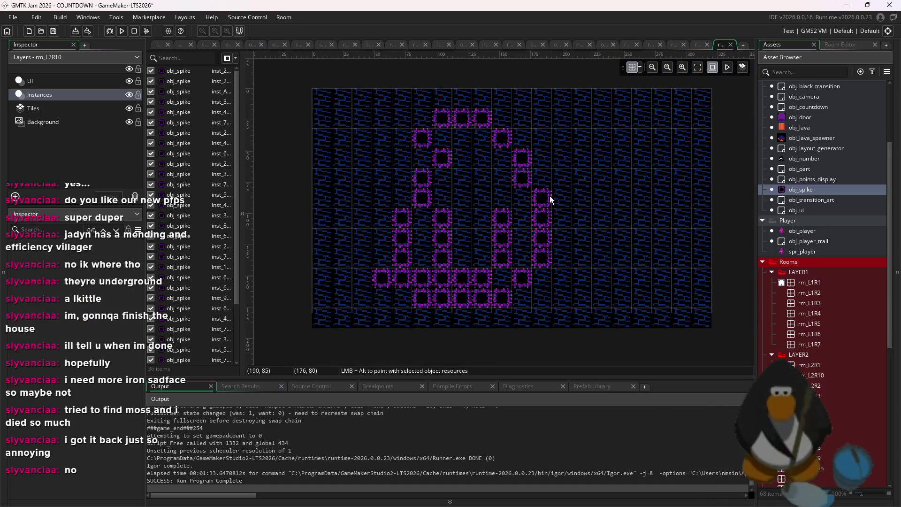
left_click_drag(598, 305, 360, 106)
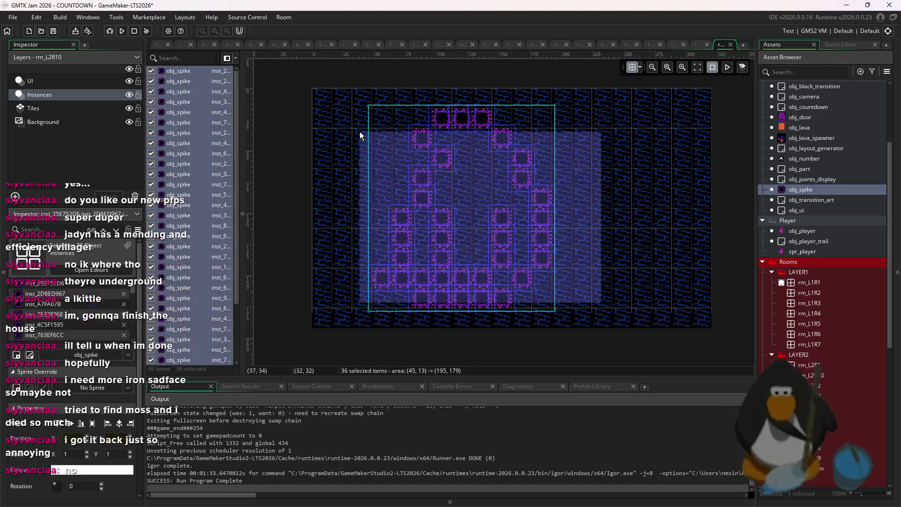
key("Delete")
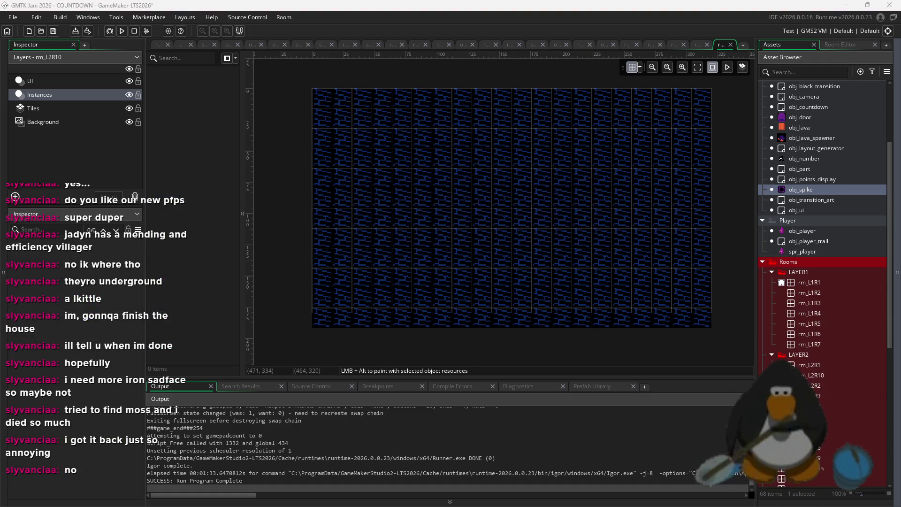
left_click(453, 213, "alt")
Try out spike placements near the centre and along diagonals, undoing the misplaced ones.
left_click(478, 186, "alt")
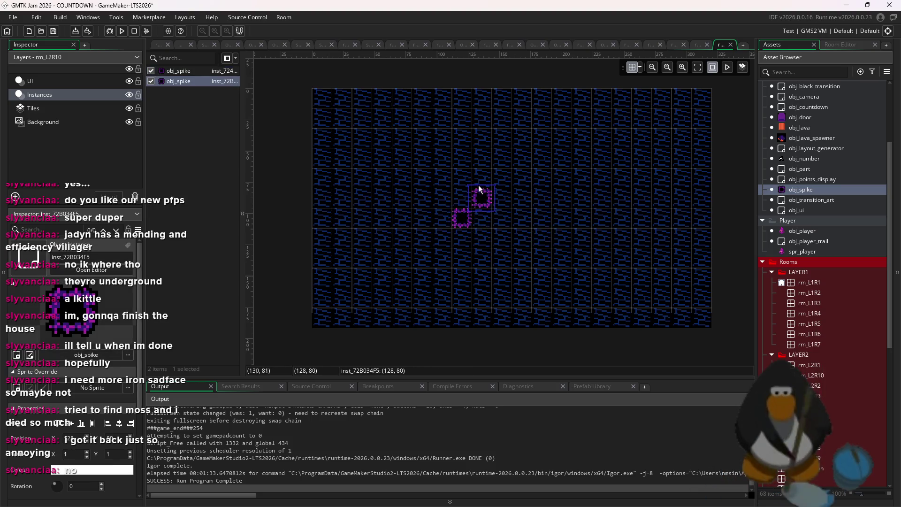
left_click(484, 180, "alt")
key("ctrl+z")
key("ctrl+z")
key("ctrl+z")
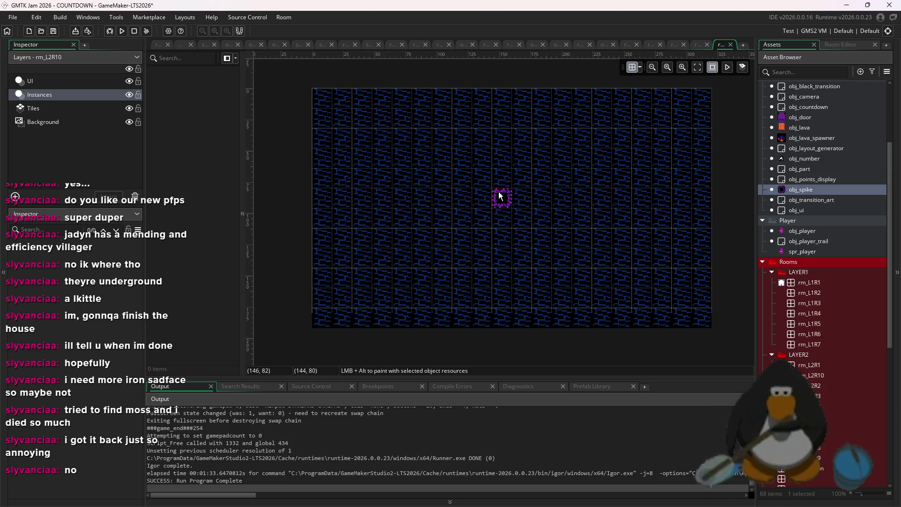
left_click(493, 120, "alt")
left_click(482, 137, "alt")
left_click(462, 158, "alt")
left_click(448, 177, "alt")
left_click(429, 202, "alt")
left_click(434, 217, "alt")
left_click(464, 241, "alt")
key("ctrl+z")
key("ctrl+z")
key("ctrl+z")
Lay obj_spike instances down the left side, across the bottom and up the right to close the ring.
left_click(439, 198, "alt")
left_click(441, 218, "alt")
left_click(442, 236, "alt")
left_click(463, 257, "alt")
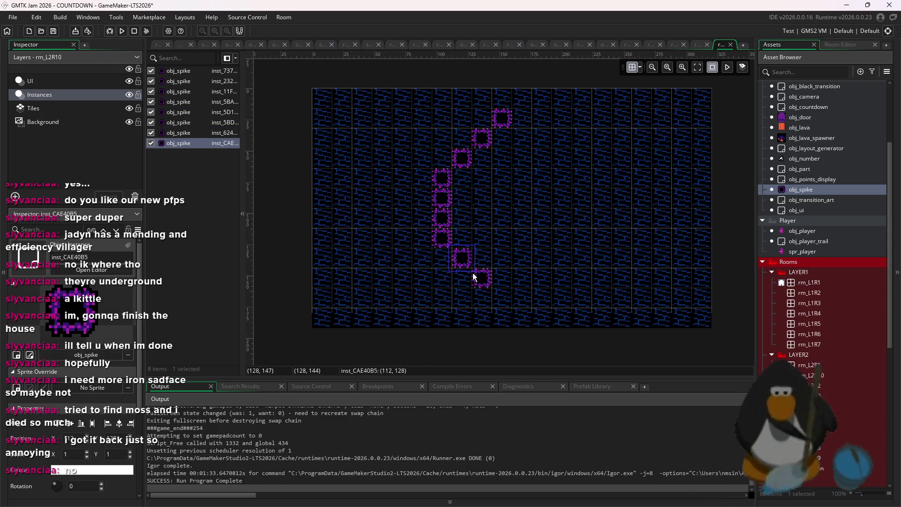
left_click(473, 273, "alt")
left_click(494, 295, "alt")
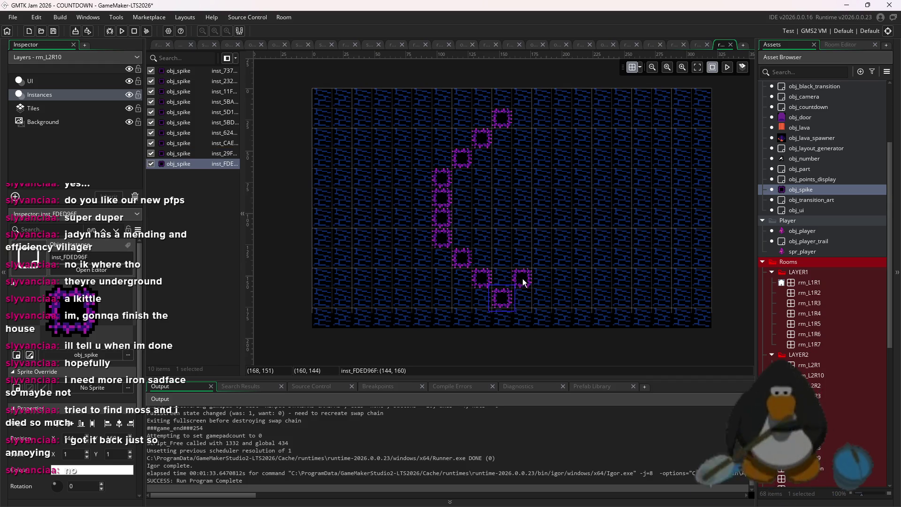
left_click(523, 281, "alt")
left_click(540, 258, "alt")
left_click(555, 241, "alt")
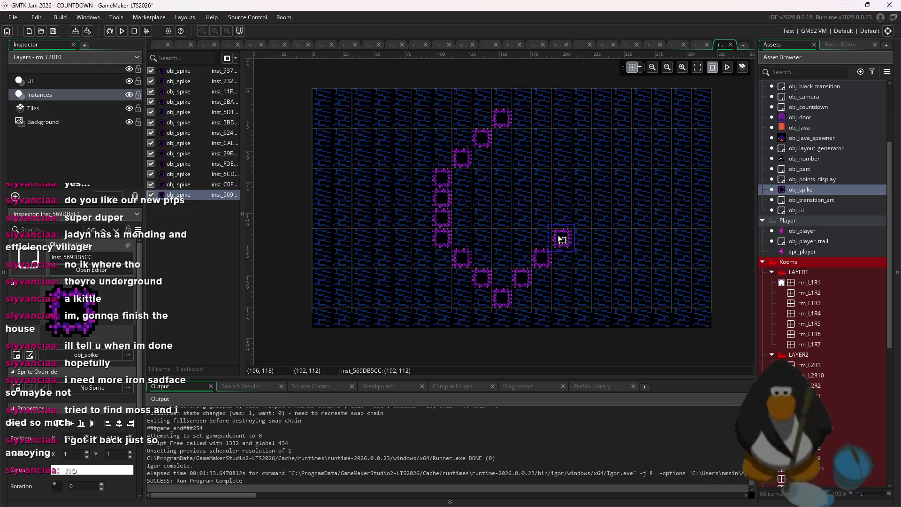
left_click(561, 216, "alt")
left_click(565, 196, "alt")
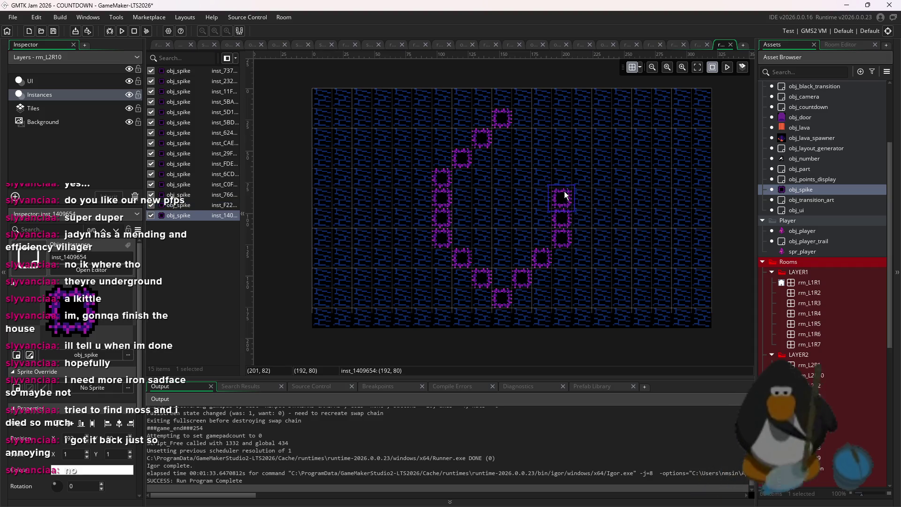
left_click(562, 179, "alt")
left_click(540, 153, "alt")
left_click(522, 138, "alt")
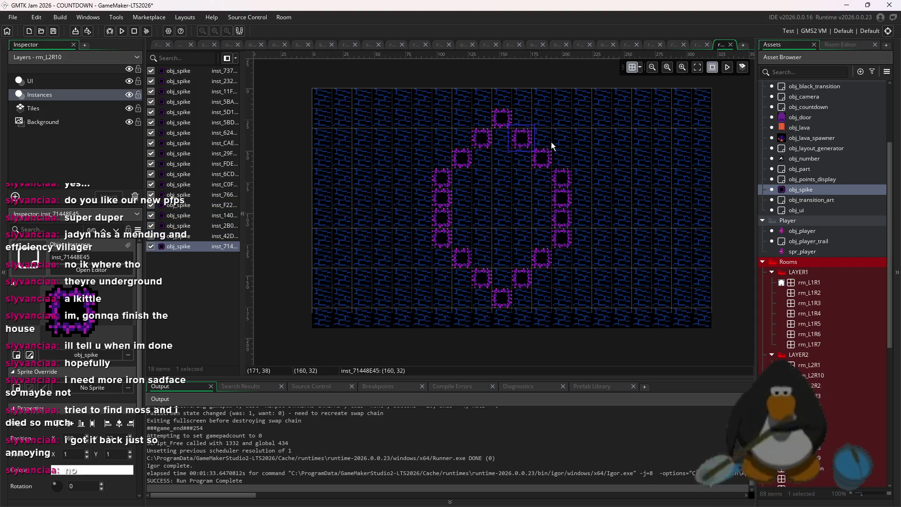
Select all 18 spikes of the ring and remove them from the room.
left_click_drag(615, 292, 387, 80)
left_click_drag(611, 312, 447, 126)
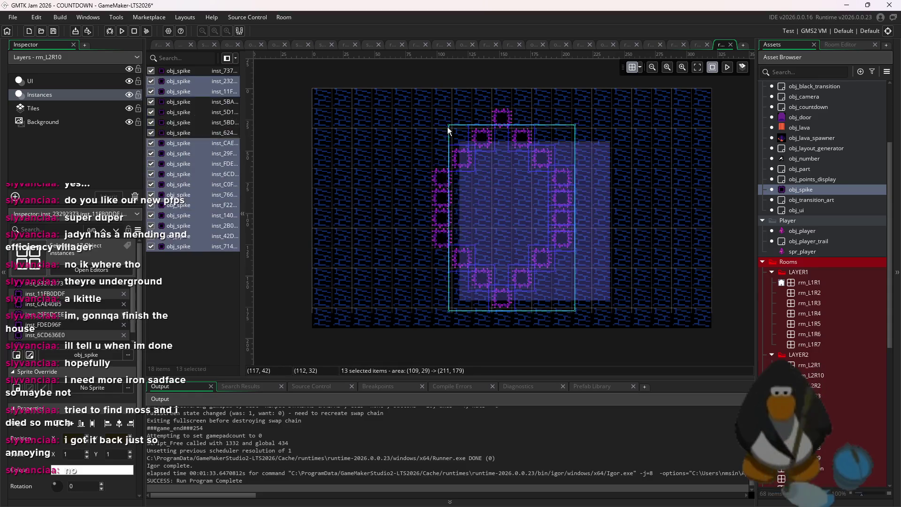
key("Delete")
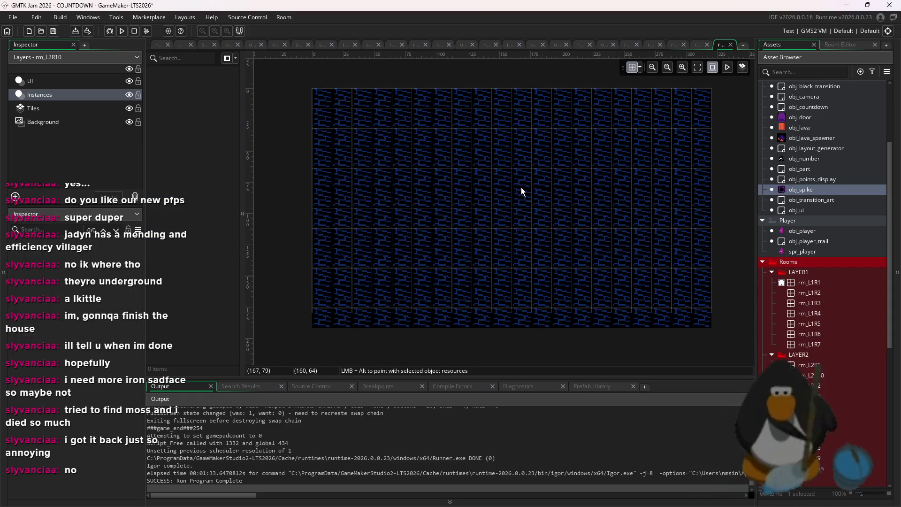
Paste two copies of the spike ring, placing one on the right side and one on the left.
key("ctrl+z")
key("ctrl+v")
left_click_drag(517, 236, 664, 235)
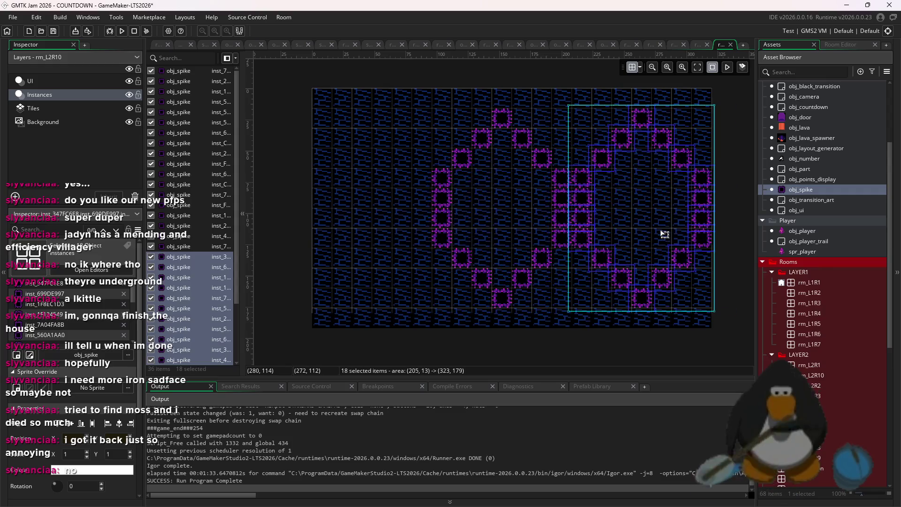
left_click(440, 215)
key("ctrl+v")
left_click_drag(493, 225, 358, 201)
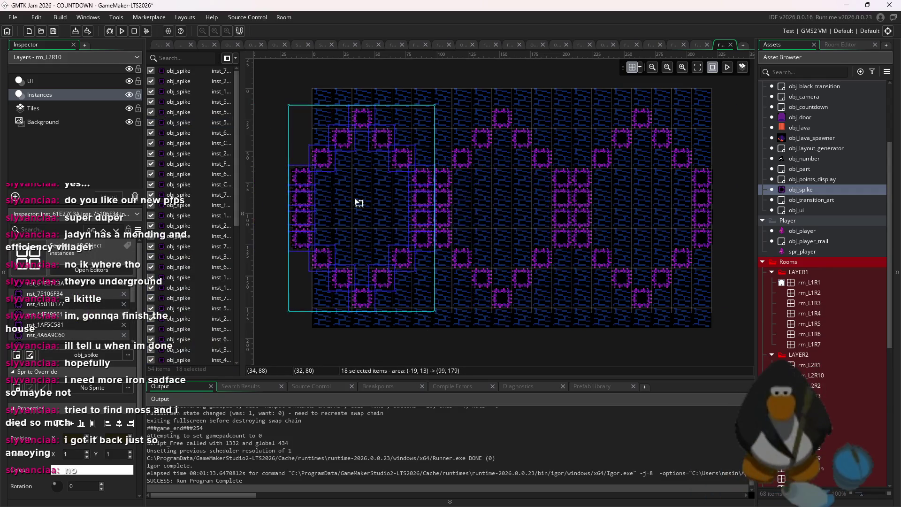
scroll(438, 205, "up", 1)
scroll(439, 205, "up", 1)
Delete the overlapping middle spikes and several extra spikes on the right, restoring the last removed ones.
left_click_drag(408, 184, 453, 233)
key("Delete")
left_click(442, 248)
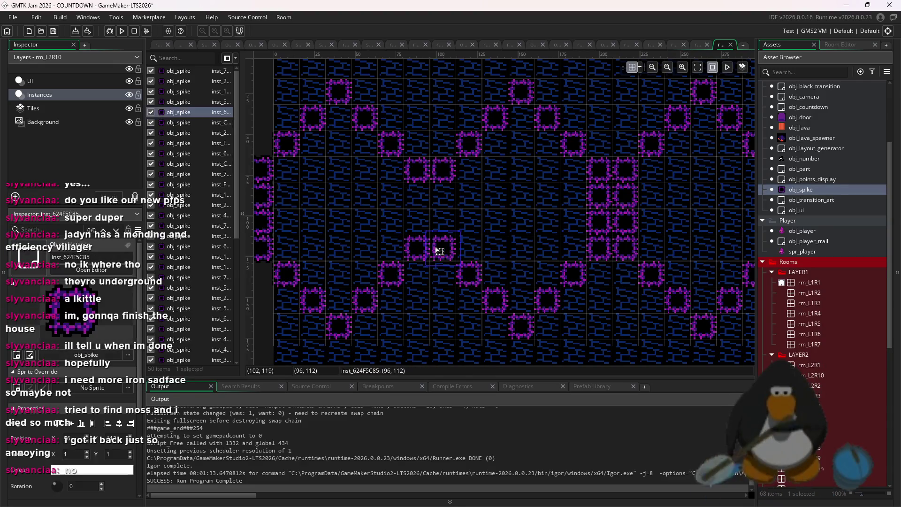
key("Delete")
key("Delete")
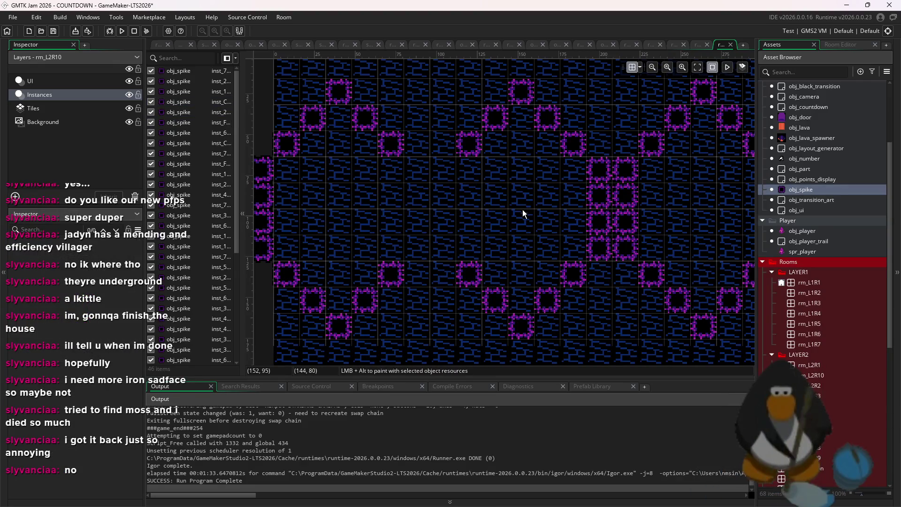
left_click(594, 197)
key("Delete")
mouse_move(618, 201)
left_mouse_down()
mouse_move(627, 247)
mouse_move(590, 238)
left_mouse_up()
left_click(597, 221)
key("Delete")
left_click(611, 183)
key("Delete")
left_click(598, 170)
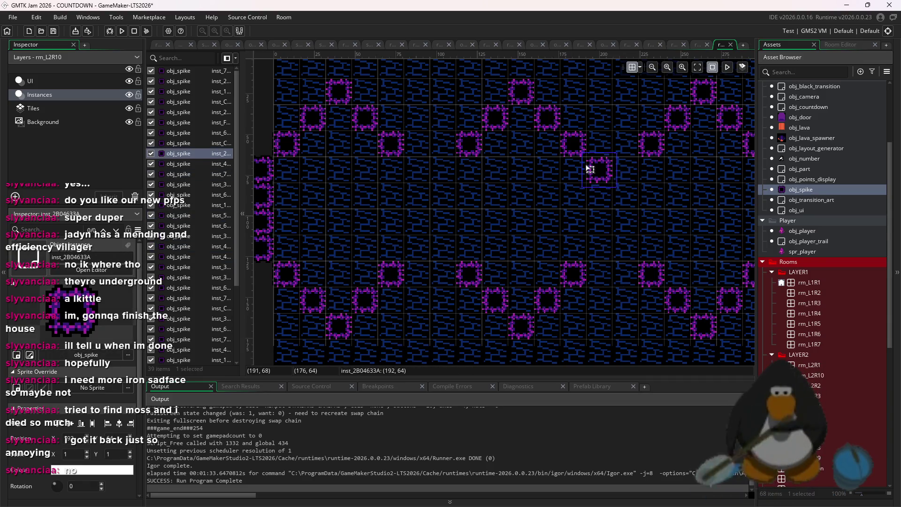
key("Delete")
key("ctrl+z")
key("ctrl+z")
key("ctrl+z")
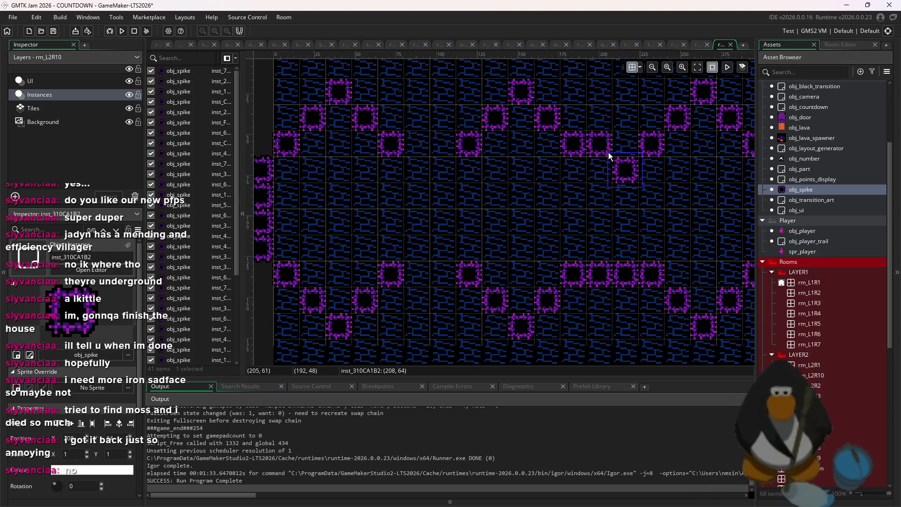
Add spikes along the upper and lower rows and paint spikes across the lower-left and left side.
left_click(599, 146, "alt")
left_click(443, 146, "alt")
left_click(417, 145, "alt")
left_click(443, 273, "alt")
left_click(417, 273, "alt")
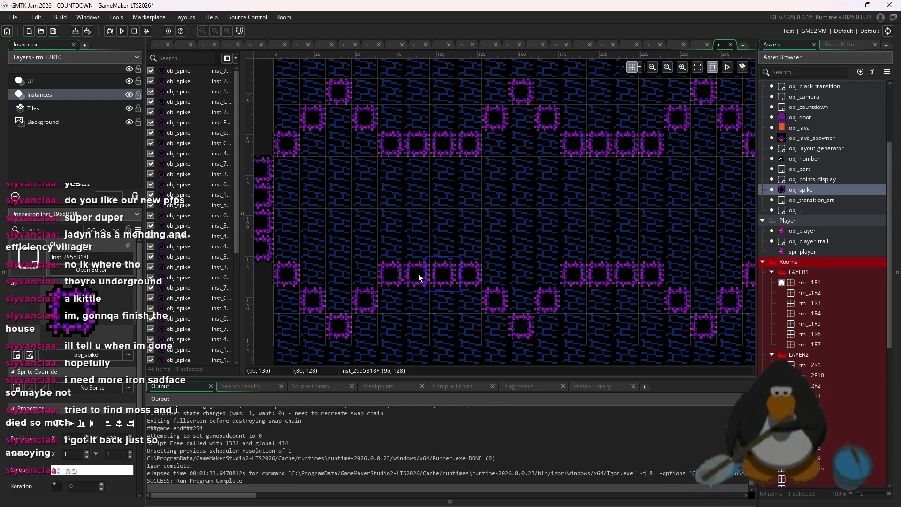
scroll(488, 272, "right", 4)
scroll(472, 253, "down", 2)
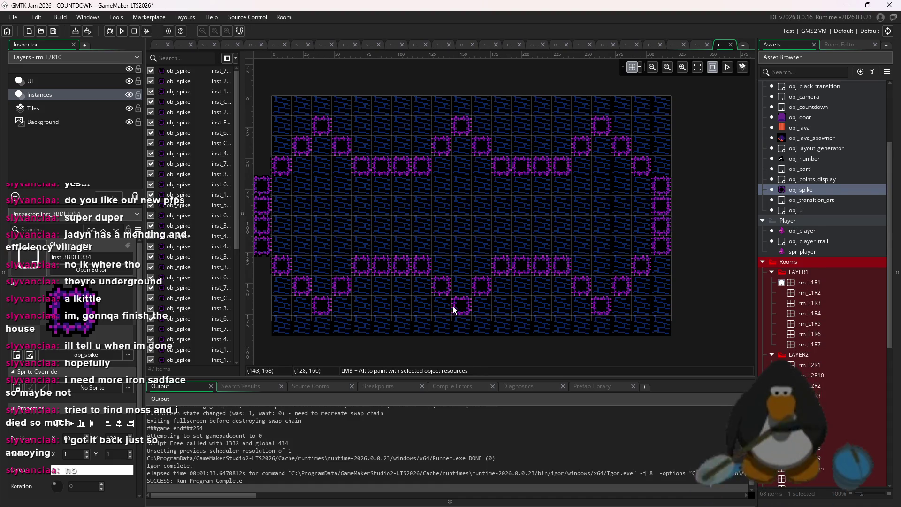
left_click(421, 308, "alt")
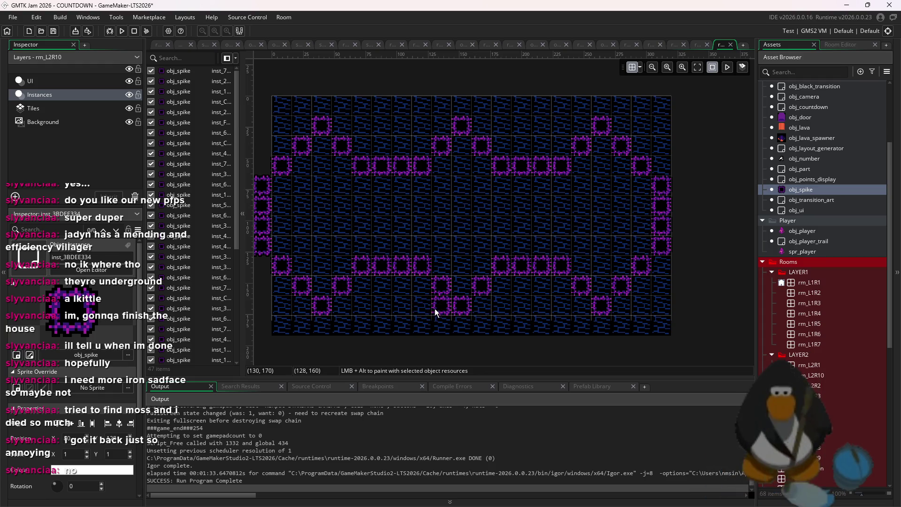
mouse_move(436, 302)
left_mouse_down("alt")
mouse_move(285, 118)
mouse_move(649, 111)
mouse_move(370, 104)
mouse_move(345, 115)
mouse_move(478, 129)
mouse_move(638, 119)
mouse_move(655, 122)
mouse_move(664, 152)
mouse_move(646, 148)
mouse_move(644, 127)
mouse_move(359, 120)
mouse_move(401, 148)
mouse_move(554, 142)
mouse_move(510, 142)
left_mouse_up("alt")
Paint obj_spike instances down the right side of rm_L2R10 and delete a stray spike.
double_click(506, 142)
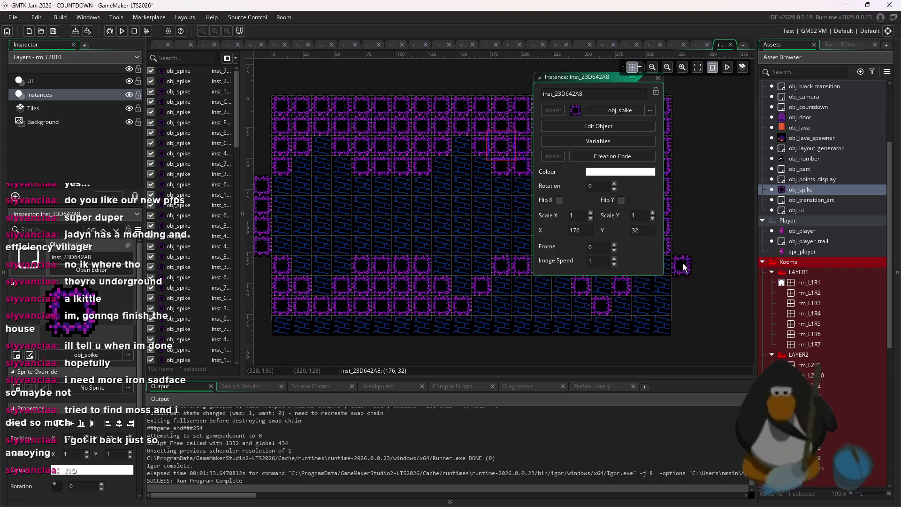
left_click(658, 78)
scroll(668, 300, "up", 1)
mouse_move(669, 300)
left_mouse_down("alt")
mouse_move(663, 266)
mouse_move(661, 304)
mouse_move(456, 309)
mouse_move(573, 308)
mouse_move(495, 305)
mouse_move(486, 284)
mouse_move(656, 283)
mouse_move(595, 285)
mouse_move(602, 303)
left_mouse_up("alt")
scroll(603, 302, "down", 2)
key("Delete")
Fill the entire bottom row with spikes from the right edge out to the left wall.
scroll(507, 304, "down", 3)
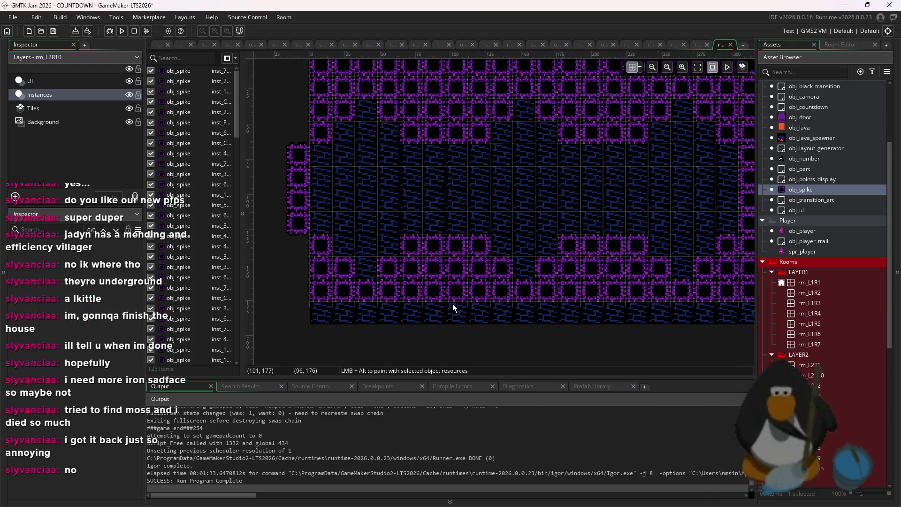
left_click_drag(640, 312, 584, 314, "alt")
scroll(640, 309, "up", 2)
mouse_move(646, 308)
left_mouse_down("alt")
mouse_move(485, 309)
mouse_move(430, 319)
left_mouse_up("alt")
scroll(430, 319, "down", 2)
left_click_drag(525, 308, 408, 310, "alt")
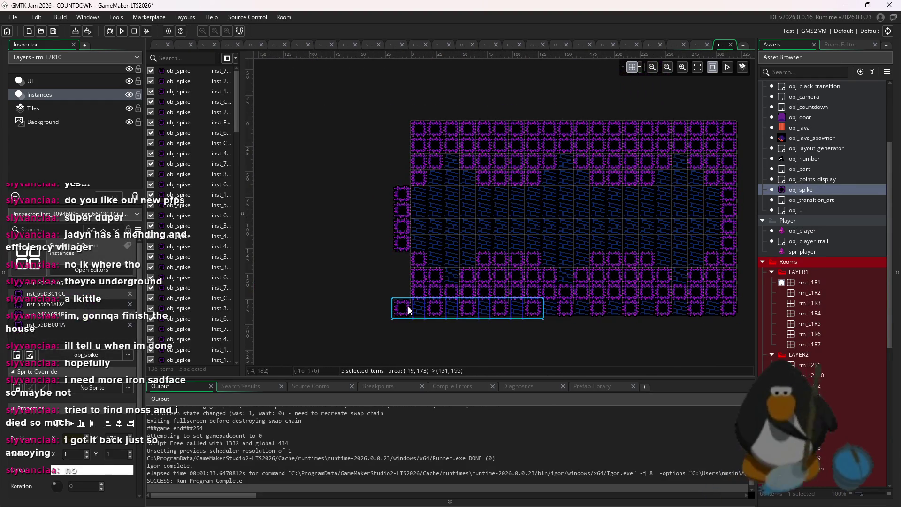
left_click_drag(704, 306, 430, 306, "alt")
left_click(351, 252)
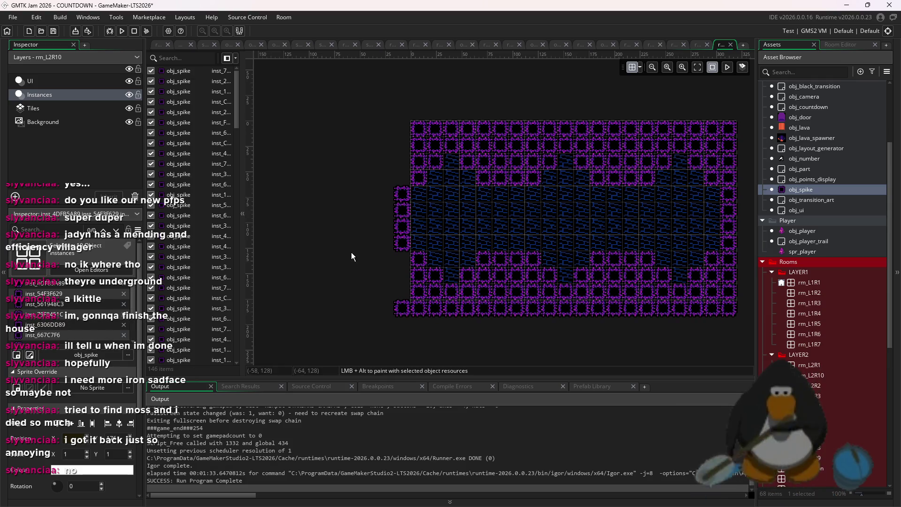
scroll(506, 275, "down", 1)
scroll(691, 224, "up", 2)
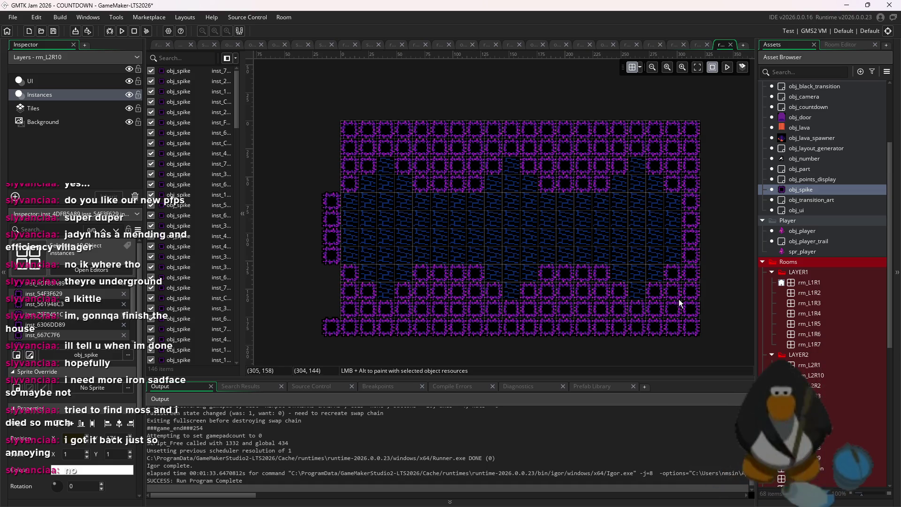
Shift the left-edge spikes of rm_L2R10 one cell to the right.
mouse_move(737, 344)
left_mouse_down()
mouse_move(440, 125)
mouse_move(351, 134)
left_mouse_up()
mouse_move(429, 188)
left_mouse_down()
mouse_move(447, 188)
mouse_move(429, 188)
left_mouse_up()
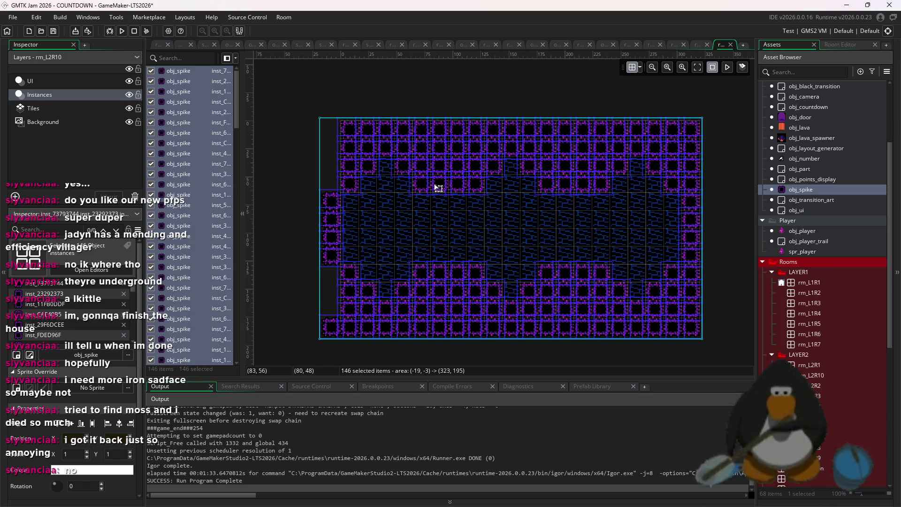
left_click(733, 201)
left_click(324, 206)
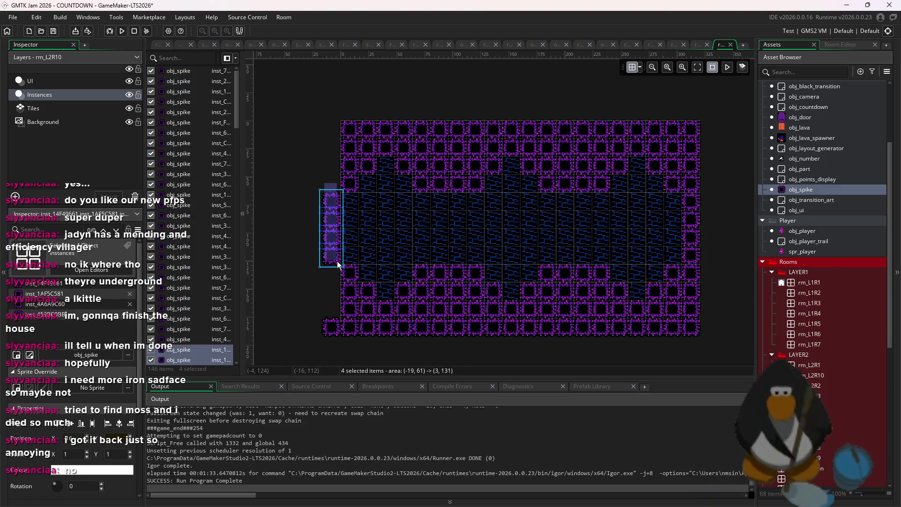
mouse_move(322, 210)
left_mouse_down()
mouse_move(345, 265)
mouse_move(349, 246)
left_mouse_up()
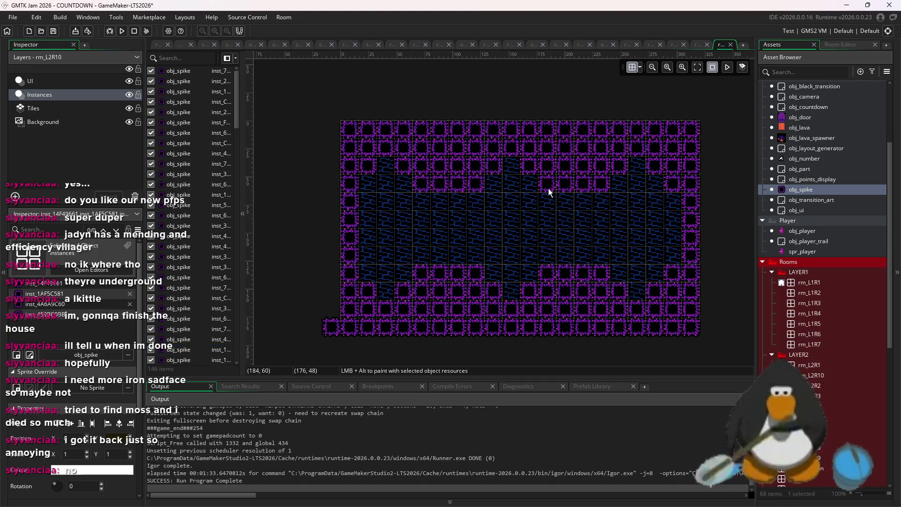
Delete extra spikes from the top rows and lower wall, then save the project.
left_click(534, 170)
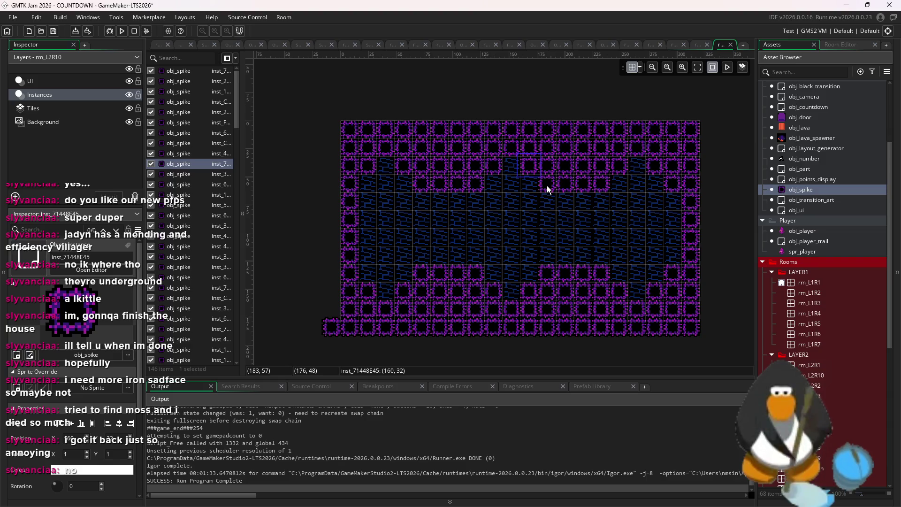
key("Delete")
left_click(529, 291)
key("Delete")
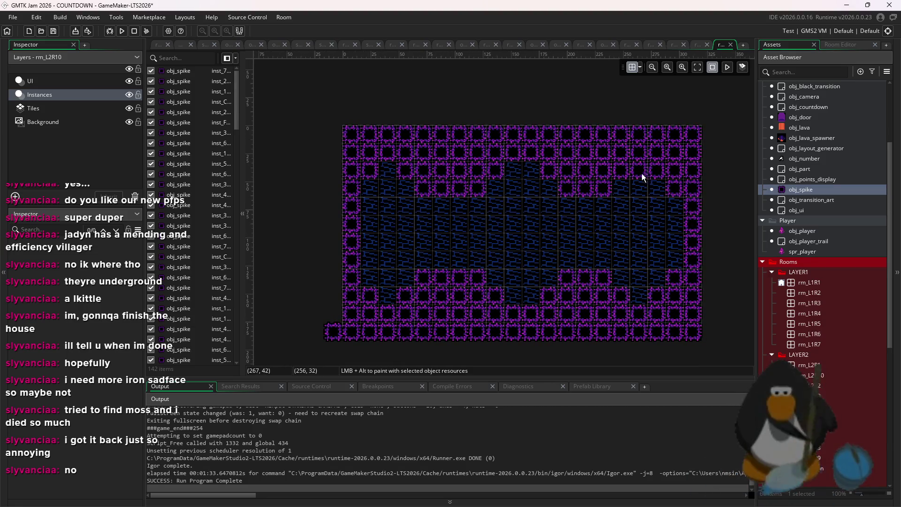
left_click(665, 178)
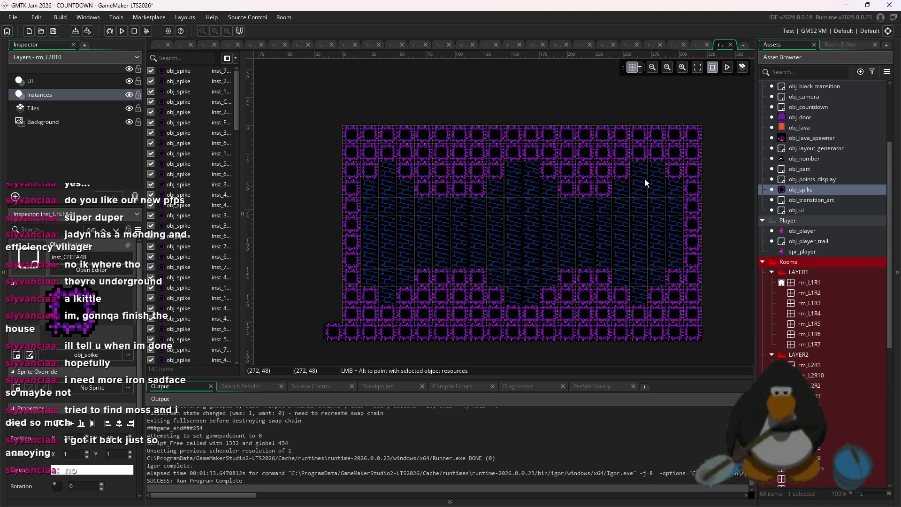
left_click(630, 182)
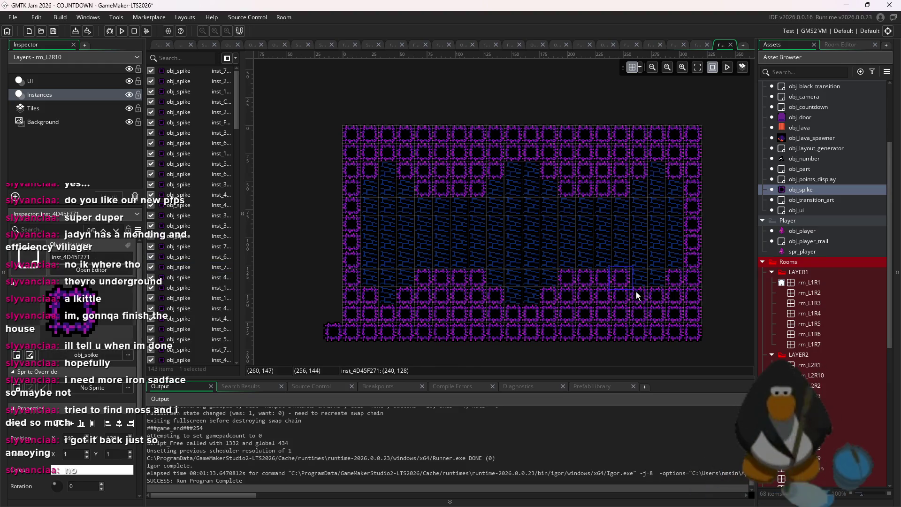
left_click(675, 280, "alt")
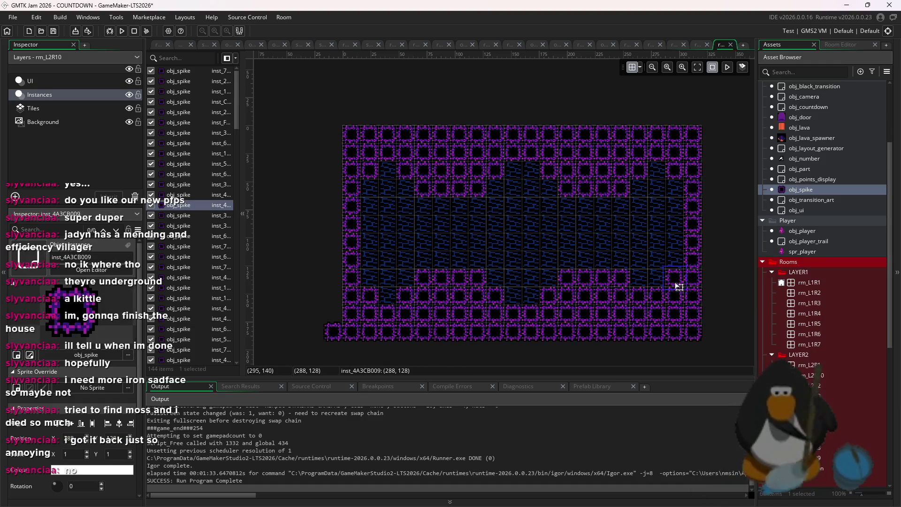
key("ctrl+z")
scroll(686, 267, "down", 2)
scroll(642, 333, "up", 1)
key("ctrl+s")
Place an obj_door instance in the centre of rm_L2R10.
scroll(811, 216, "up", 3)
mouse_move(800, 177)
left_mouse_down()
mouse_move(672, 225)
mouse_move(501, 263)
left_mouse_up()
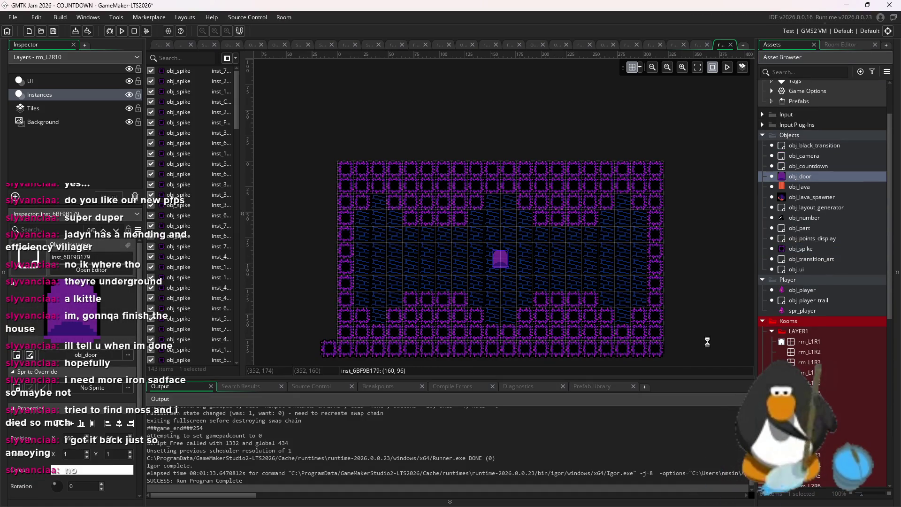
left_click(787, 326)
scroll(787, 326, "down", 3)
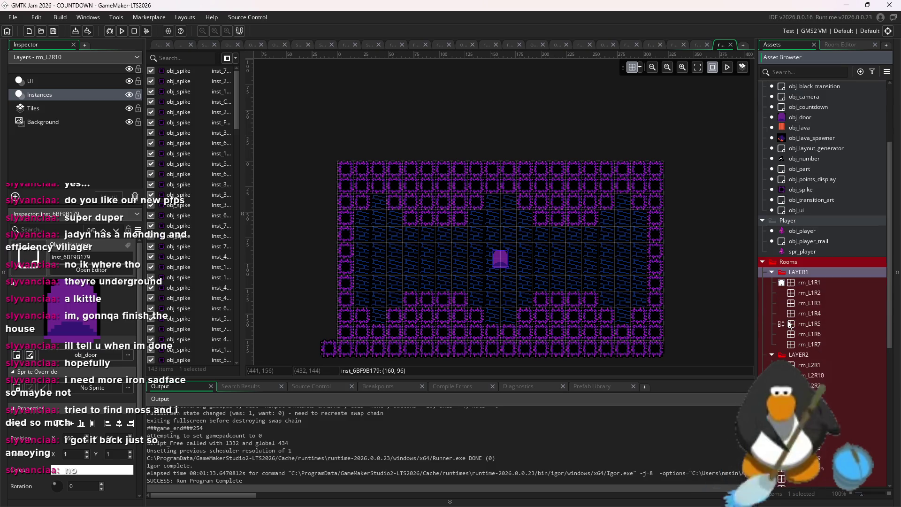
left_click(823, 375)
scroll(810, 351, "up", 3)
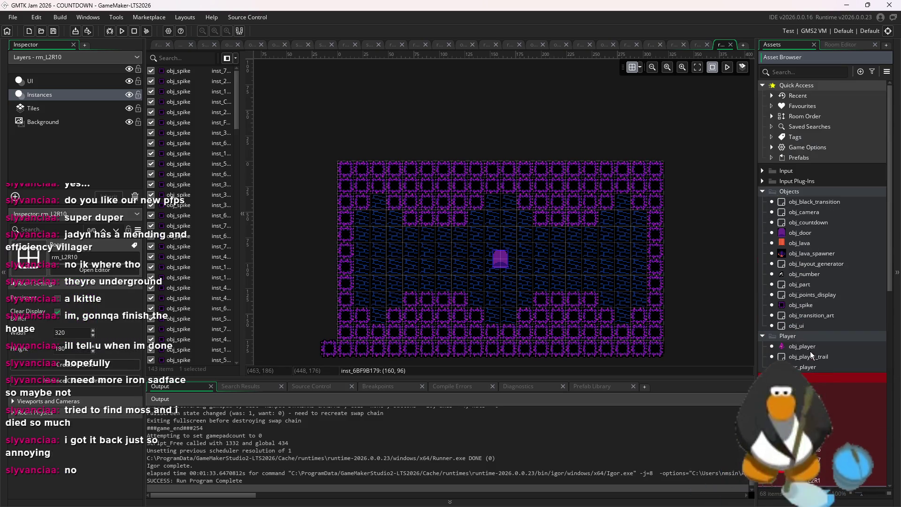
Change room_array_2 in obj_layout_generator's Create code from rm_L2R9 to rm_L2R10 and run the game.
double_click(829, 214)
double_click(830, 294)
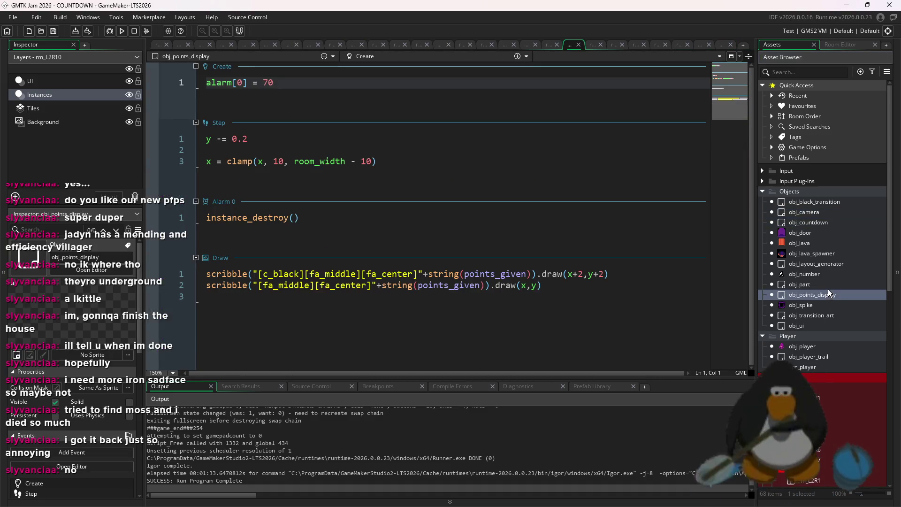
double_click(835, 284)
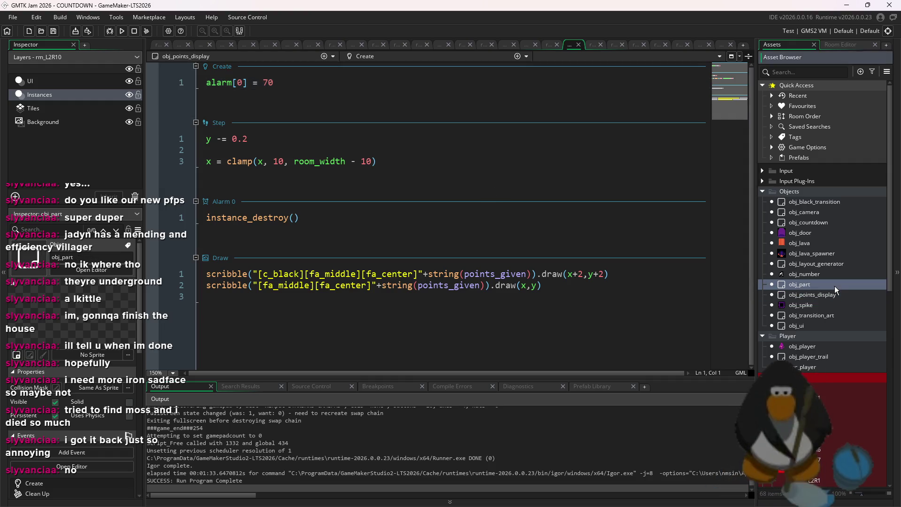
double_click(833, 222)
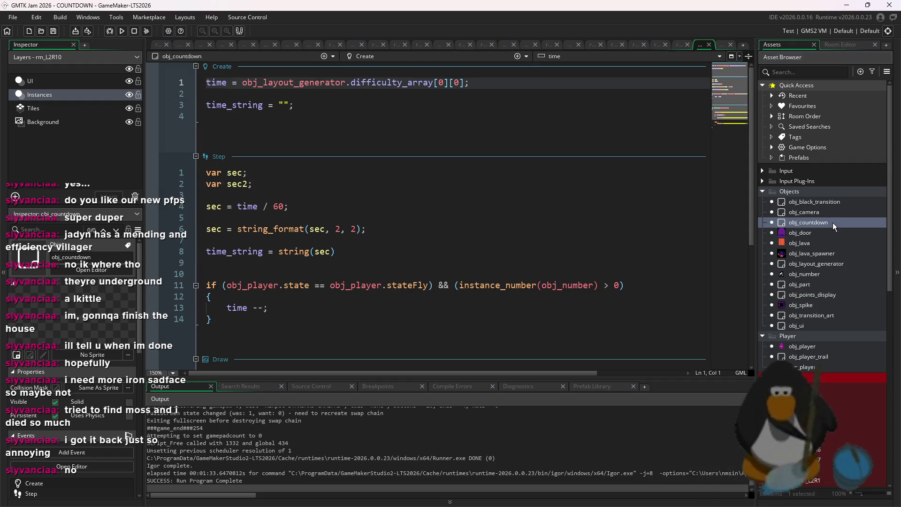
double_click(837, 264)
key("BackSpace")
type("10")
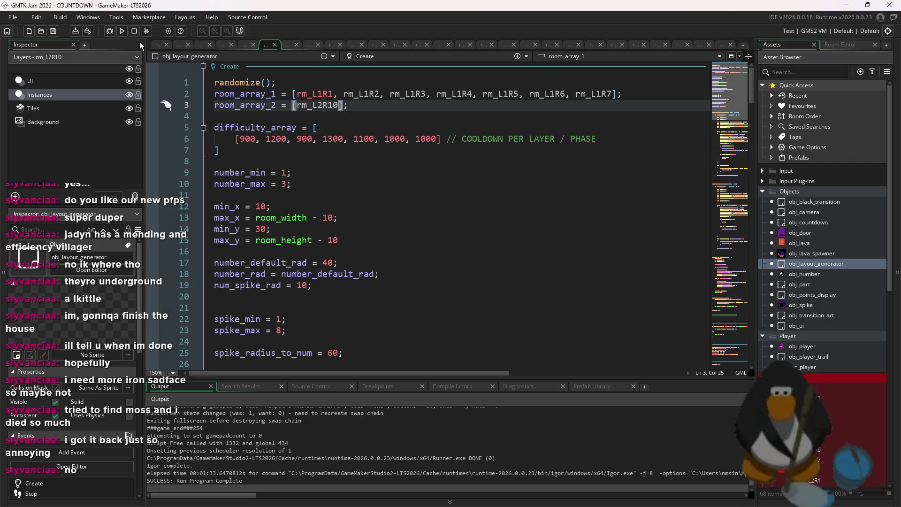
left_click(121, 31)
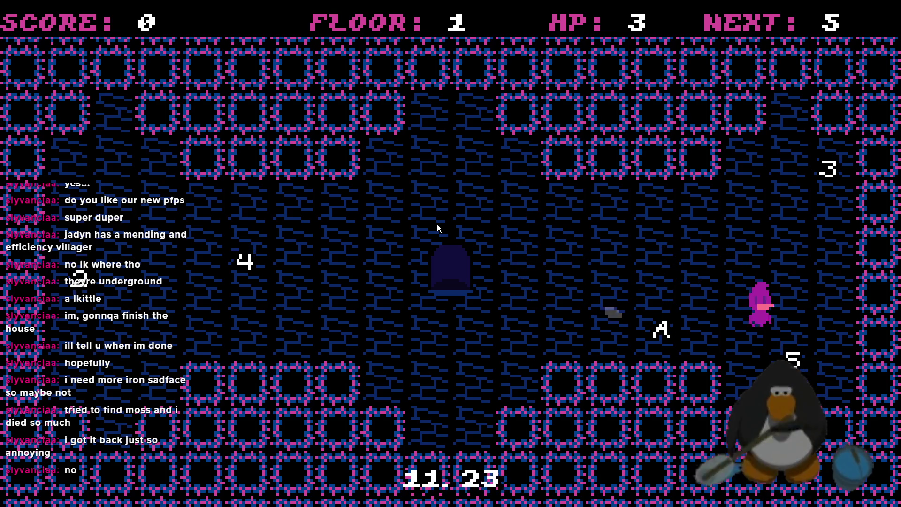
Fly the player to collect the 5, 4, 3, 2 and A tiles and reach the exit door.
key("Down")
key("Left")
key("Left")
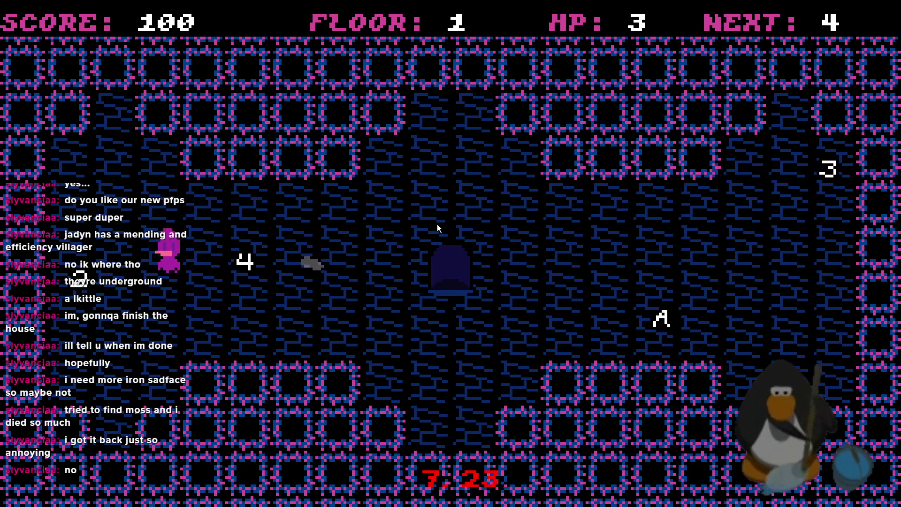
key("Right")
key("Right")
key("Left")
key("Left")
key("Down")
key("Up")
key("Right")
key("Right")
key("Right")
key("Down")
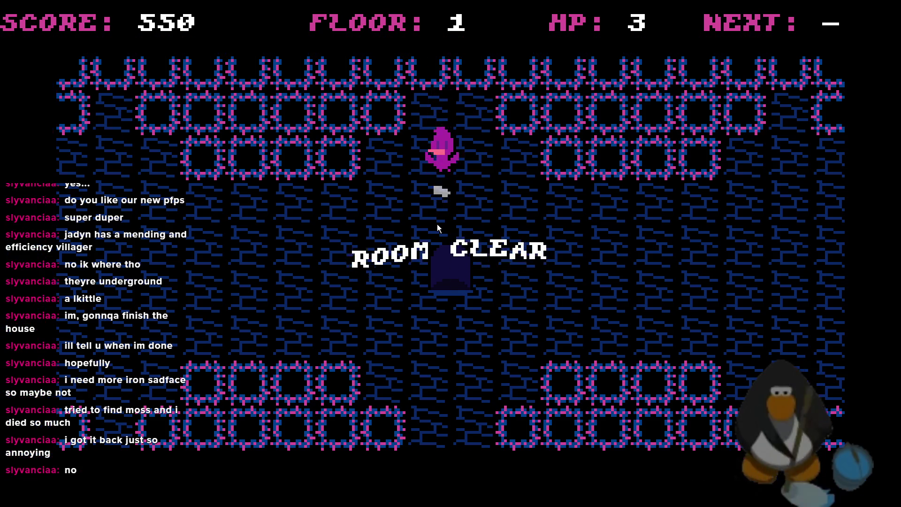
key("Down")
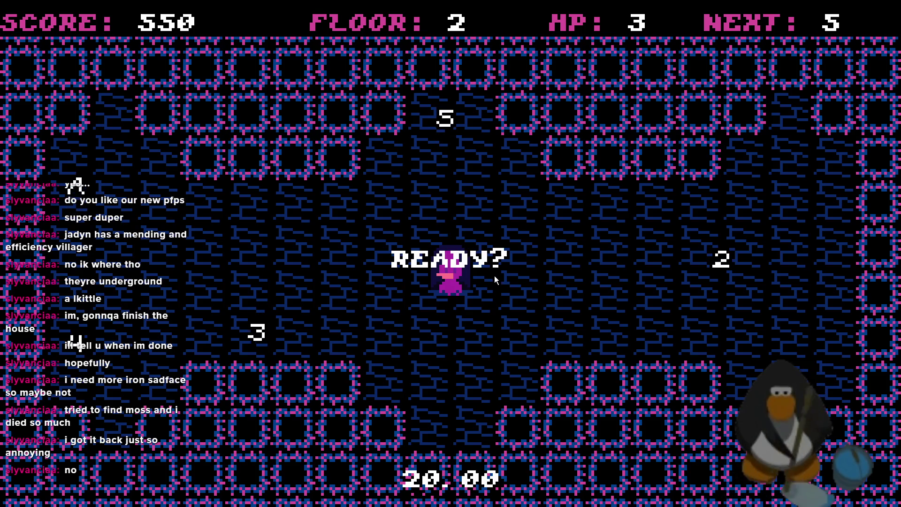
Collect the 5, 4 and A tiles again and return to the door to clear floor 2.
key("Up")
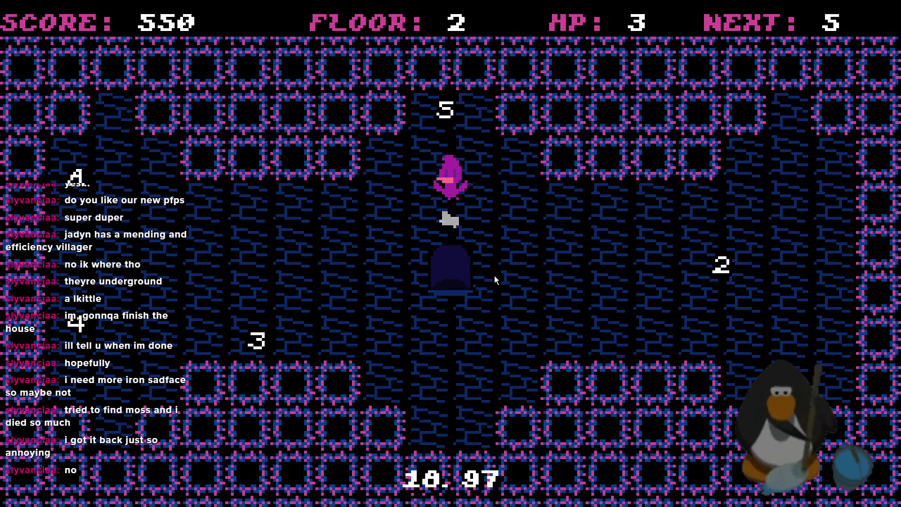
key("Left")
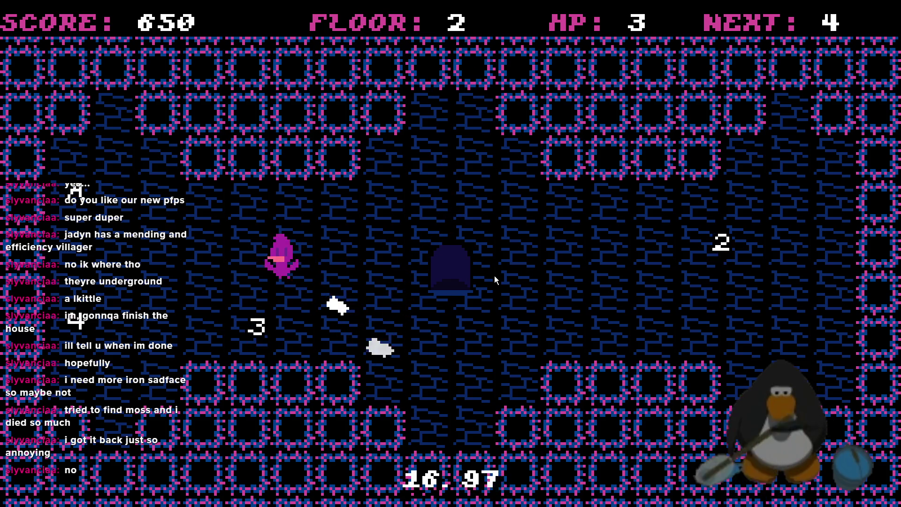
key("Right")
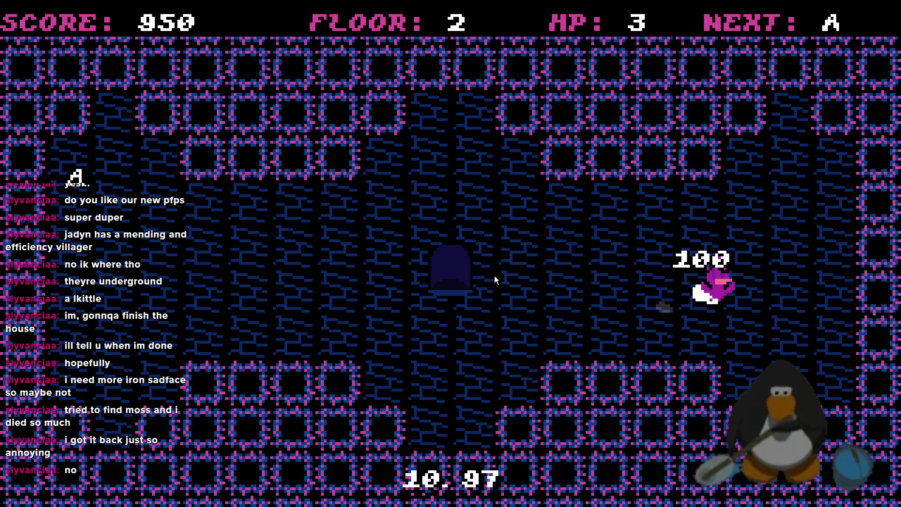
key("Left")
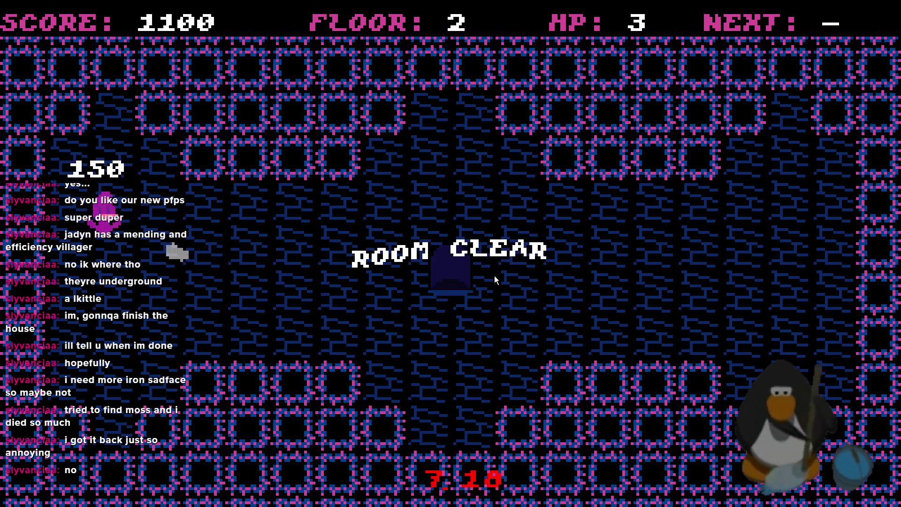
key("Right")
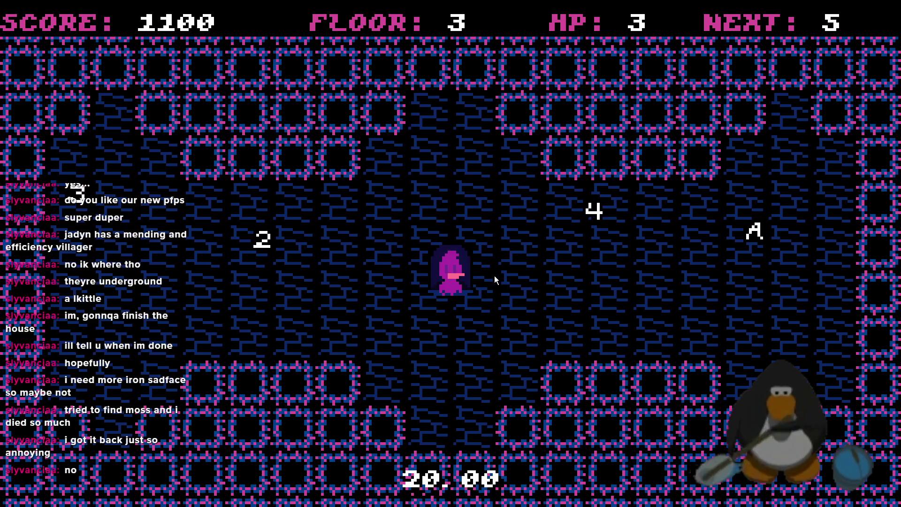
Collect the 5, 4, 3, 2 and A tiles to clear the floor-3 room.
key("Up")
key("Right")
key("Down")
key("Right")
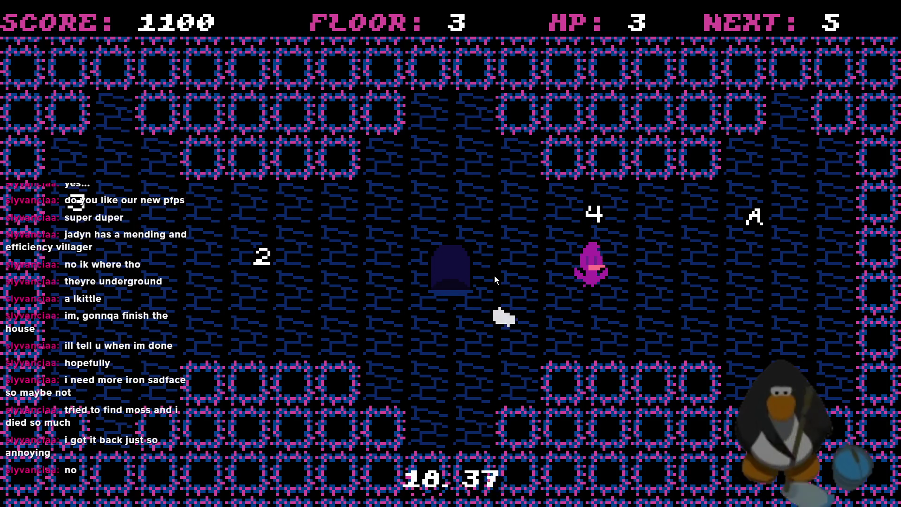
key("Down")
key("Up")
key("Left")
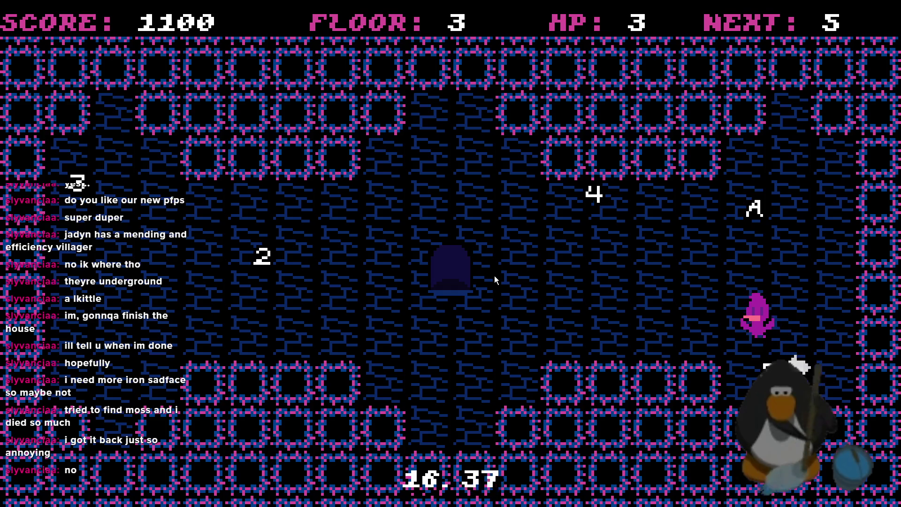
key("Left")
key("Left")
key("Up")
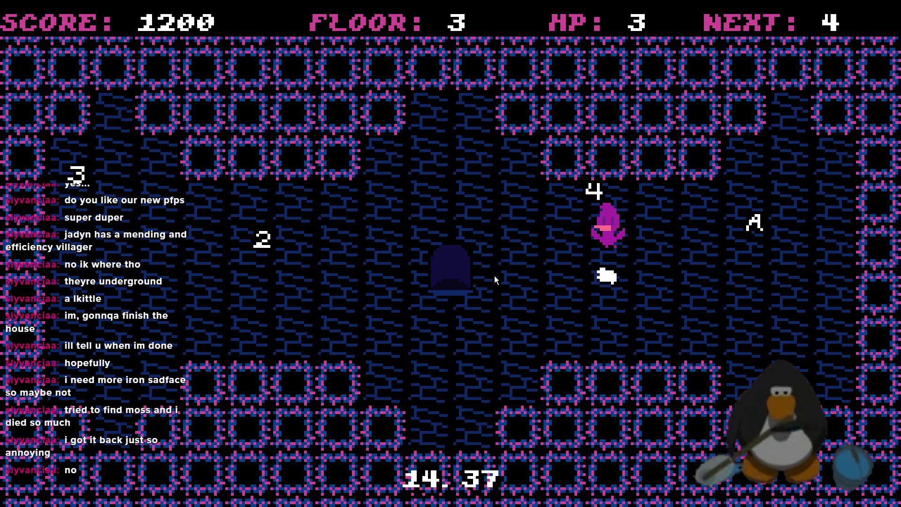
key("Down")
key("Left")
key("Left")
key("Left")
key("Left")
key("Left")
key("Down")
key("Up")
key("Down")
key("Left")
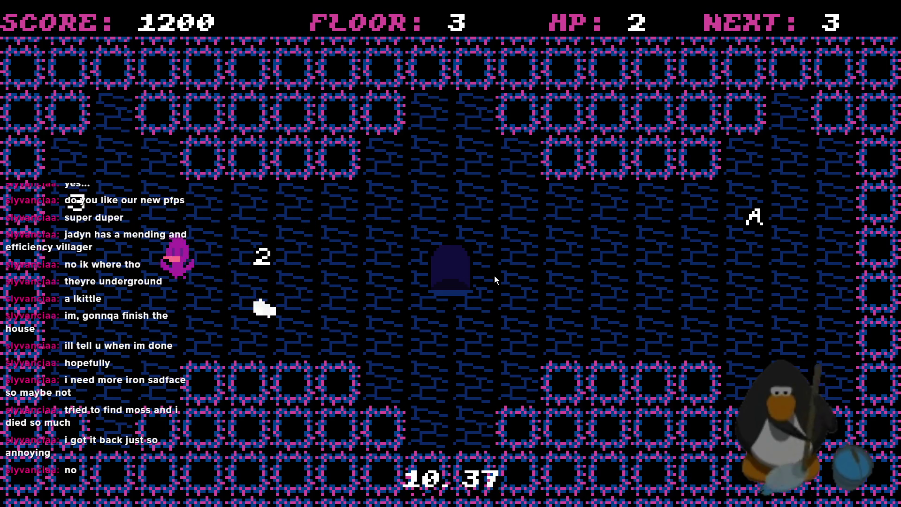
key("Left")
key("Down")
key("Down")
key("Right")
key("Right")
key("Right")
key("Right")
key("Right")
key("Up")
key("Right")
key("Right")
key("Right")
key("Down")
key("Up")
key("Left")
key("Left")
key("Left")
key("Left")
key("Right")
key("Up")
key("Right")
key("Up")
key("Right")
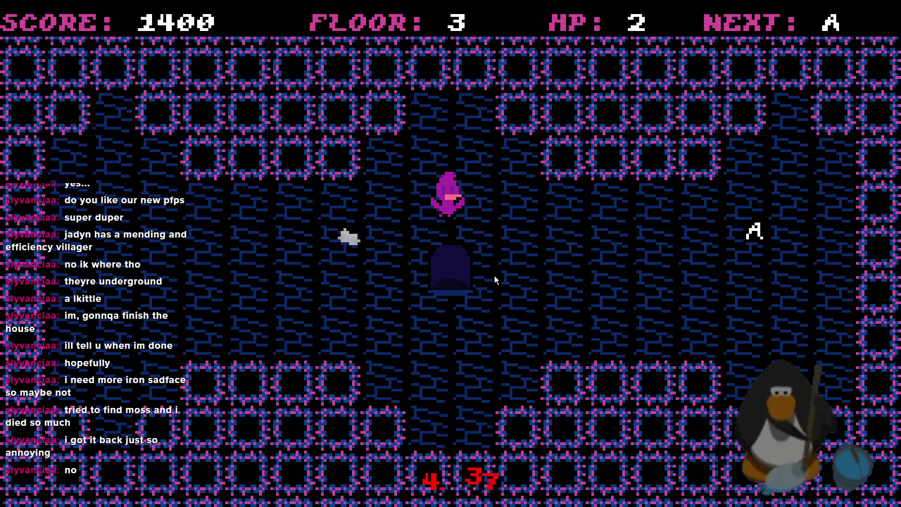
key("Down")
key("Down")
key("Right")
key("Up")
key("Right")
key("Right")
key("Right")
key("Right")
key("Up")
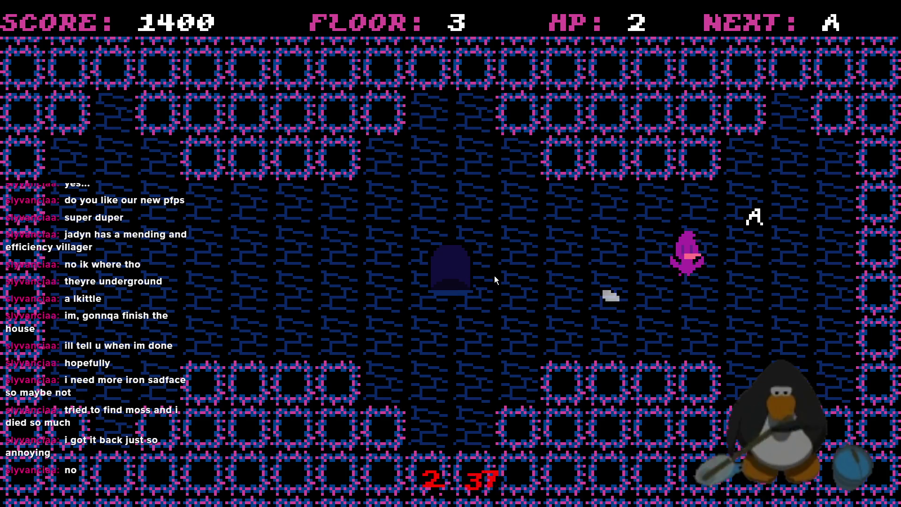
key("Right")
key("Up")
key("Down")
key("Left")
key("Left")
key("Left")
key("Left")
key("Left")
key("Left")
key("Left")
key("Up")
key("Left")
key("Left")
key("Left")
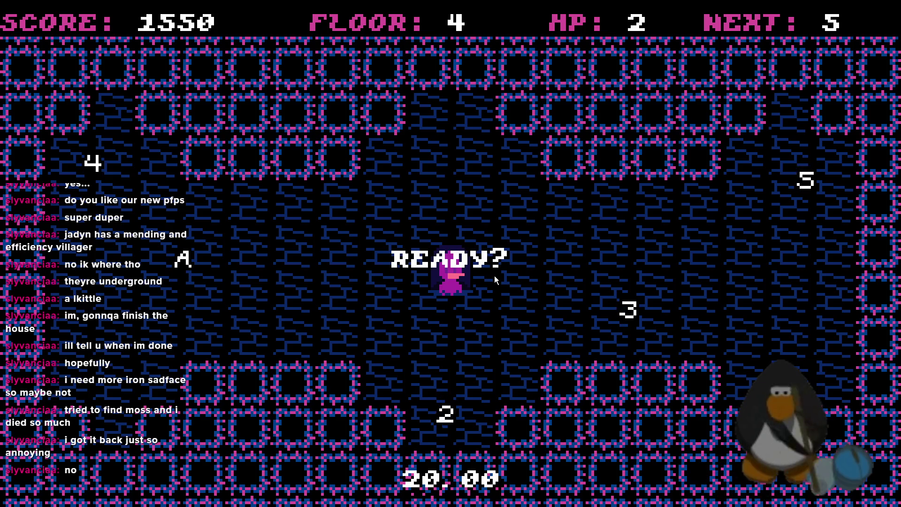
Keep moving around the floor-4 room until time runs out, ending with 1450 points.
key("Right")
key("Right")
key("Right")
key("Right")
key("Up")
key("Down")
key("Left")
key("Up")
key("Left")
key("Down")
key("Up")
key("Left")
key("Down")
key("Left")
key("Left")
key("Up")
key("Left")
key("Left")
key("Down")
key("Right")
key("Up")
key("Right")
key("Down")
key("Right")
key("Up")
key("Right")
key("Down")
key("Right")
key("Up")
key("Right")
key("Up")
key("Right")
key("Down")
key("Left")
key("Down")
key("Left")
key("Left")
key("Left")
key("Down")
key("Left")
key("Up")
key("Up")
key("Left")
key("Up")
key("Left")
key("Down")
key("Down")
key("Left")
key("Left")
key("Right")
key("Up")
key("Right")
key("Right")
key("Right")
key("Right")
key("Left")
key("Down")
key("Left")
key("Up")
key("Left")
key("Up")
key("Down")
key("Right")
key("Down")
key("Right")
key("Right")
key("Up")
key("Right")
key("Right")
key("Right")
key("Right")
key("Left")
key("Left")
key("Left")
key("Left")
key("Left")
key("Down")
key("Up")
key("Left")
key("Left")
key("Left")
key("Down")
key("Left")
key("Left")
key("Right")
key("Up")
key("Right")
key("Down")
key("Right")
key("Right")
key("Up")
key("Right")
key("Right")
key("Up")
key("Right")
key("Down")
key("Left")
key("Left")
key("Left")
key("Left")
key("Down")
key("Left")
key("Left")
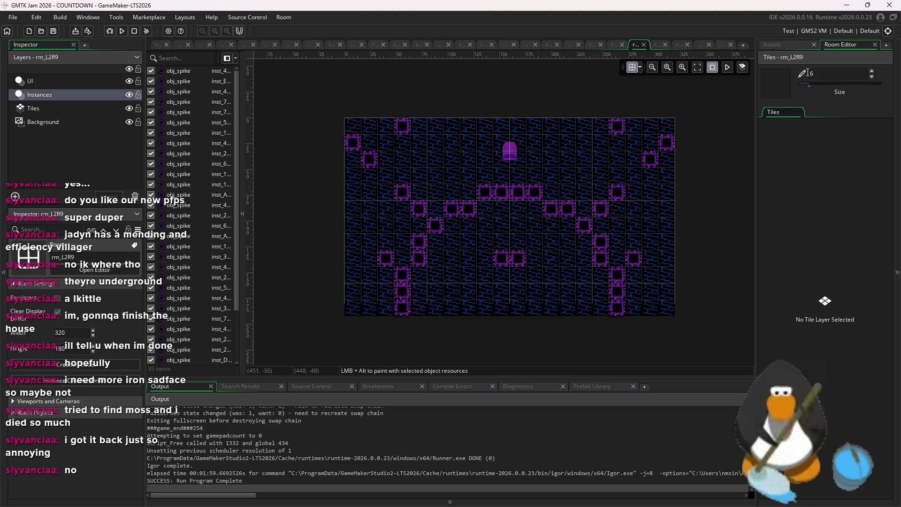
left_click(787, 42)
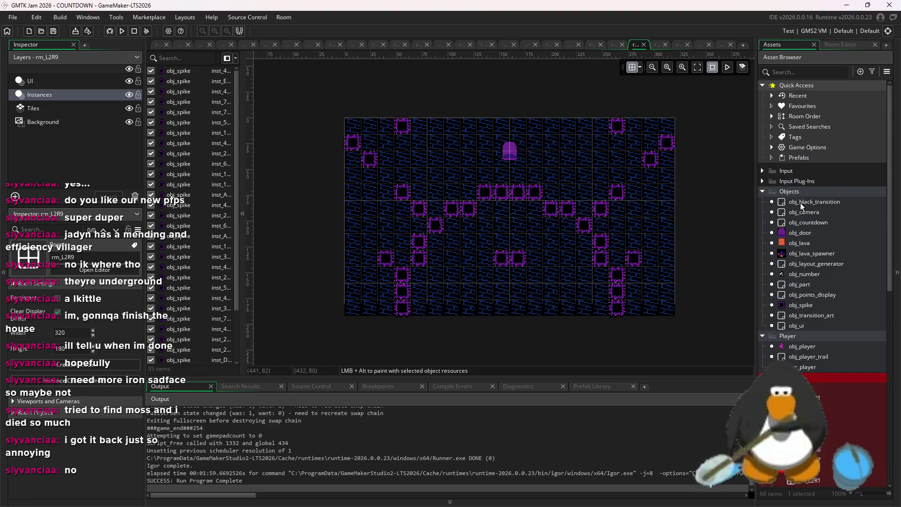
In obj_layout_generator's Create code, extend room_array_2 to list rm_L2R1 through rm_L2R10.
double_click(827, 263)
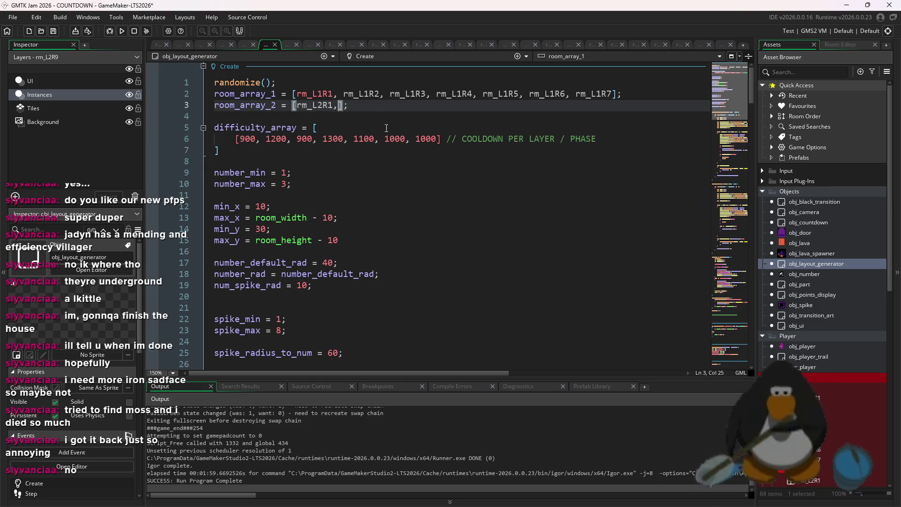
left_click_drag(329, 106, 305, 108)
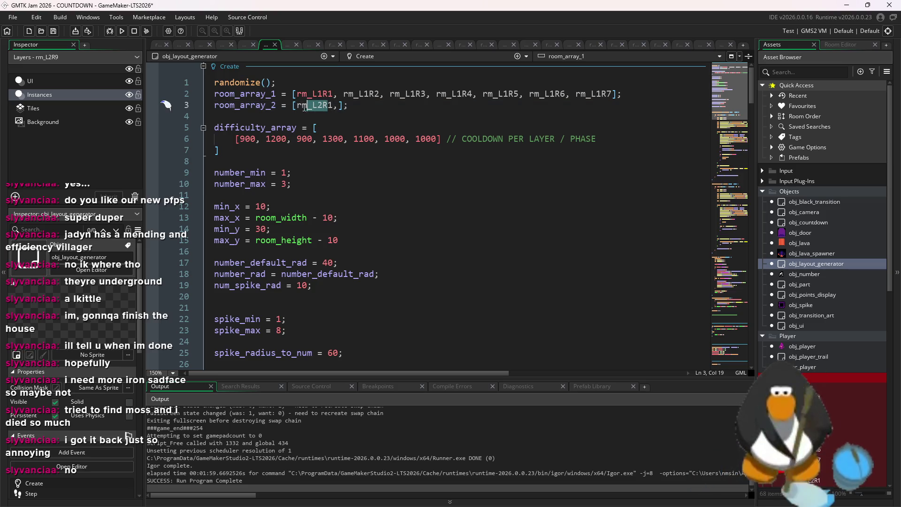
left_click(340, 107)
type("rm_L2R2,rm_L2R3,rm_L2R4,rm_L2R5,rm_L2R6,rm_L2R7,rm_L2R8,rm_L2R9,rm_L2R10")
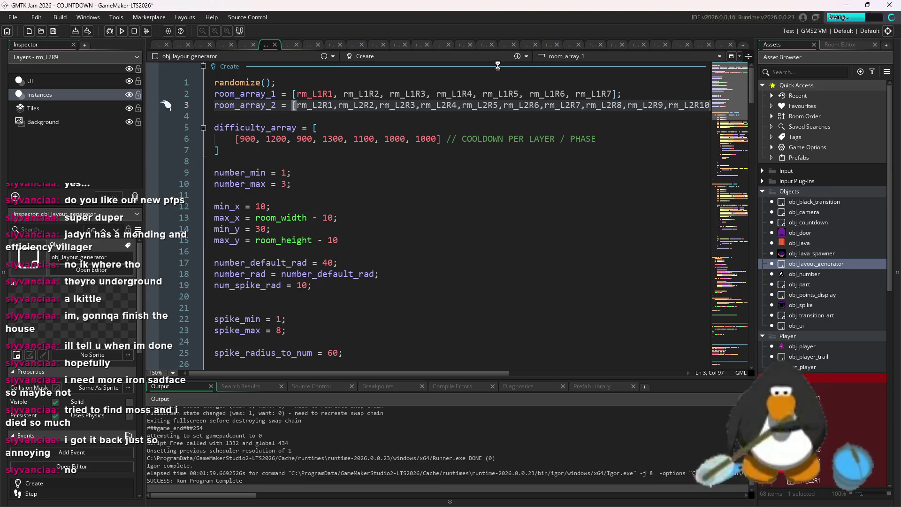
scroll(438, 203, "down", 20)
Change the roomStart level checks to < 6 and < 20, use irandom_range(0, 9), then test-run.
scroll(428, 238, "up", 15)
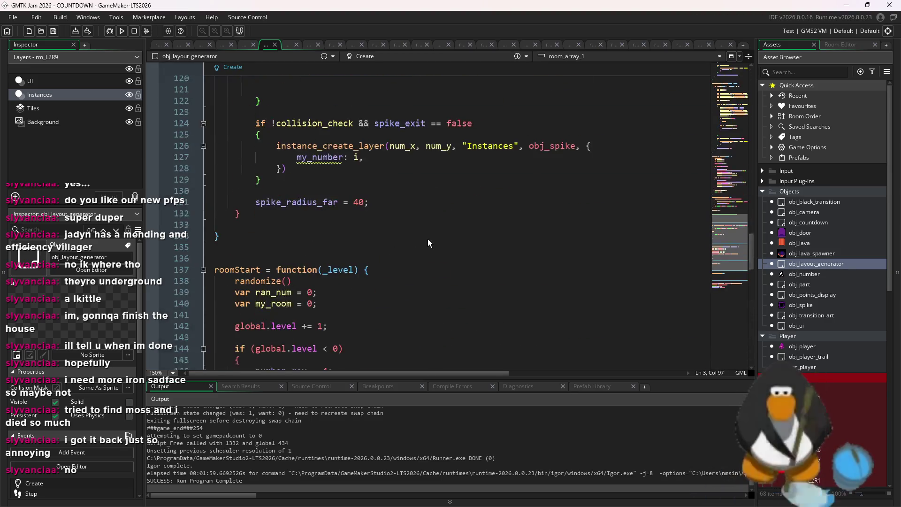
scroll(428, 239, "up", 5)
scroll(371, 263, "down", 11)
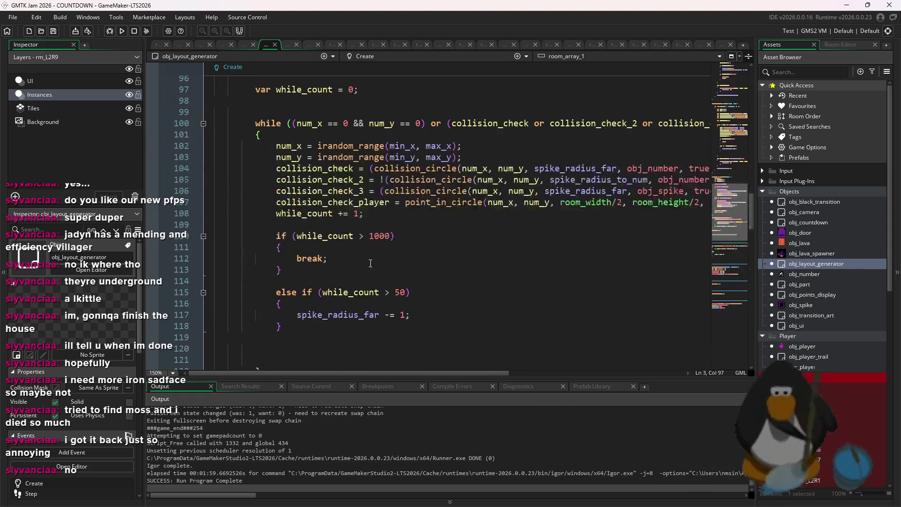
scroll(388, 257, "down", 6)
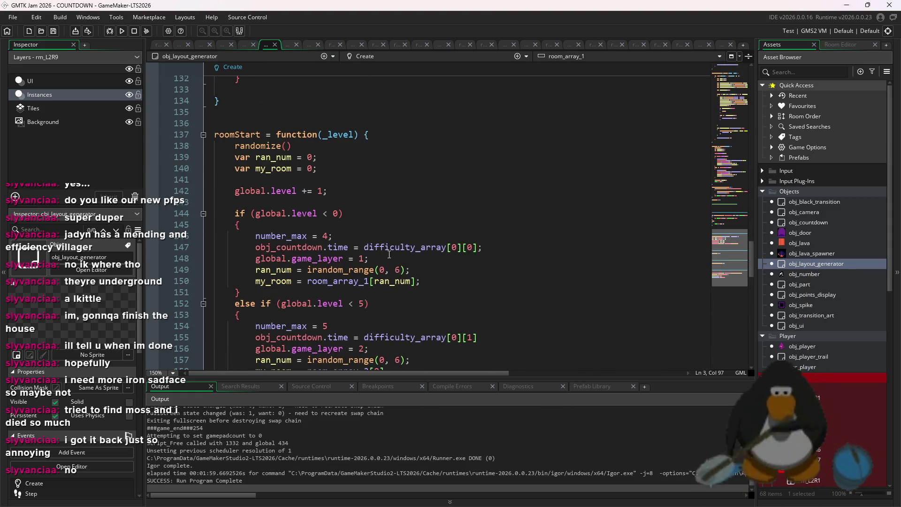
type("6")
left_click(338, 213)
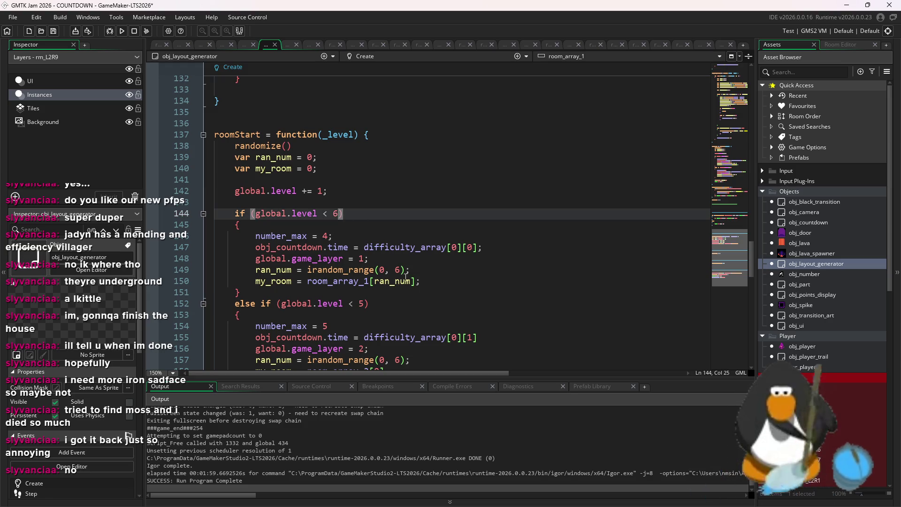
left_click(366, 304)
type("20")
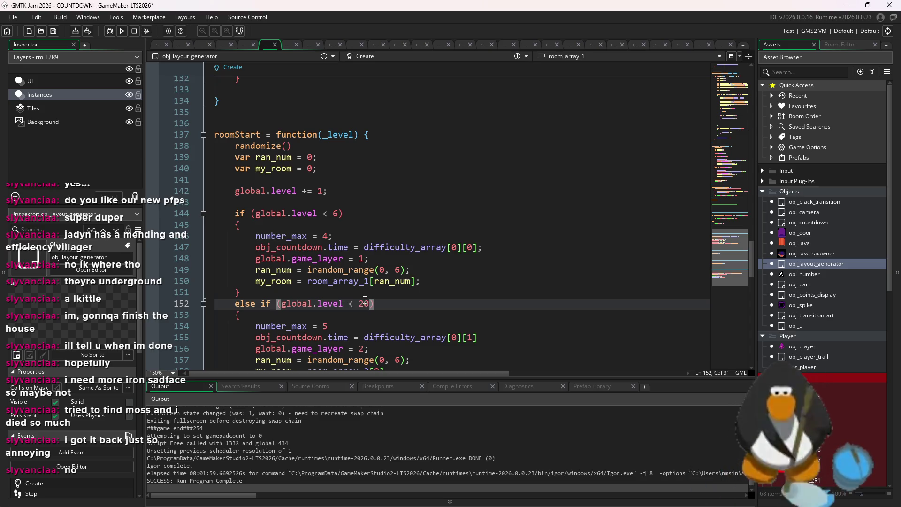
scroll(380, 297, "down", 2)
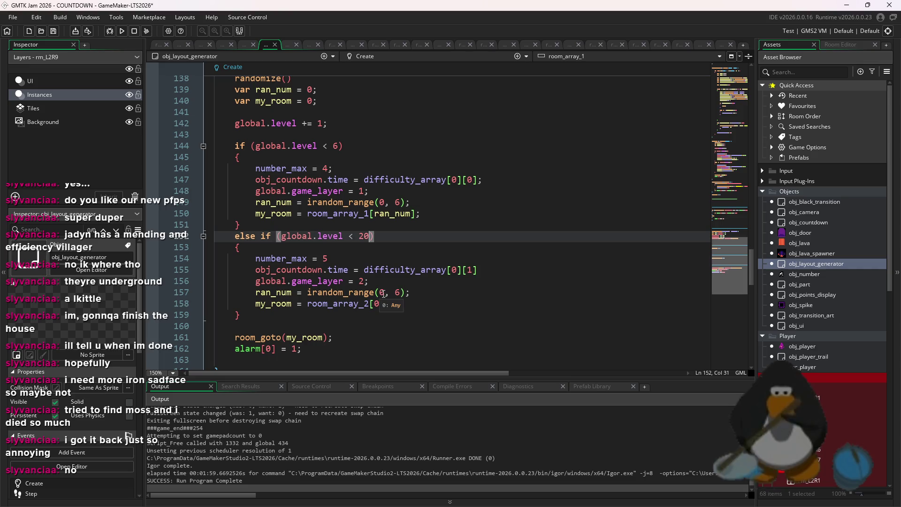
left_click(350, 260)
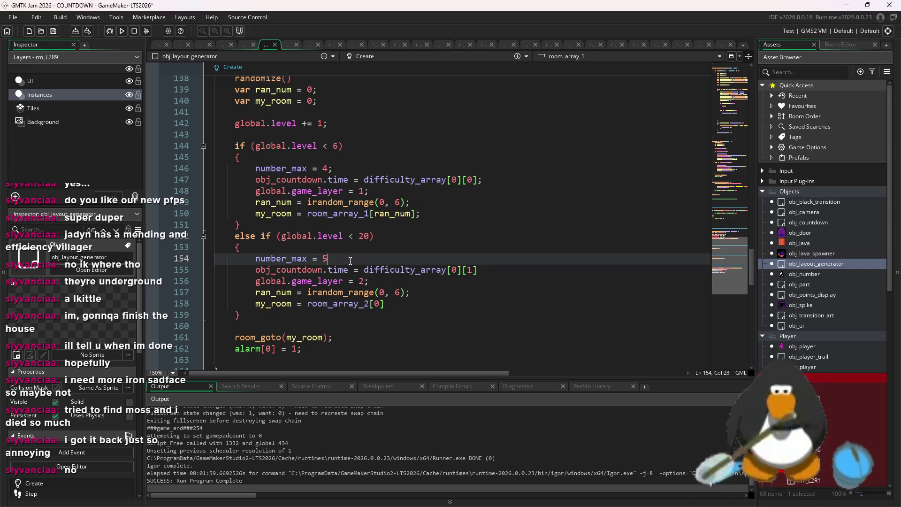
left_click(407, 292)
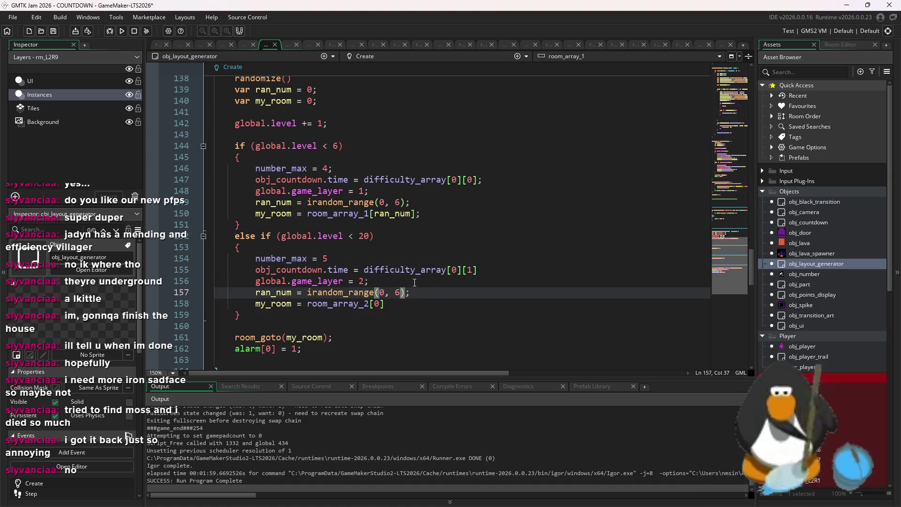
scroll(417, 281, "down", 2)
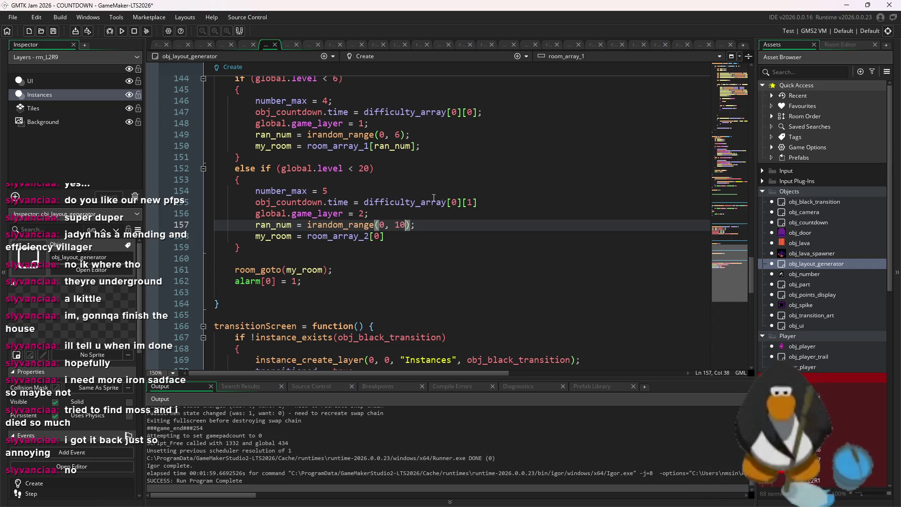
scroll(462, 198, "up", 2)
type("9")
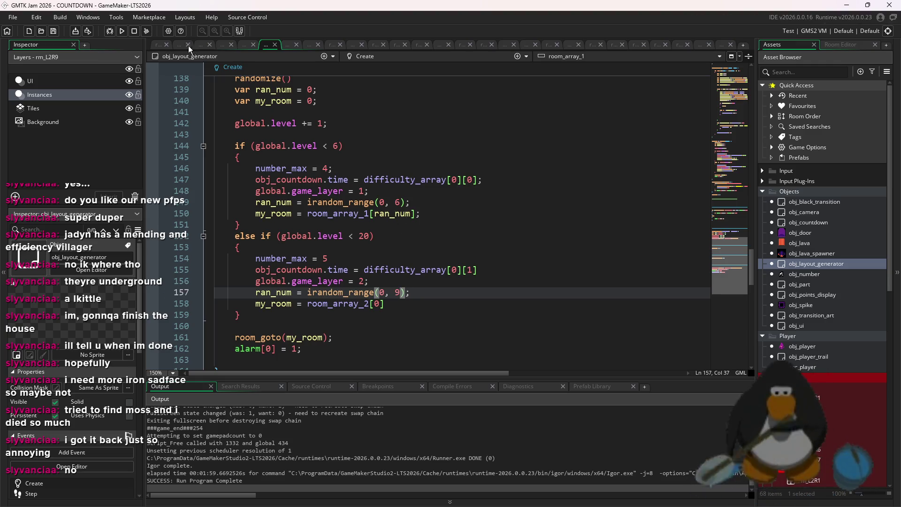
left_click(123, 32)
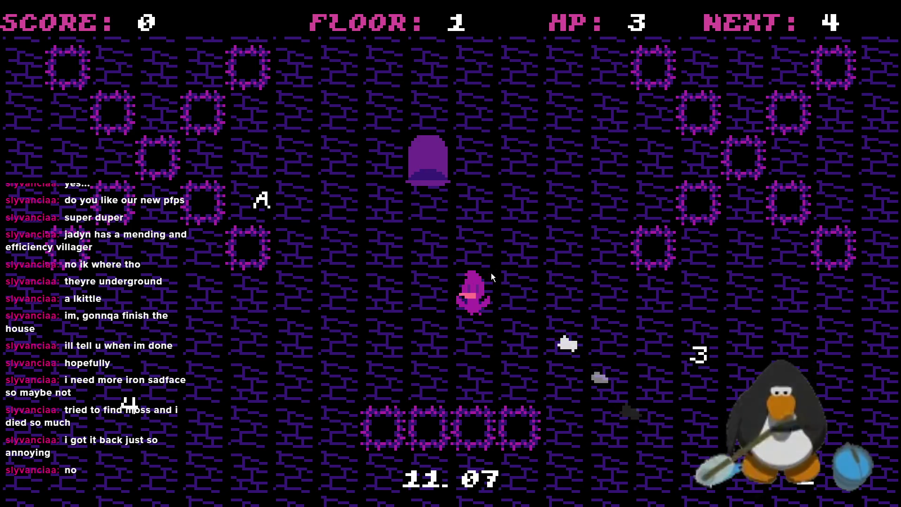
Clear the floor-2 room by collecting the 4, 3, 2 and A markers.
key("4")
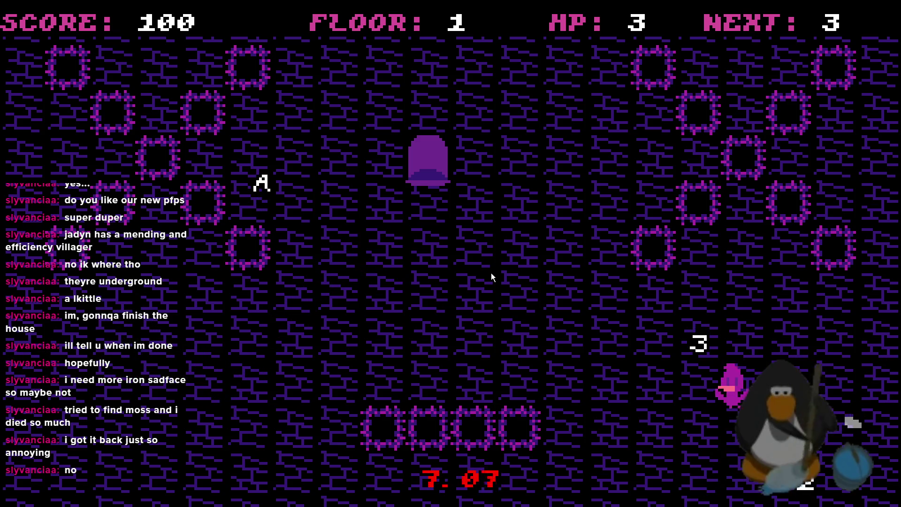
key("3")
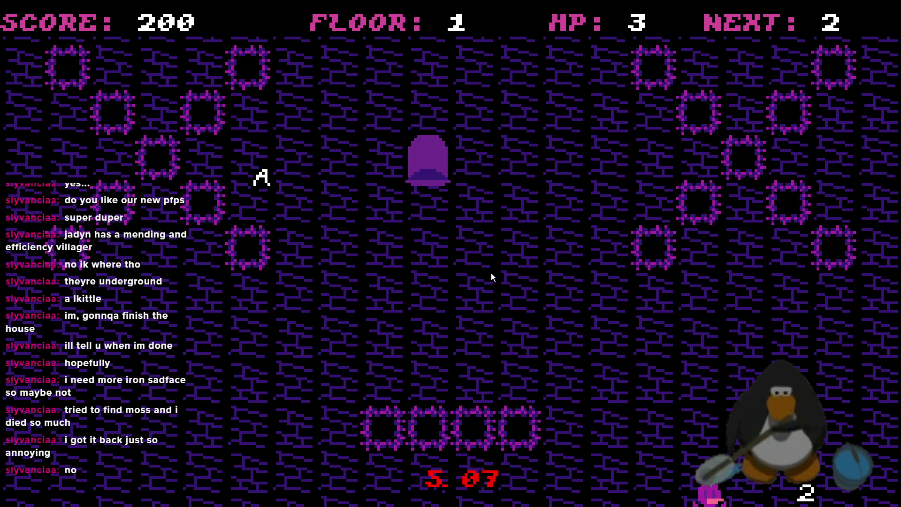
key("a")
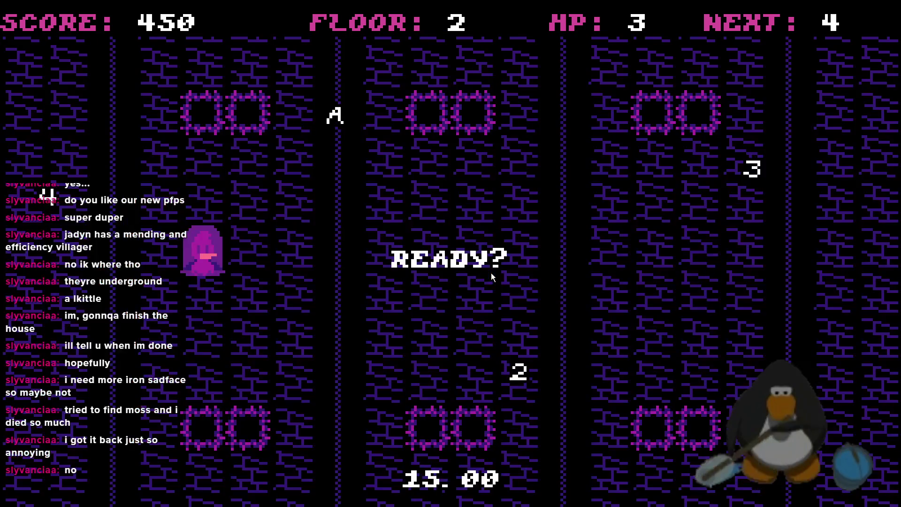
key("Left")
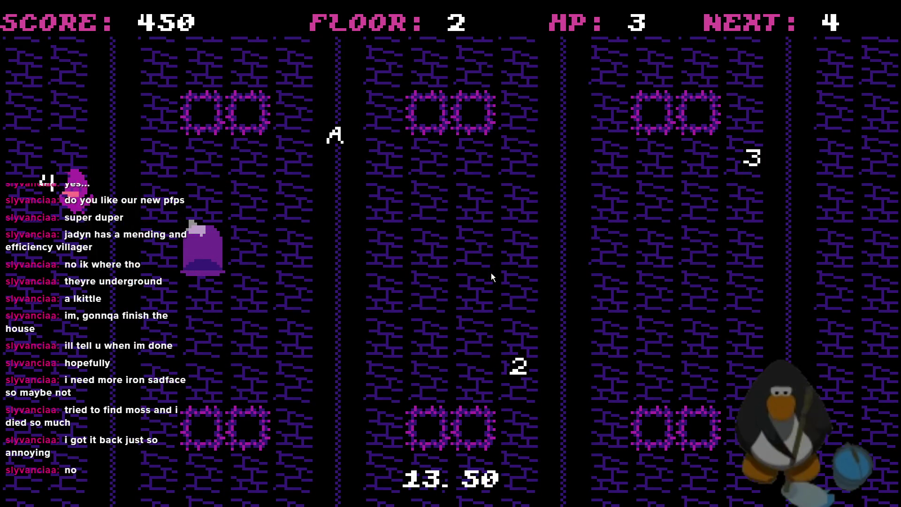
key("Left")
key("Down")
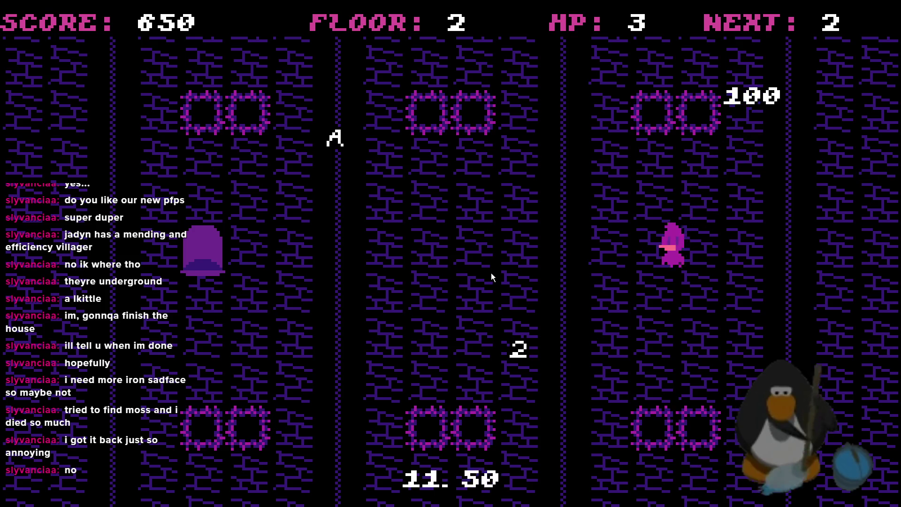
key("Up")
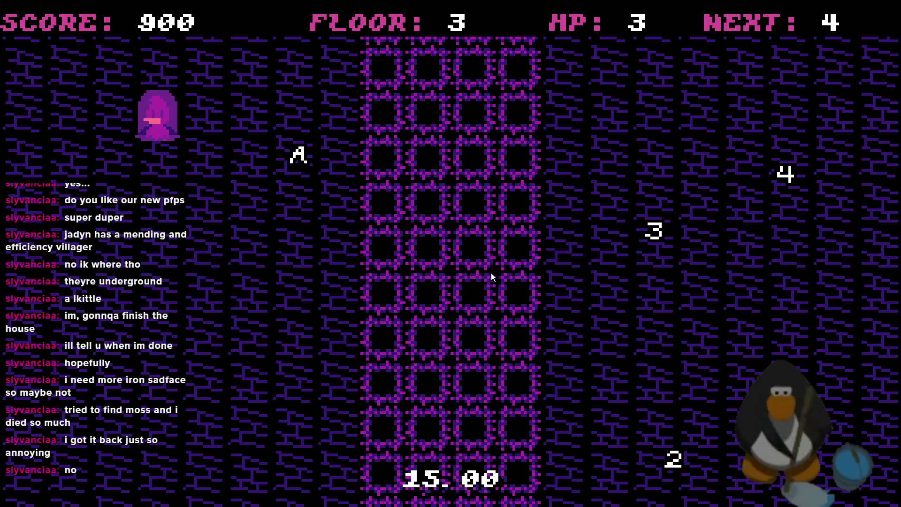
Steer the squid through markers 4, 3, 2 and A to clear floor 3 with 1350 points.
key("Left")
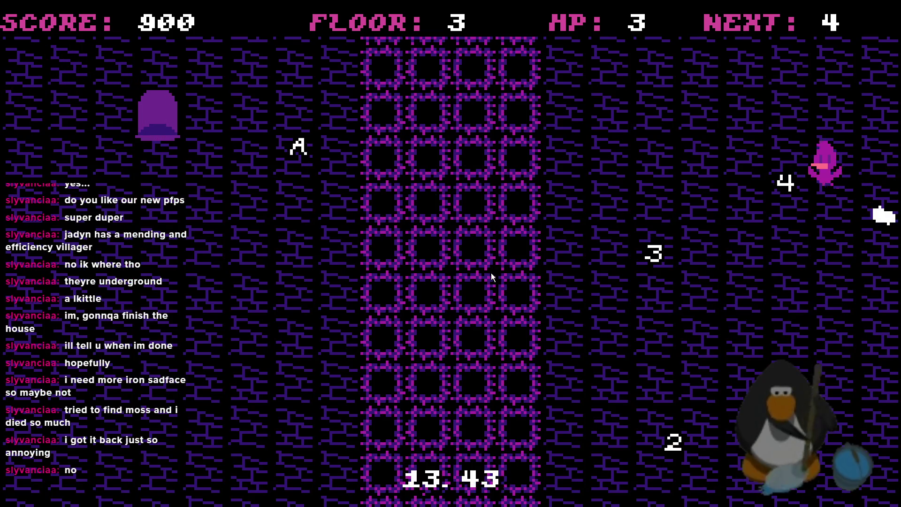
key("Down")
key("Down")
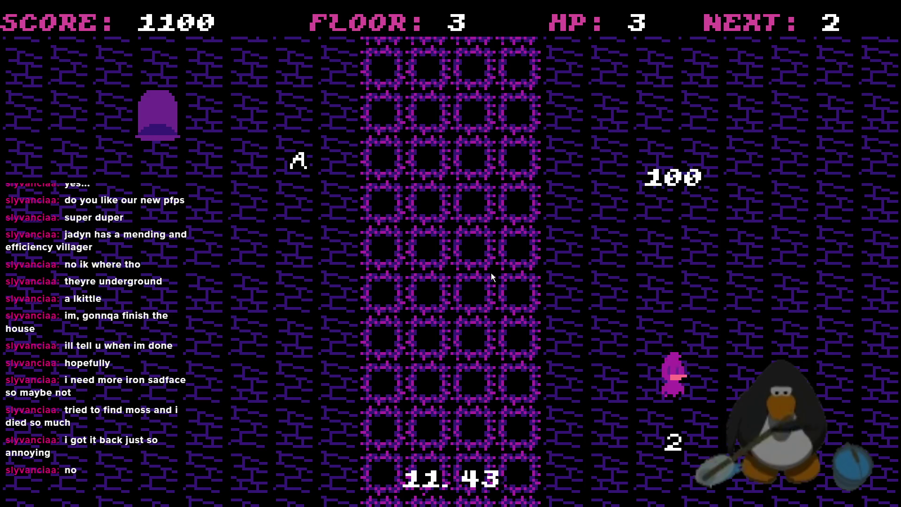
key("Right")
key("Up")
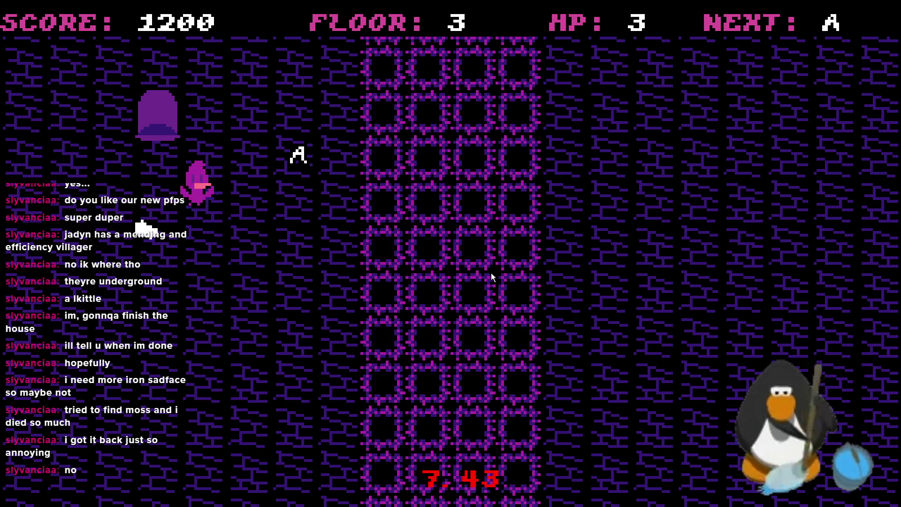
key("Up")
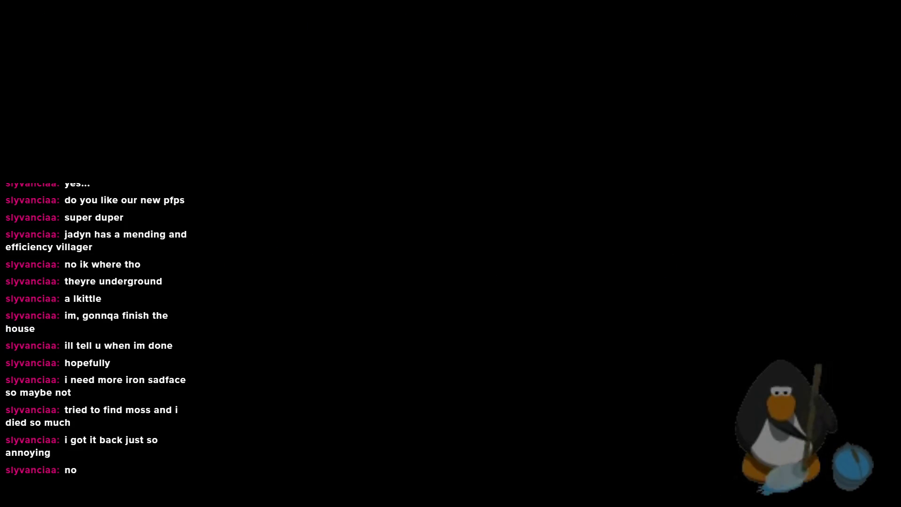
Close the running game and create a LAYER3 group inside the Rooms folder.
key("Escape")
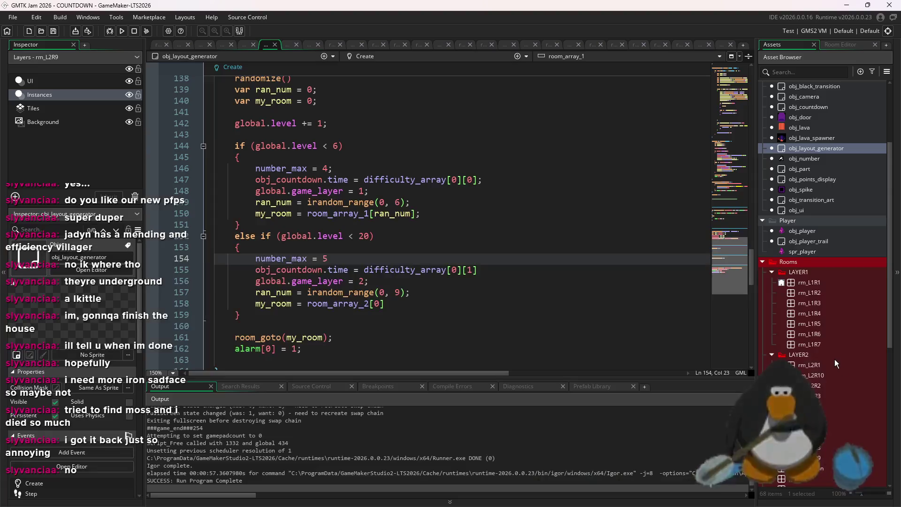
right_click(852, 263)
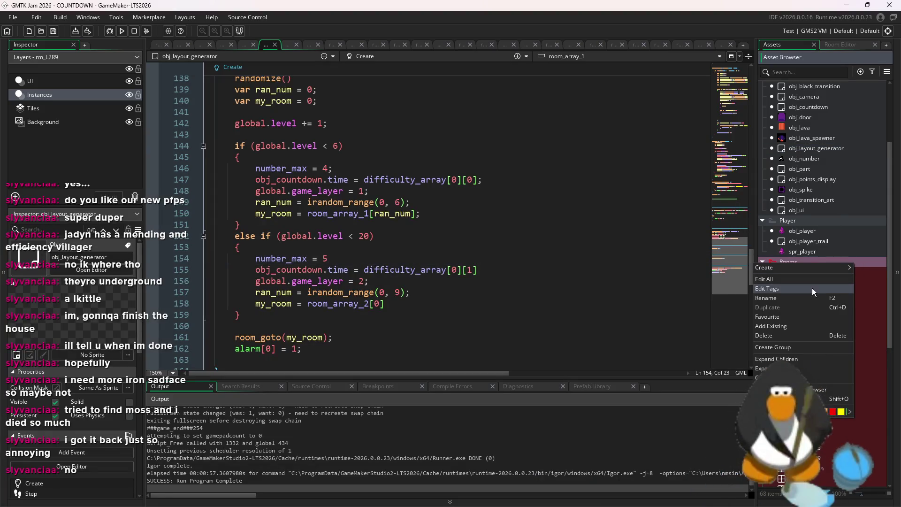
mouse_move(814, 269)
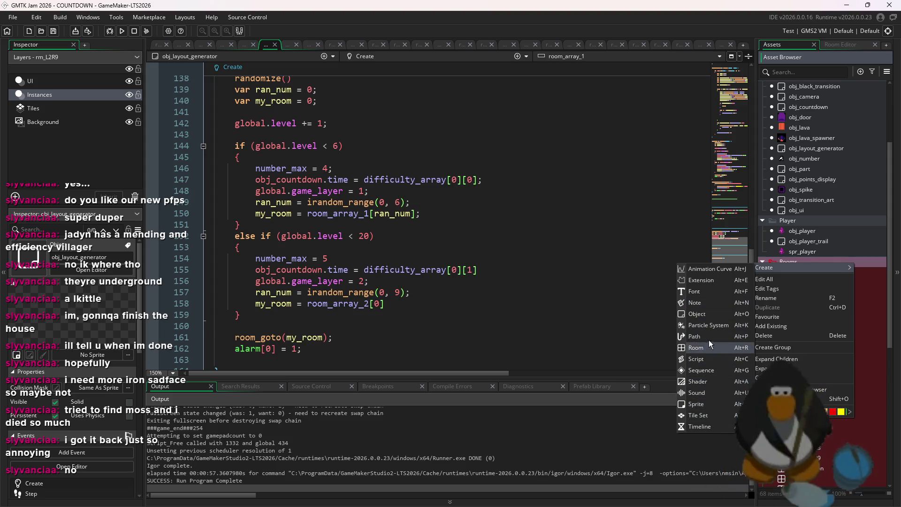
left_click(801, 346)
type("LAYER3")
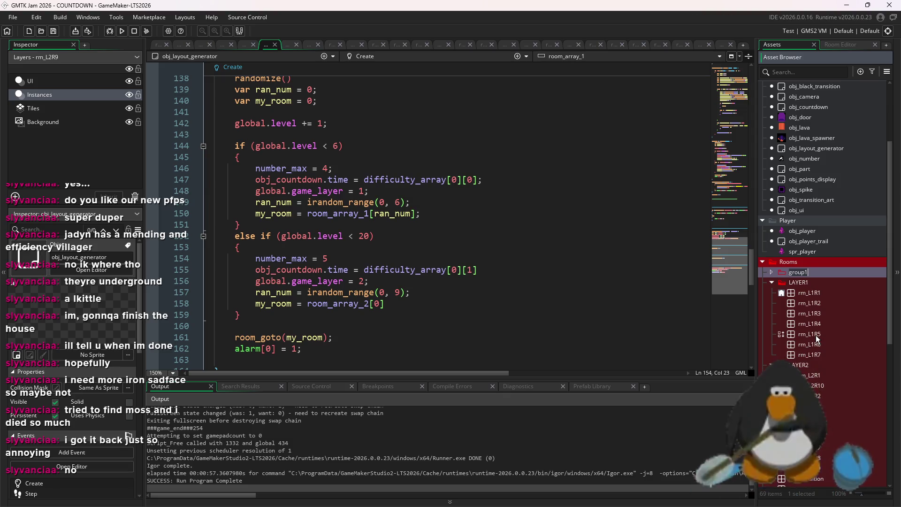
left_click(817, 336)
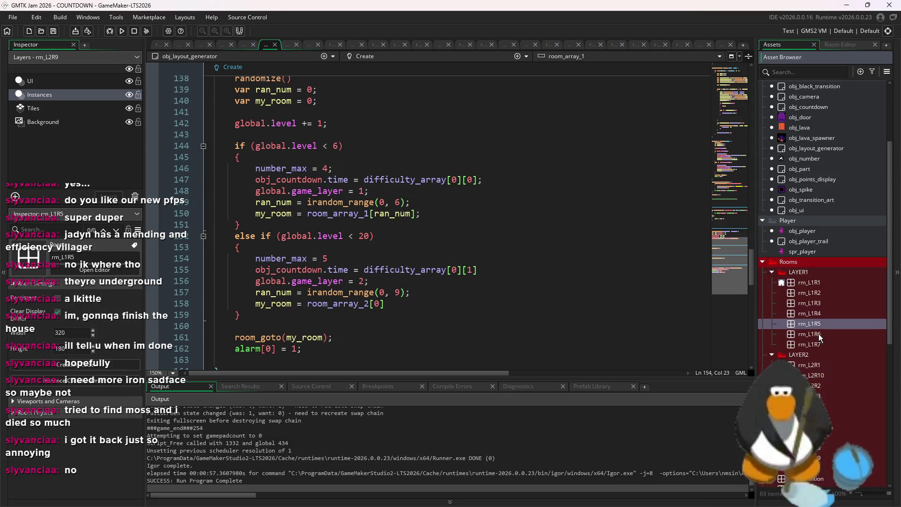
Duplicate room rm_L2R9 and rename the copy rm_L3R1.
scroll(798, 319, "down", 2)
left_click(772, 234)
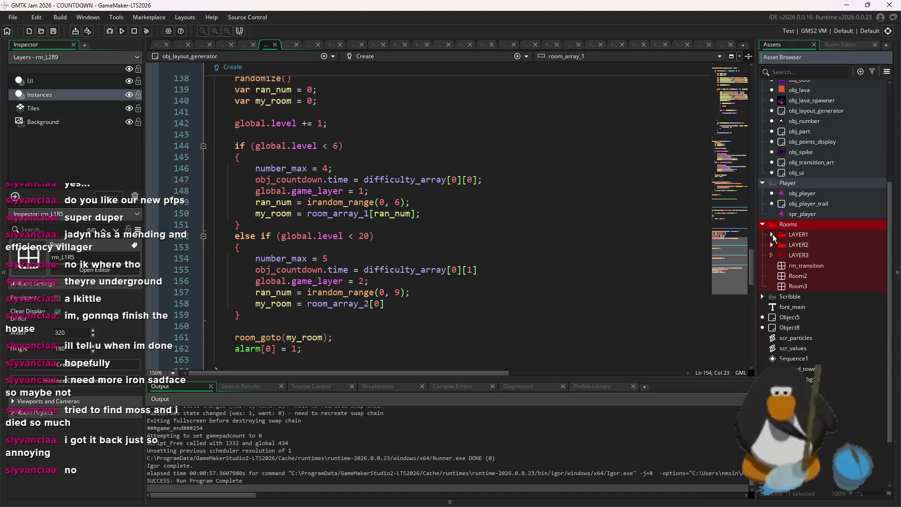
left_click(772, 245)
right_click(832, 351)
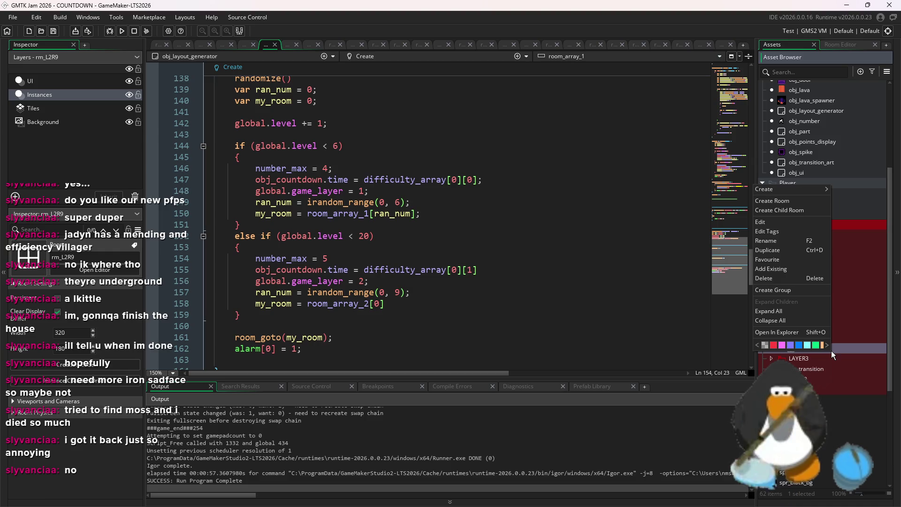
left_click(779, 252)
key("BackSpace")
key("BackSpace")
key("BackSpace")
key("BackSpace")
key("BackSpace")
type("3R1")
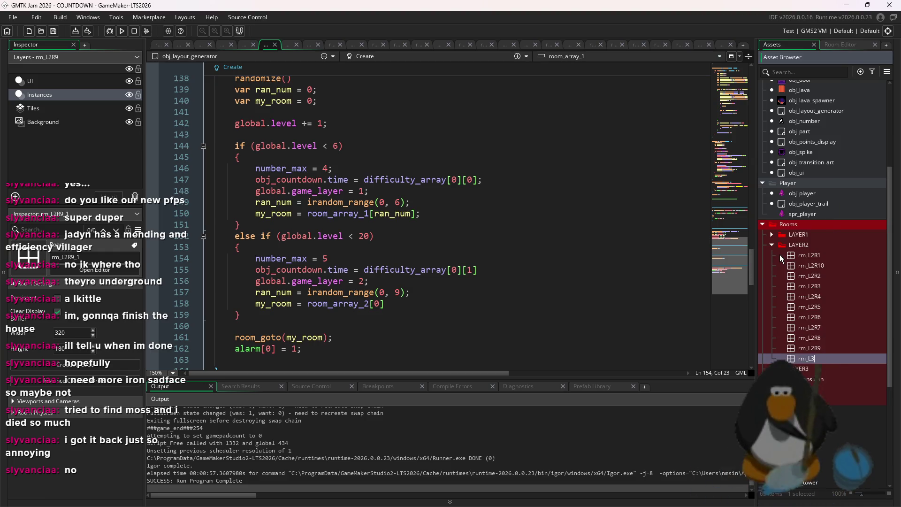
Move rm_L3R1 into the LAYER3 folder and bring Aseprite forward.
left_click_drag(786, 297, 812, 319)
left_click_drag(826, 358, 808, 369)
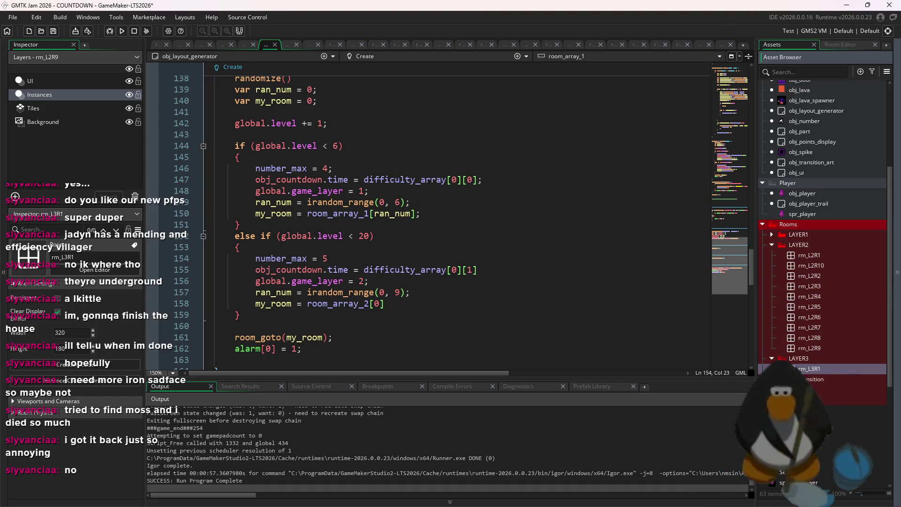
key("alt+Tab")
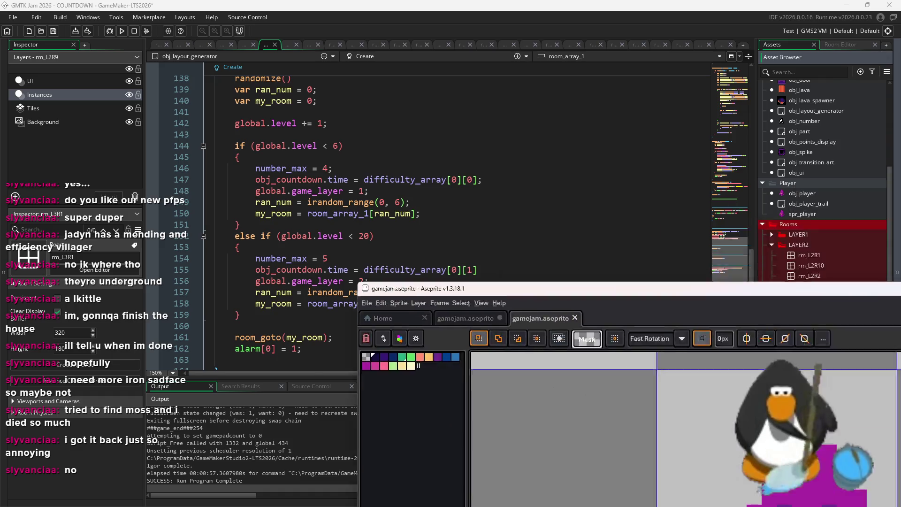
Eyedrop the magenta #ab2aa3 from the purple duck sprite as the foreground colour.
scroll(687, 147, "down", 2)
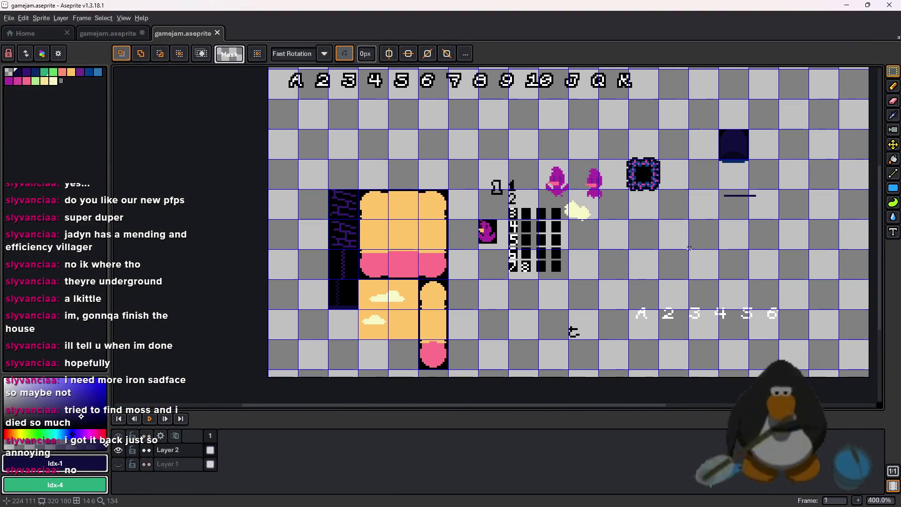
scroll(510, 217, "up", 1)
scroll(510, 218, "down", 3)
scroll(549, 194, "up", 3)
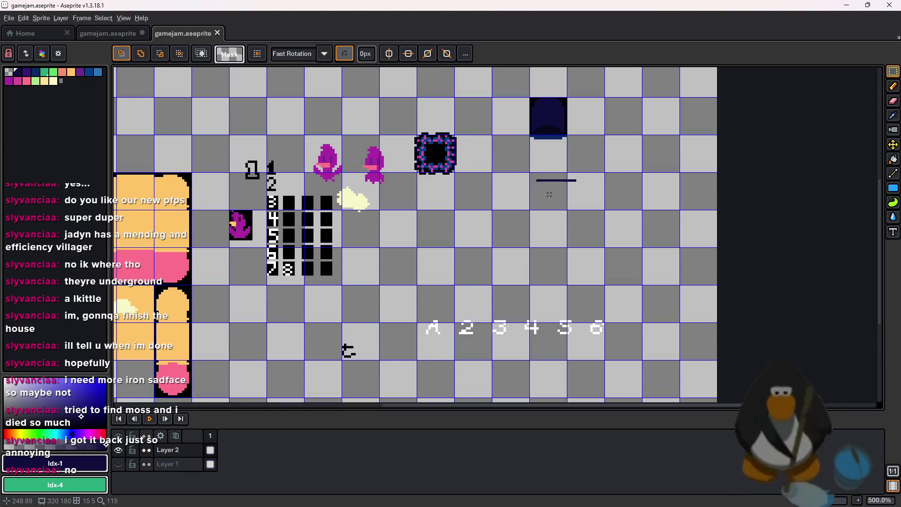
scroll(547, 232, "down", 2)
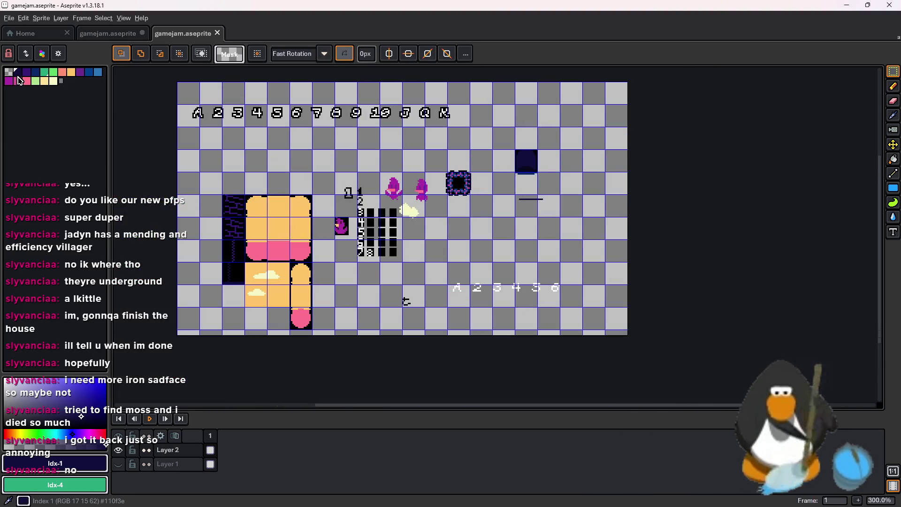
scroll(410, 175, "up", 6)
key("i")
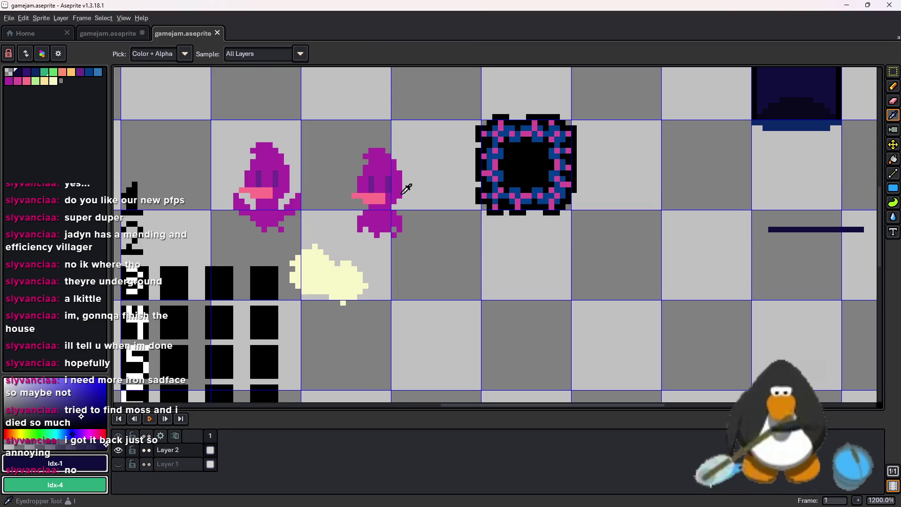
left_click(399, 188)
scroll(486, 201, "down", 7)
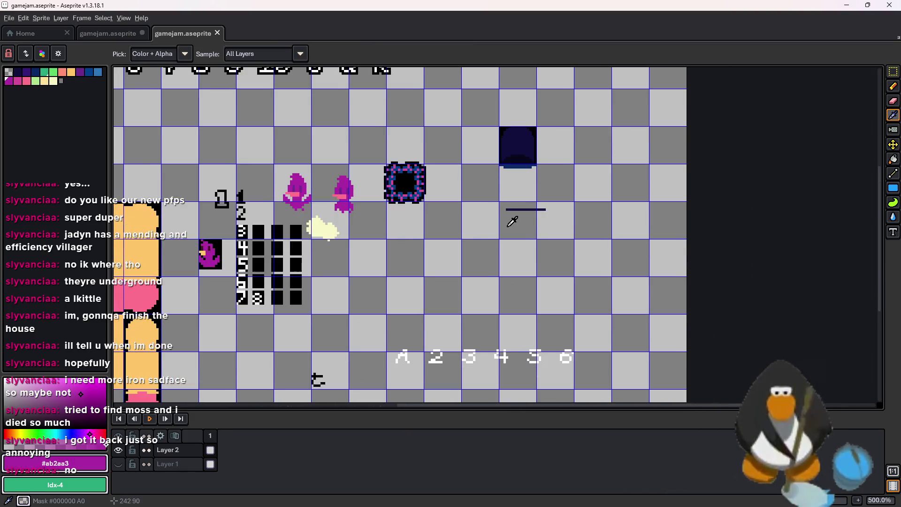
scroll(530, 222, "down", 1)
scroll(531, 221, "up", 4)
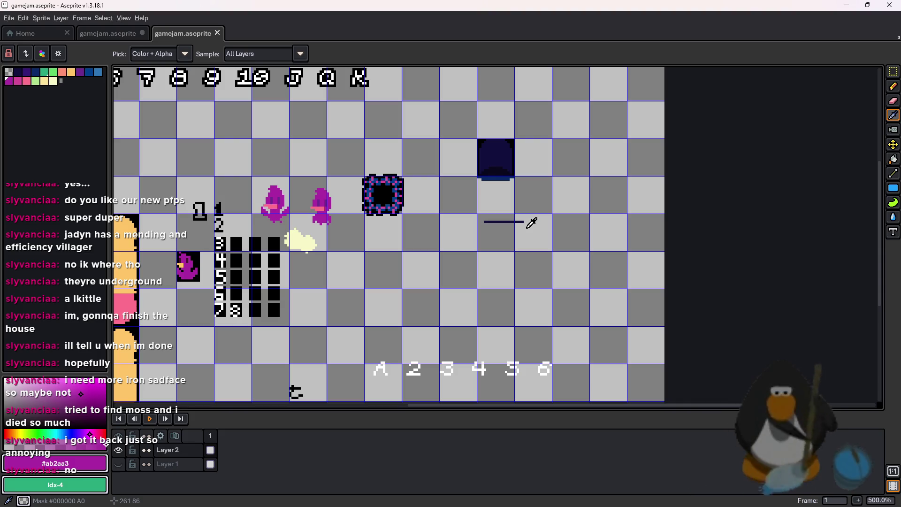
scroll(539, 171, "down", 3)
scroll(483, 201, "up", 4)
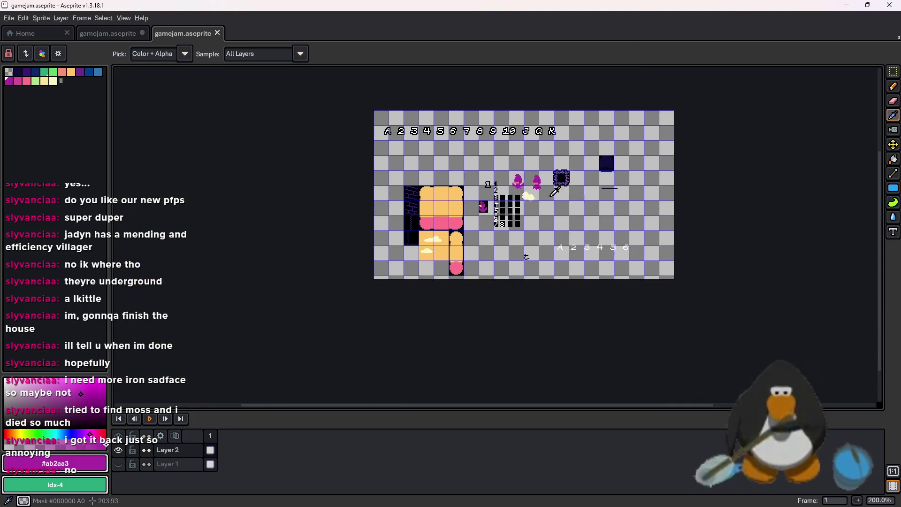
scroll(481, 201, "down", 4)
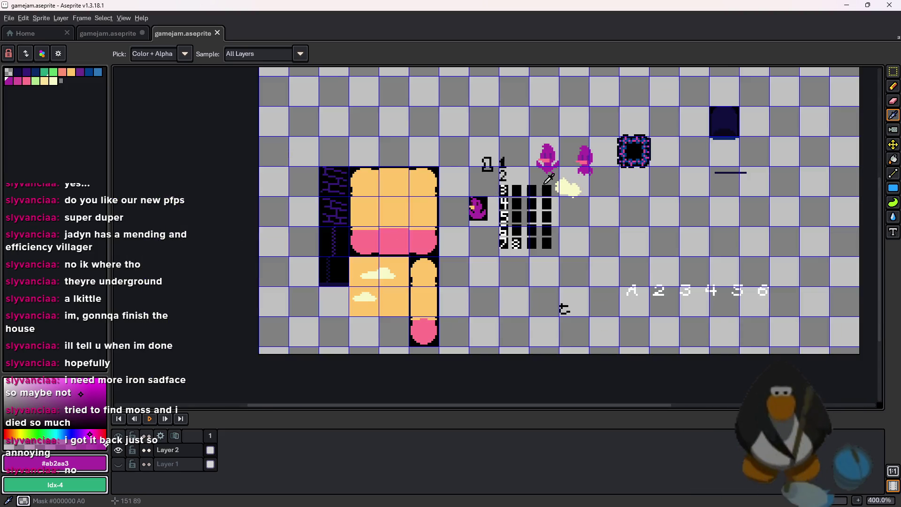
scroll(601, 183, "up", 4)
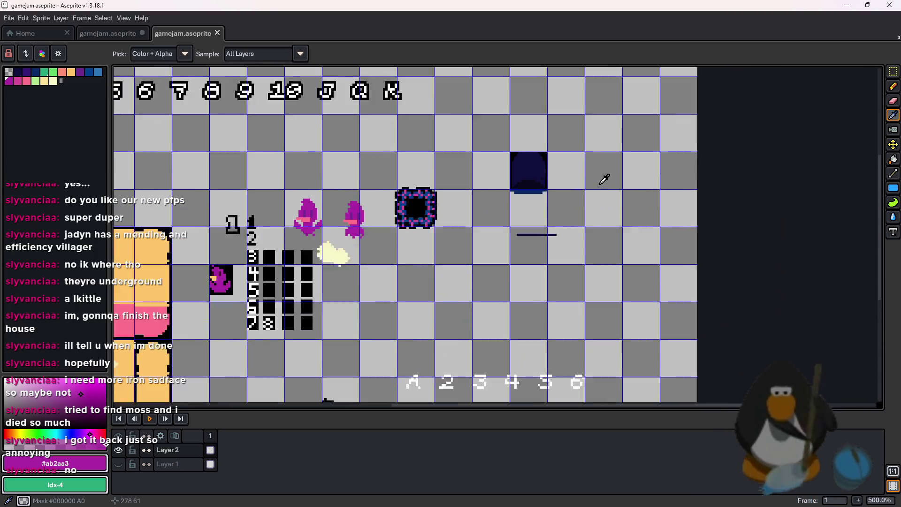
scroll(545, 137, "down", 3)
scroll(547, 137, "up", 3)
scroll(547, 138, "down", 2)
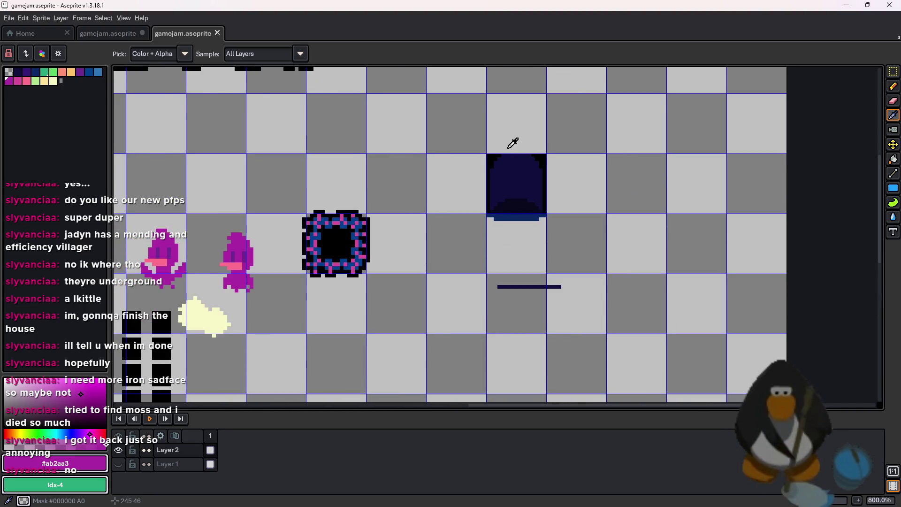
scroll(514, 142, "up", 2)
scroll(531, 145, "down", 4)
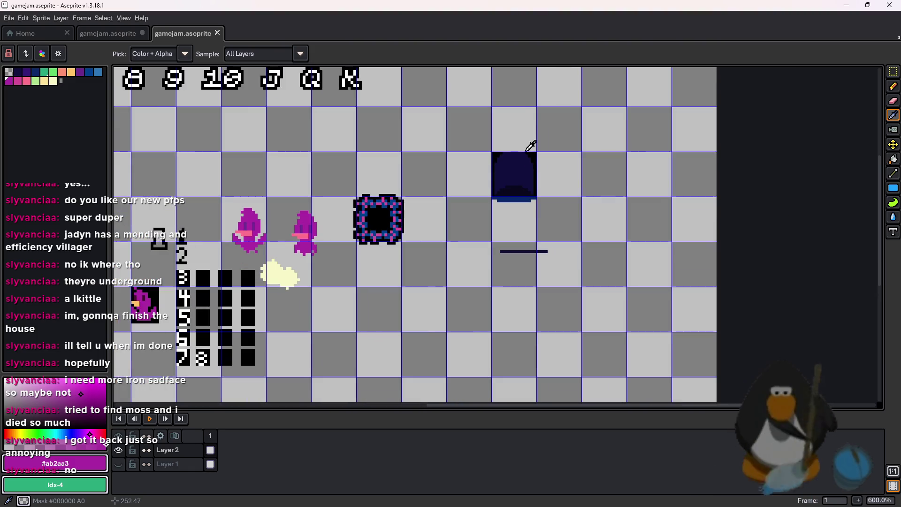
scroll(505, 212, "up", 2)
scroll(608, 214, "up", 4)
scroll(653, 214, "down", 2)
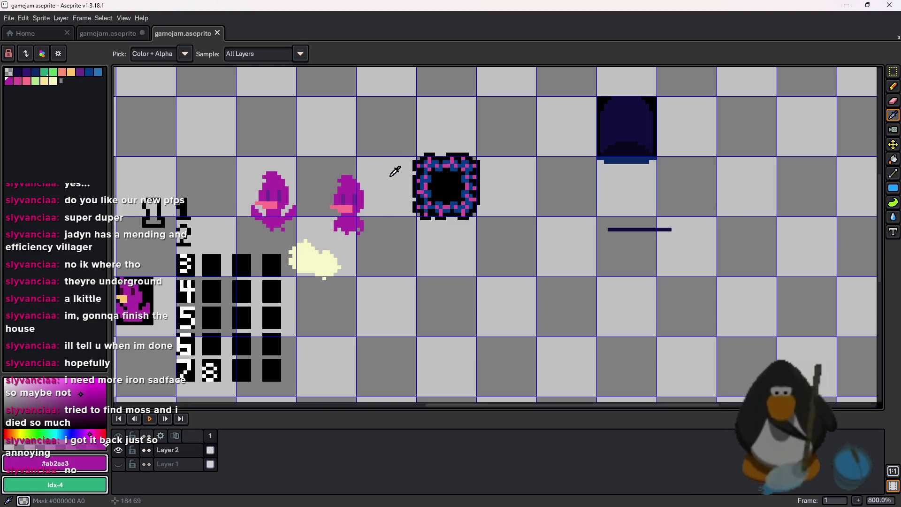
Set the foreground colour to white #ffffff from the colour spectrum.
scroll(363, 194, "up", 5)
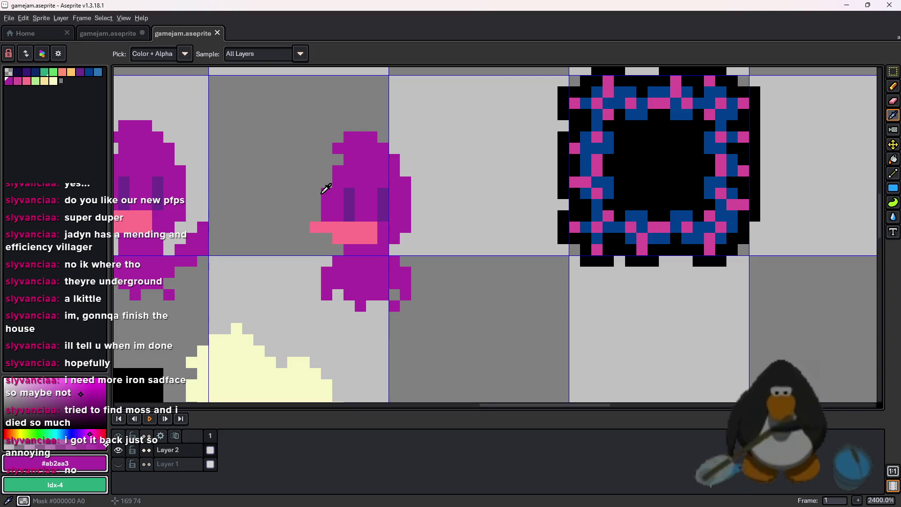
scroll(326, 188, "up", 1)
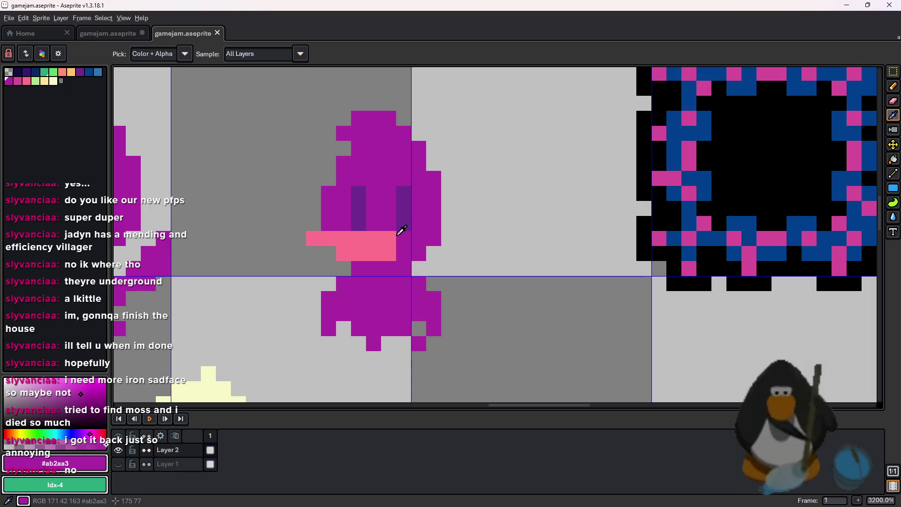
scroll(402, 230, "down", 7)
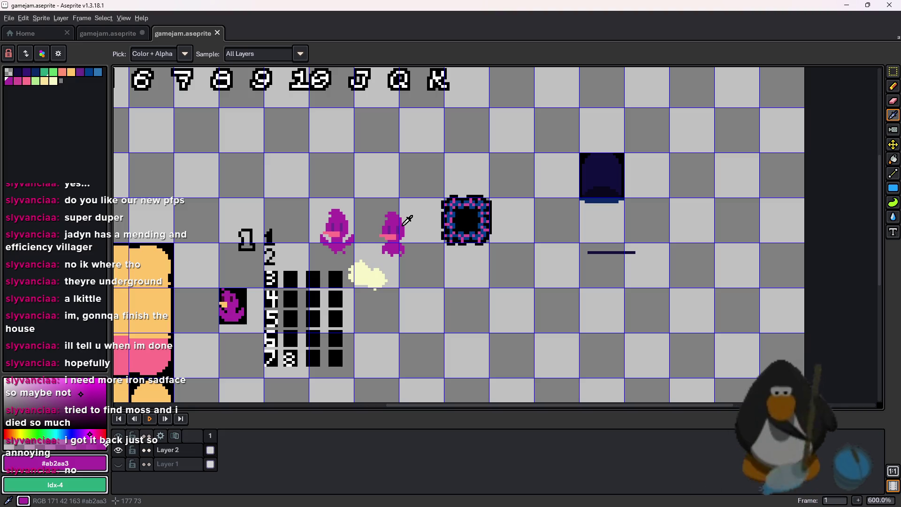
scroll(382, 227, "down", 1)
scroll(399, 223, "up", 7)
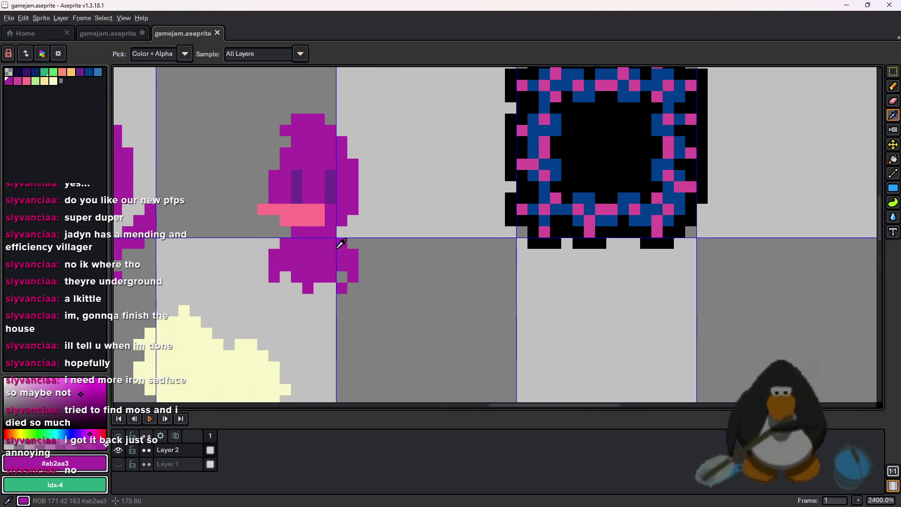
scroll(347, 240, "down", 5)
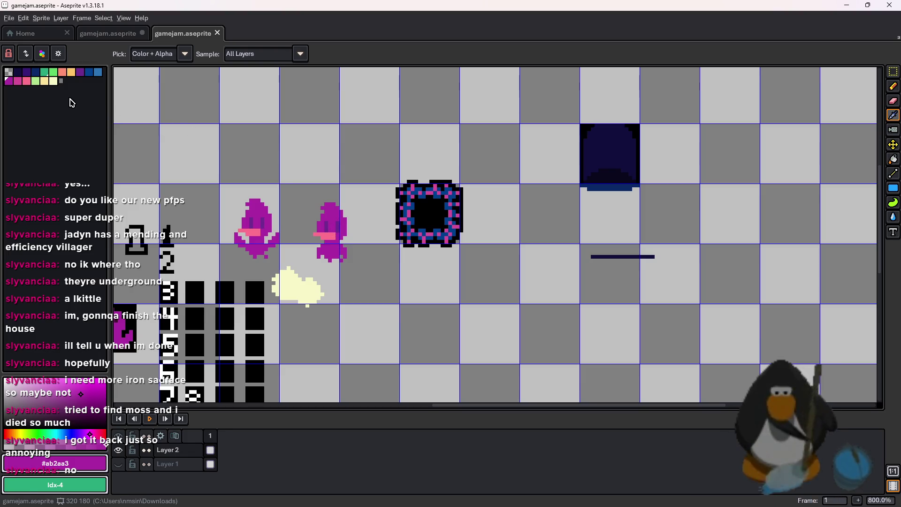
scroll(300, 254, "up", 2)
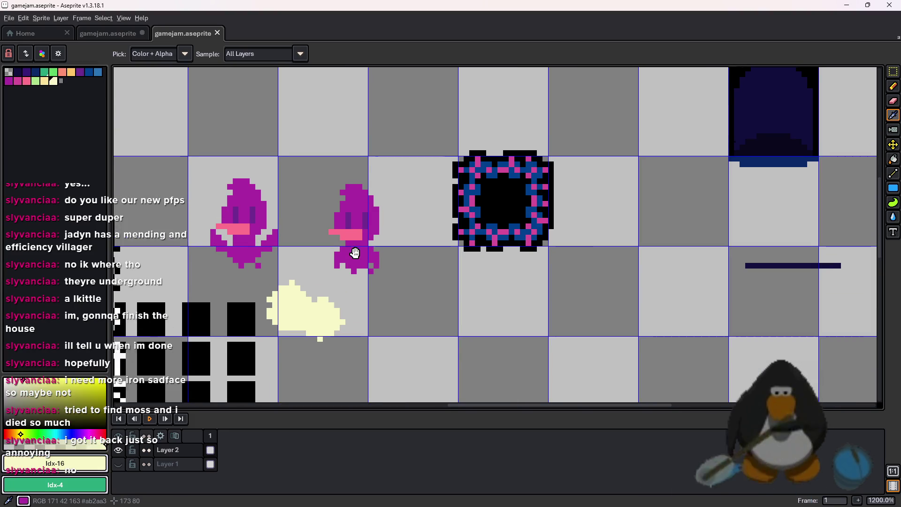
left_click(8, 81)
scroll(431, 229, "up", 3)
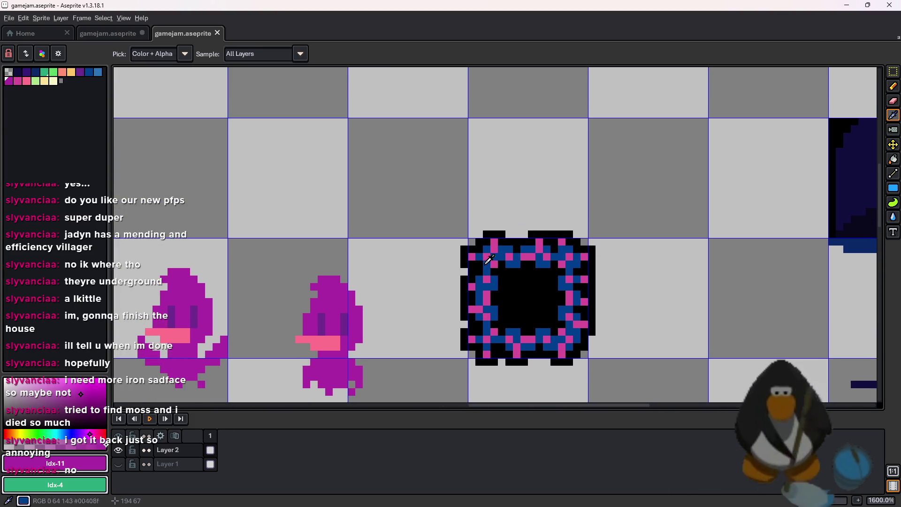
key("l")
scroll(431, 229, "down", 3)
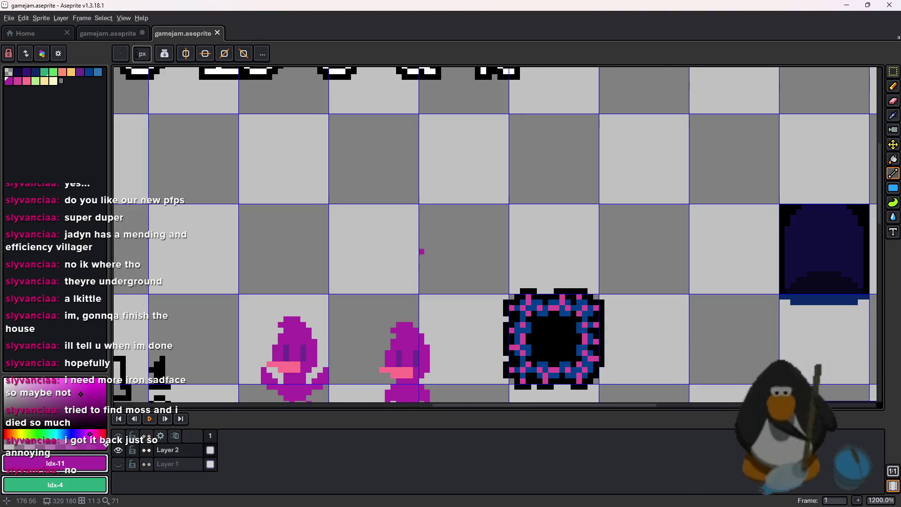
left_click(6, 378)
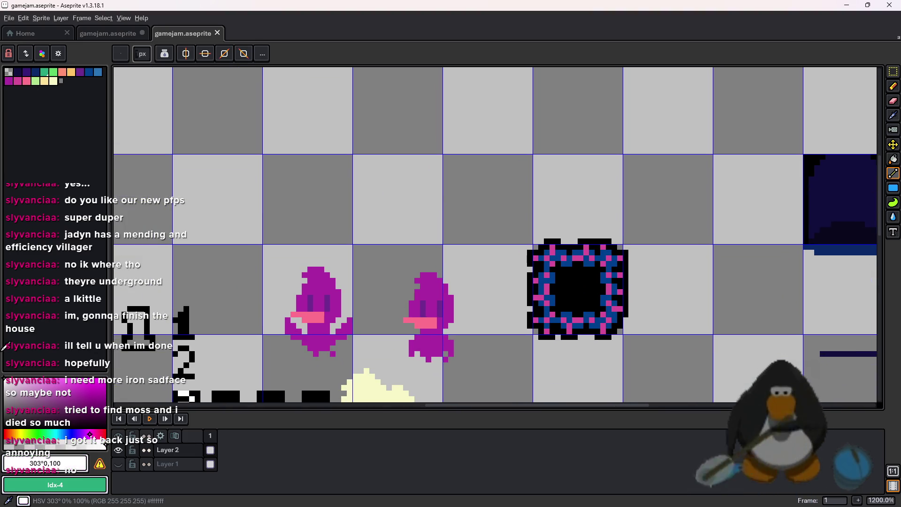
Draw a white circle outline on empty canvas and thin its ring to one pixel.
scroll(473, 309, "up", 3)
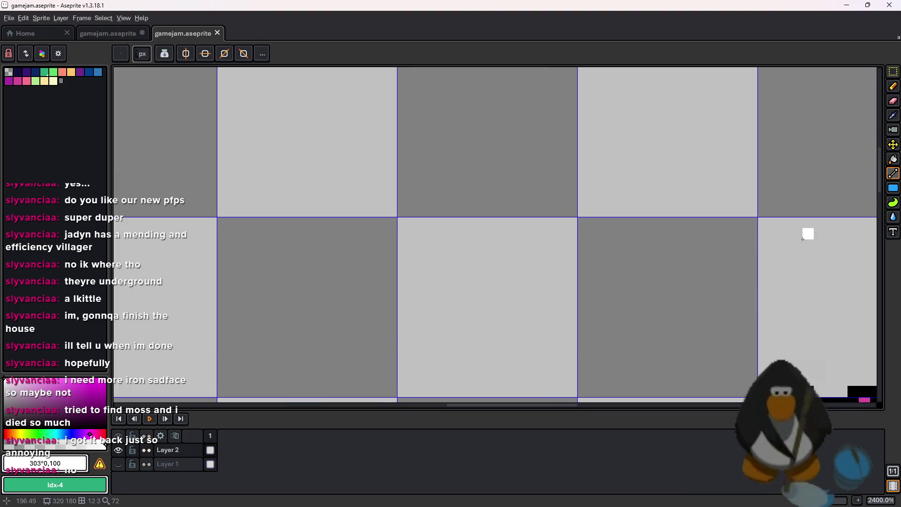
key("shift+u")
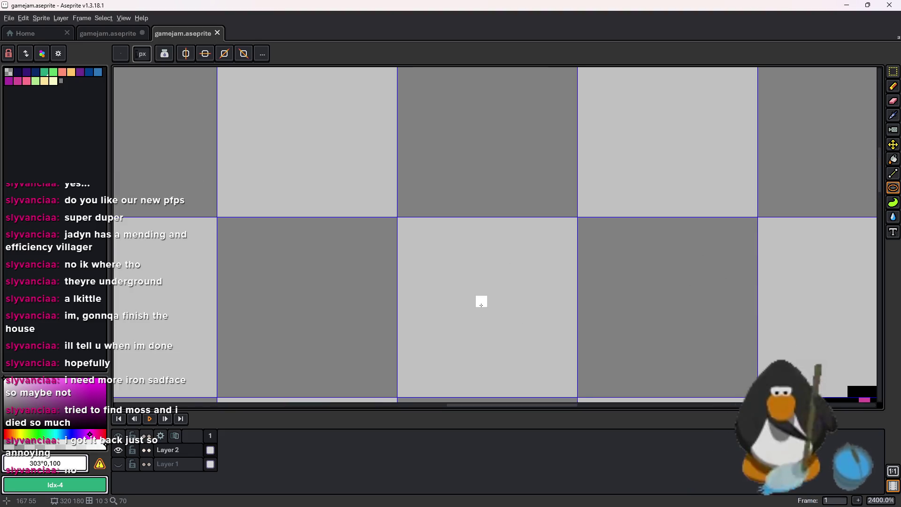
left_click_drag(483, 307, 499, 320)
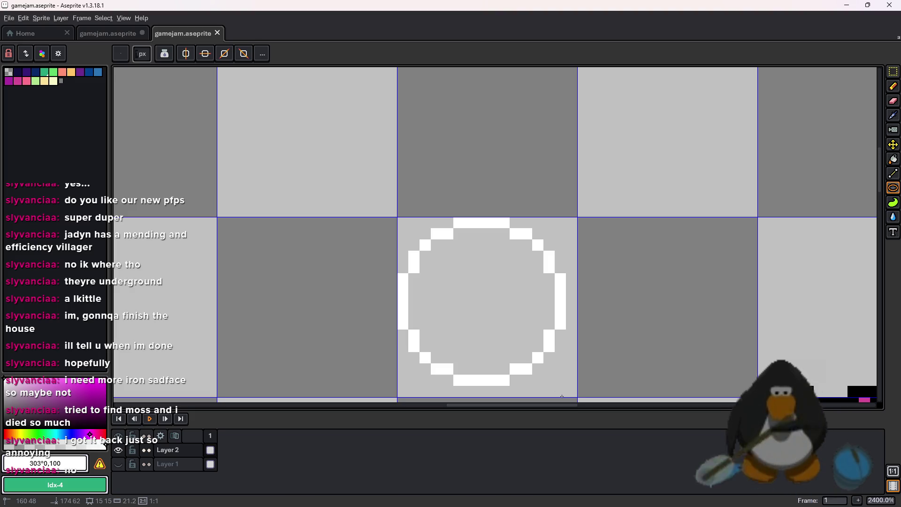
key("ctrl+z")
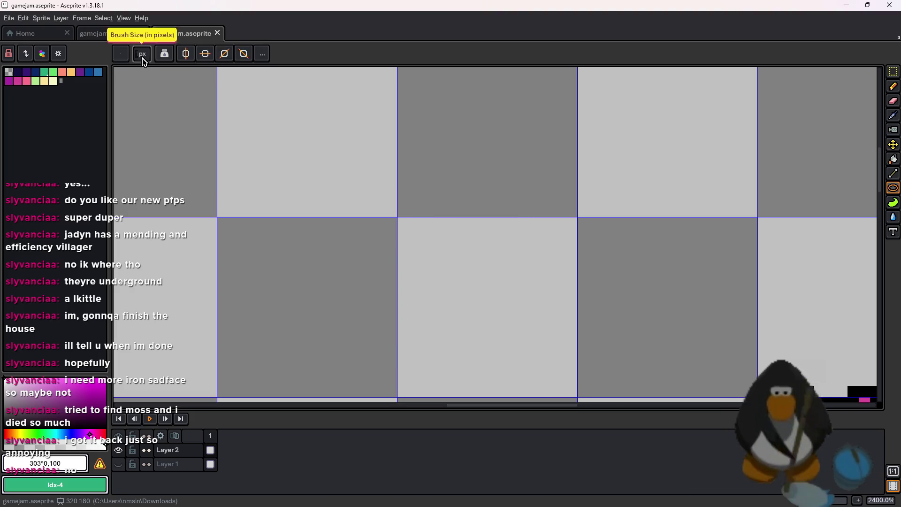
left_click_drag(486, 307, 566, 391)
key("l")
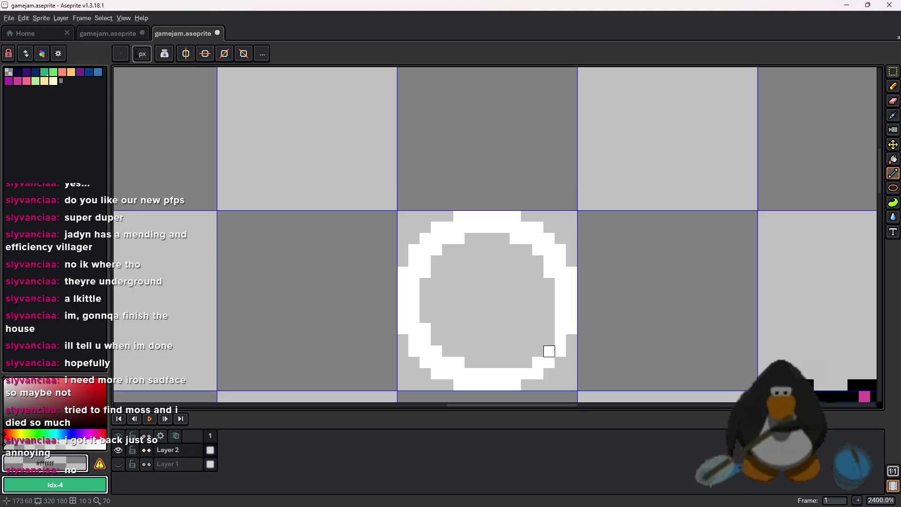
left_click_drag(561, 340, 561, 283)
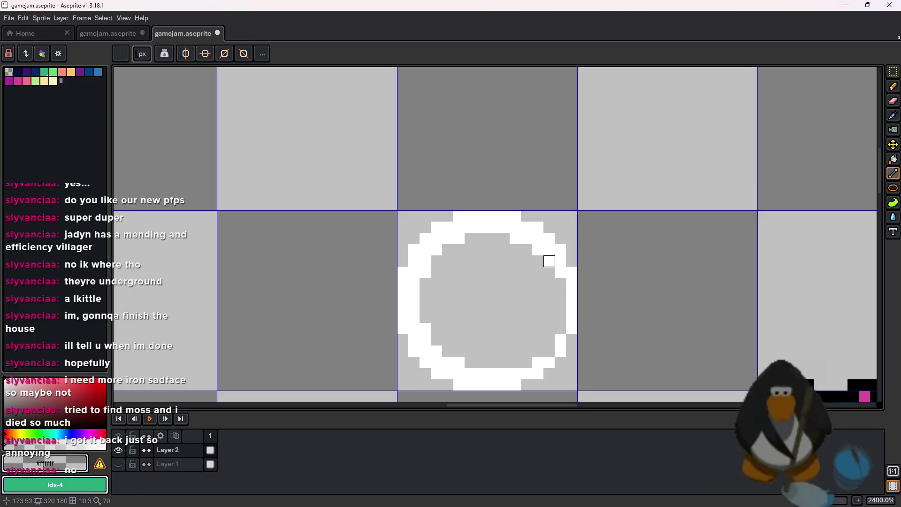
mouse_move(537, 250)
left_mouse_down()
mouse_move(535, 237)
mouse_move(470, 227)
mouse_move(436, 247)
mouse_move(414, 305)
mouse_move(414, 328)
mouse_move(425, 329)
mouse_move(435, 362)
mouse_move(516, 374)
left_mouse_up()
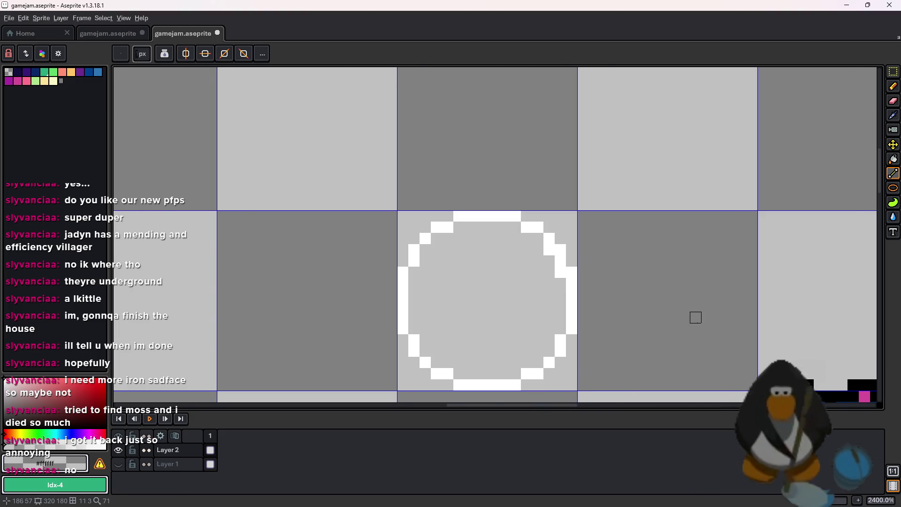
Fill the circle's interior solid black with the Paint Bucket.
scroll(696, 318, "down", 2)
scroll(596, 288, "up", 3)
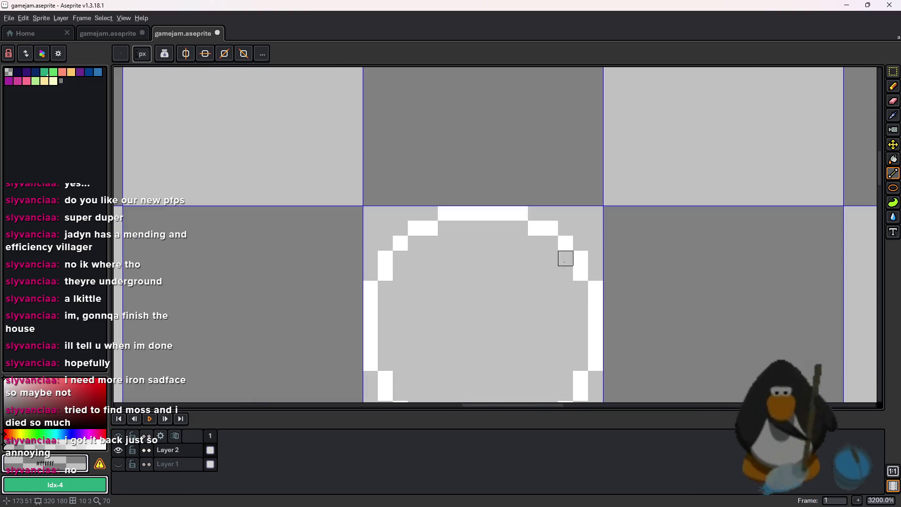
scroll(678, 221, "down", 1)
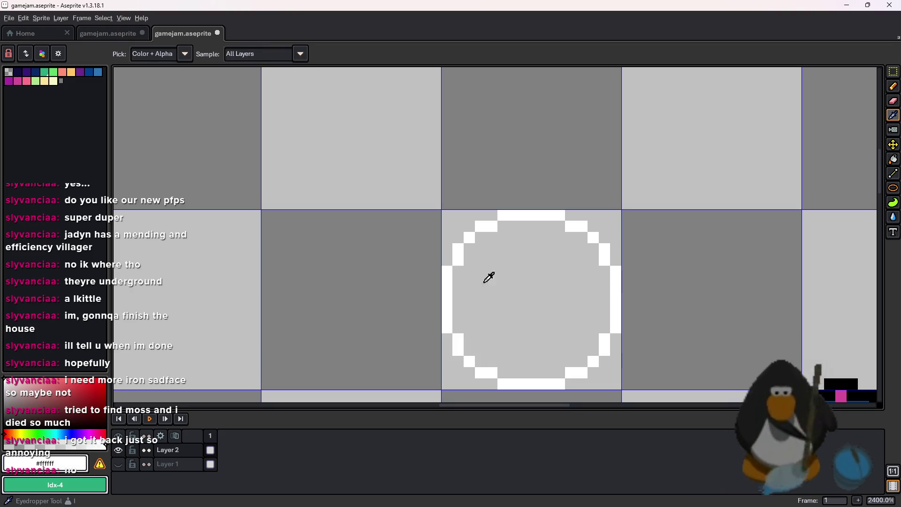
left_click(106, 444)
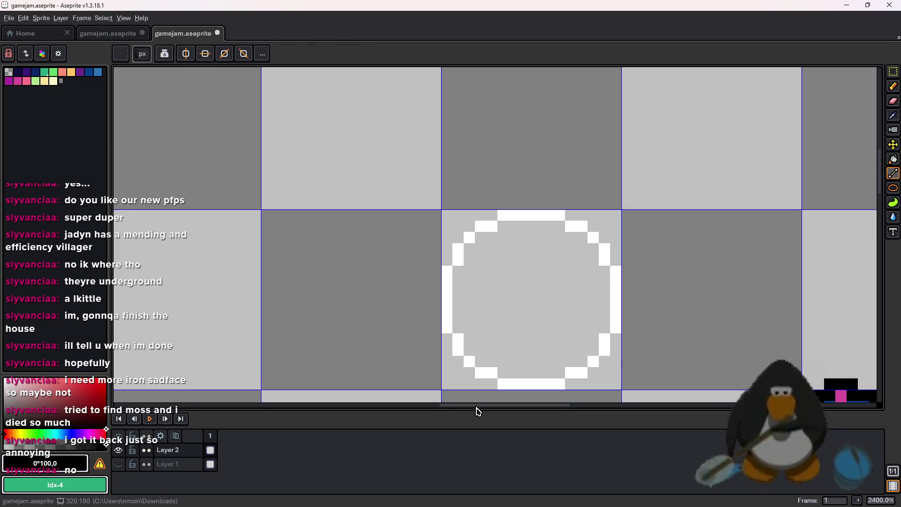
key("g")
left_click(483, 322)
left_click(8, 81)
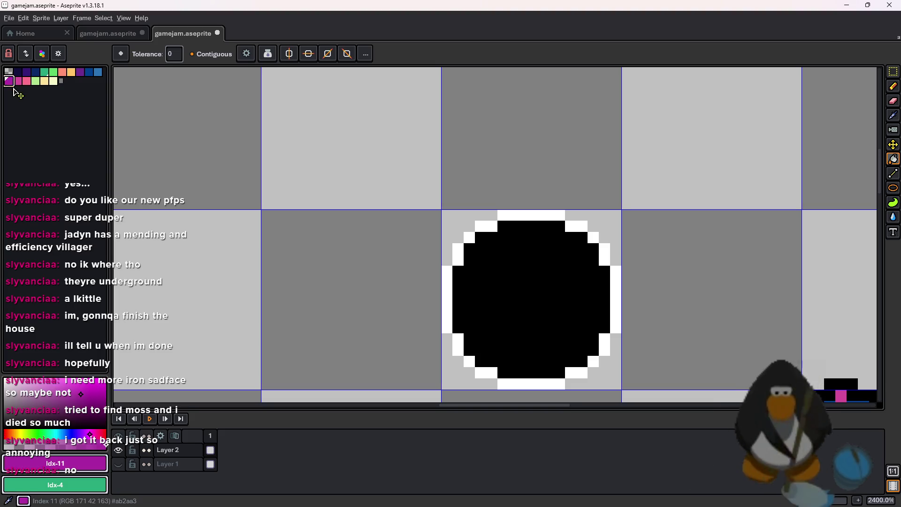
Draw short magenta diagonal pixels inside the black orb.
left_click(530, 281)
key("ctrl+z")
key("l")
mouse_move(548, 260)
left_mouse_down()
mouse_move(535, 273)
mouse_move(561, 294)
left_mouse_up()
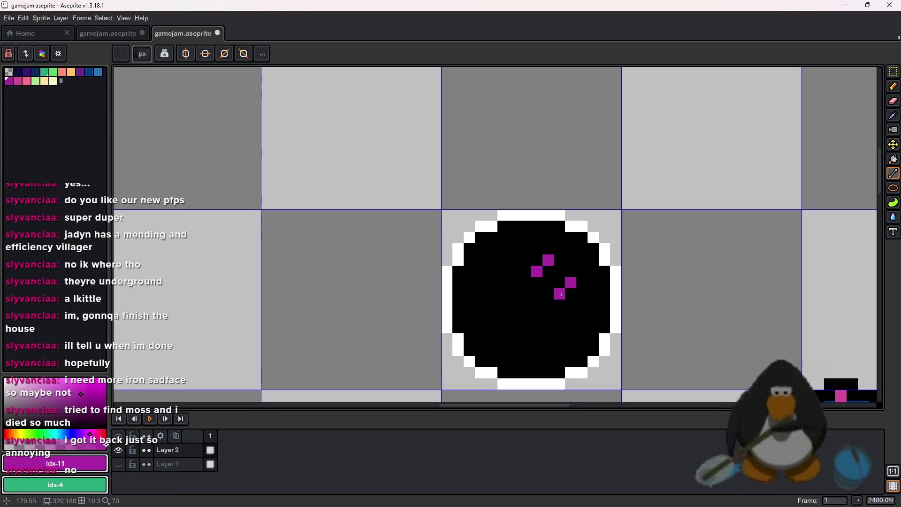
scroll(639, 364, "down", 2)
scroll(611, 328, "up", 4)
Sample white from the rim and add white pixels along the orb's top edge.
key("i")
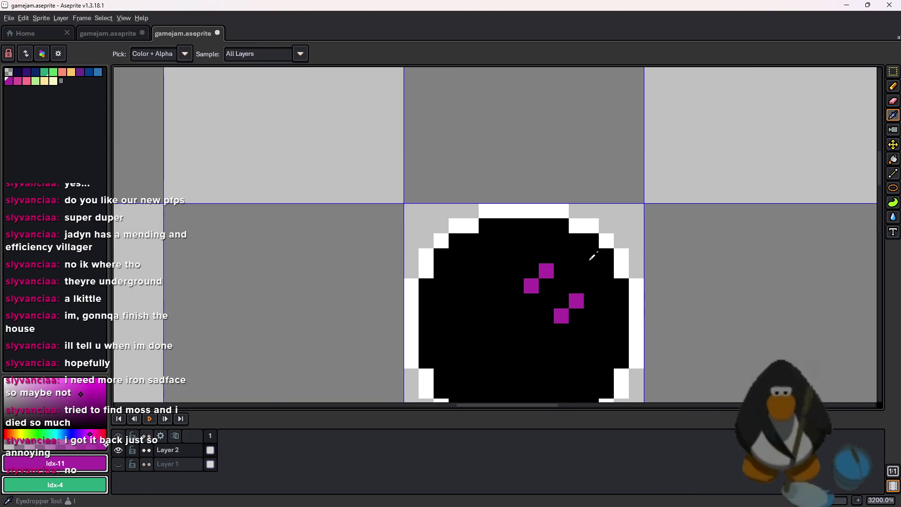
left_click(593, 256)
left_click(570, 221)
key("l")
left_click_drag(531, 226, 516, 225)
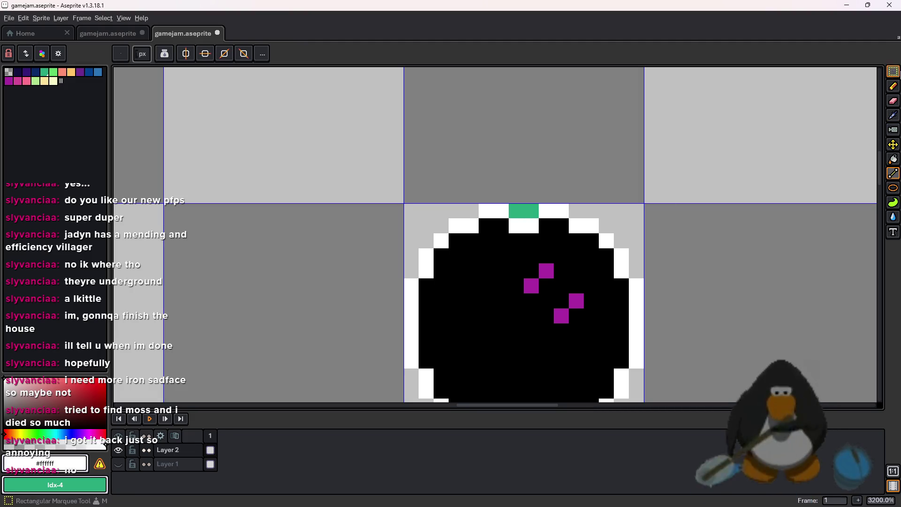
Erase stray top-rim pixels and add white marks beside the orb's right and bottom edges.
key("v")
right_click(8, 71)
key("l")
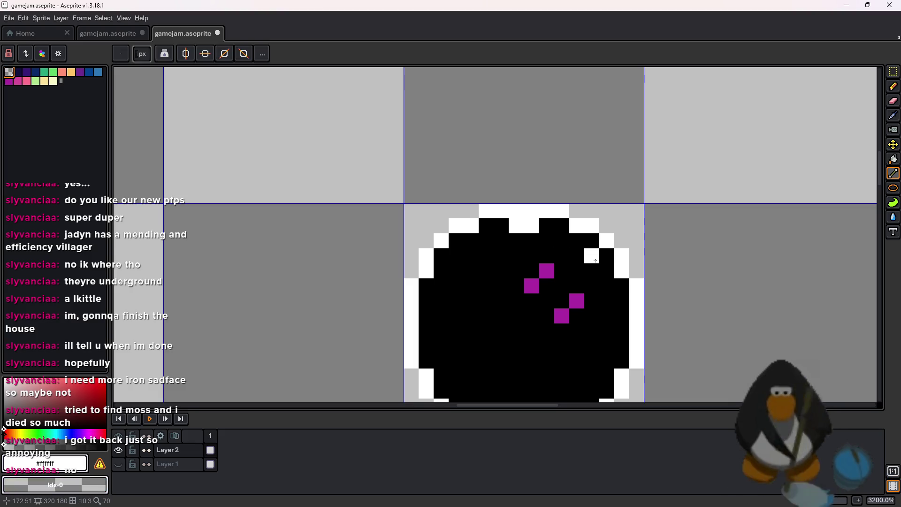
right_click(516, 211)
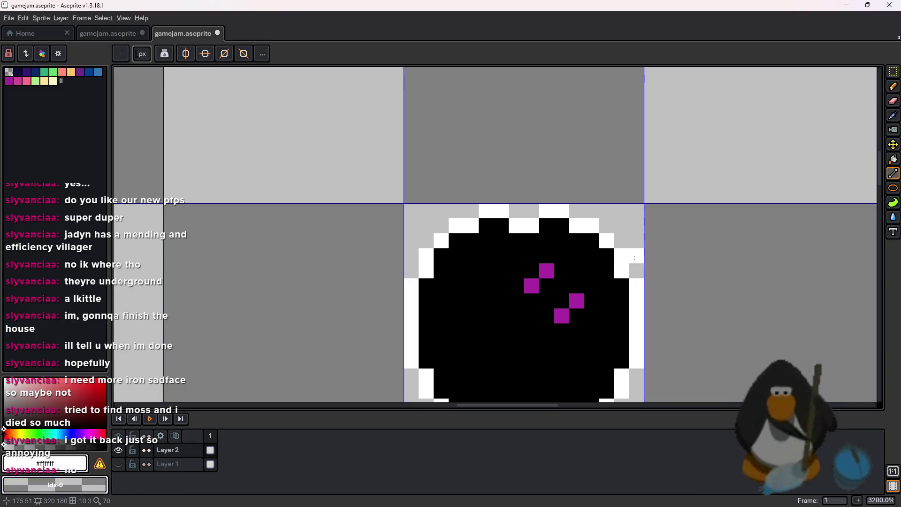
key("ctrl+z")
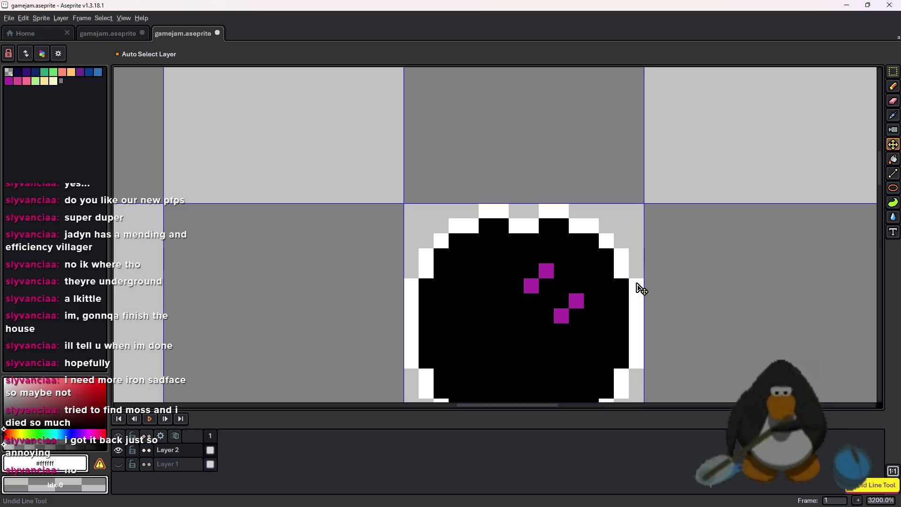
left_click_drag(651, 301, 652, 331)
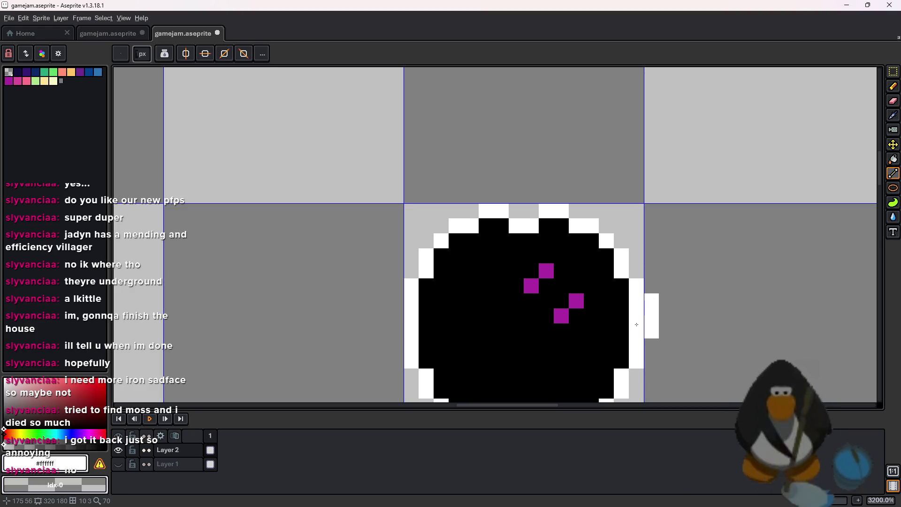
left_click_drag(647, 373, 663, 288)
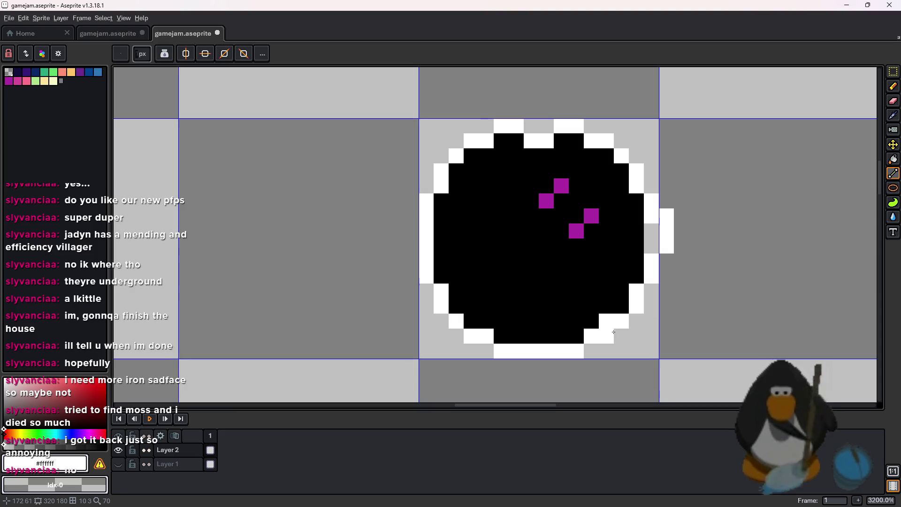
mouse_move(531, 367)
left_mouse_down()
mouse_move(514, 368)
mouse_move(606, 378)
mouse_move(605, 352)
mouse_move(577, 368)
mouse_move(583, 352)
left_mouse_up()
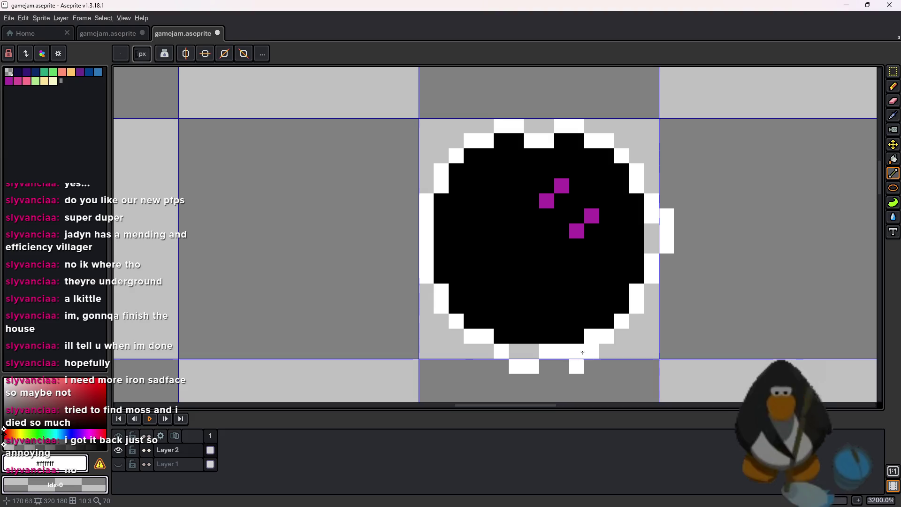
Select the orb area with the Rectangular Marquee and delete its pixels.
left_click(893, 72)
left_click_drag(711, 336, 455, 72)
key("Delete")
left_click_drag(422, 150, 666, 399)
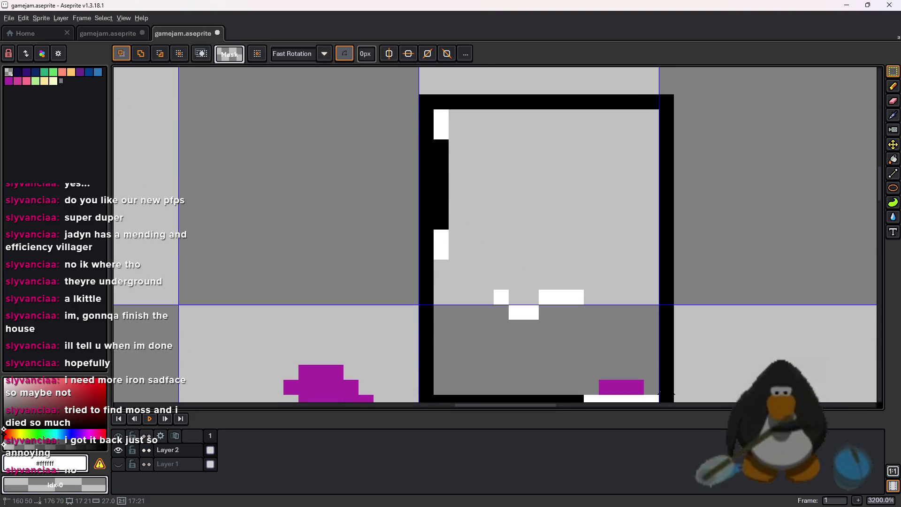
key("Delete")
scroll(597, 296, "down", 3)
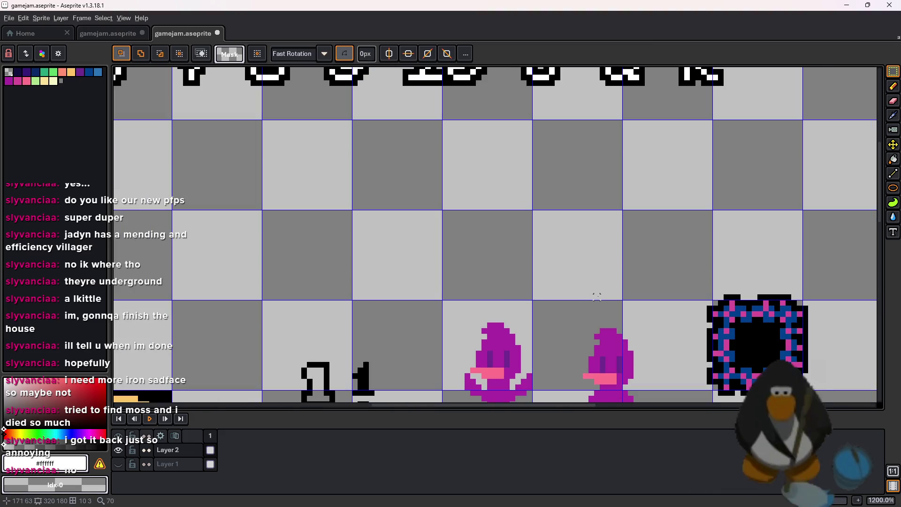
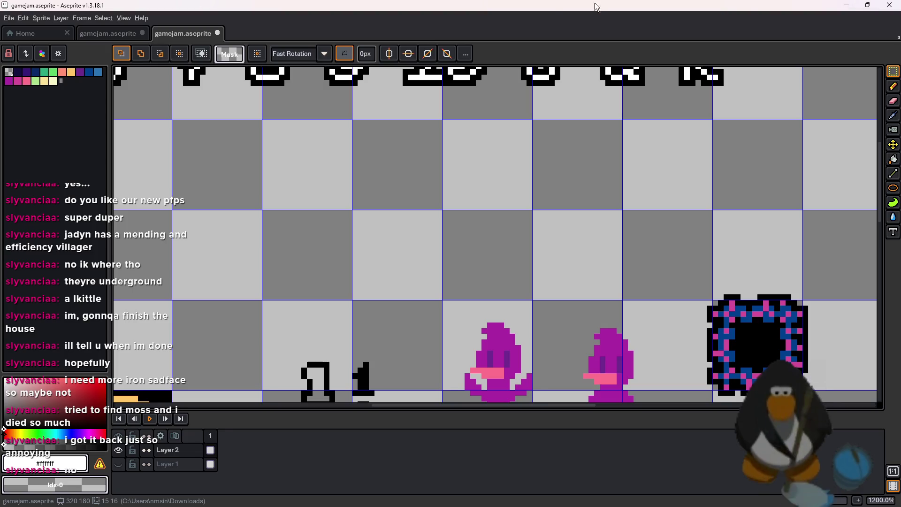
Look over the sprite sheet and sample the player sprite's purple #ab2aa3 as the drawing colour.
scroll(371, 211, "down", 5)
scroll(455, 208, "up", 1)
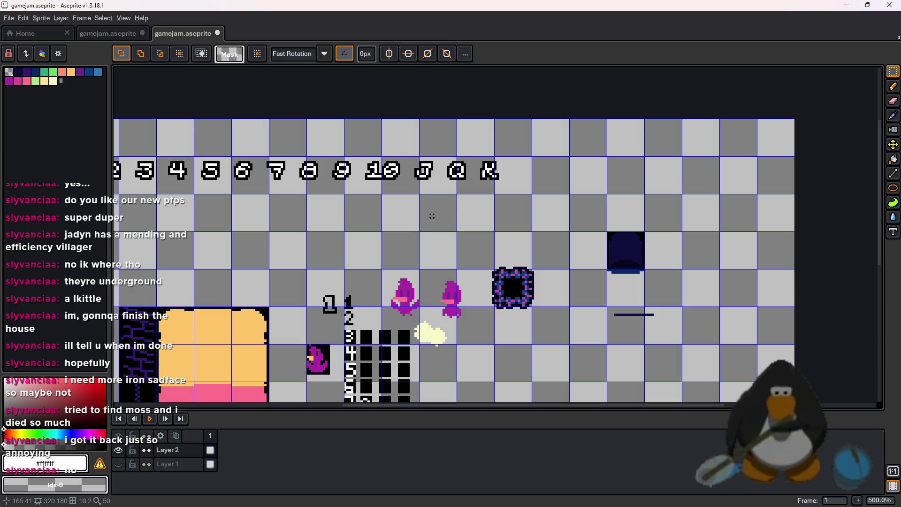
scroll(493, 235, "right", 2)
scroll(582, 253, "down", 3)
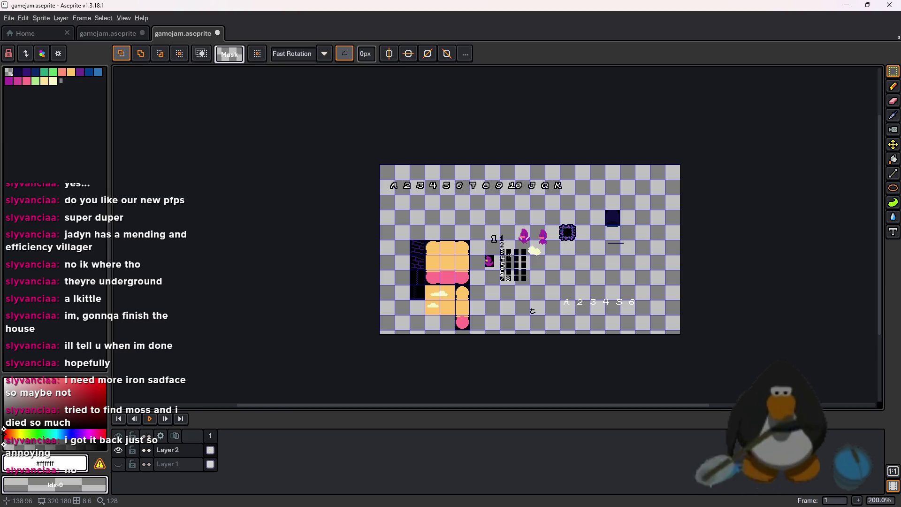
scroll(520, 279, "up", 2)
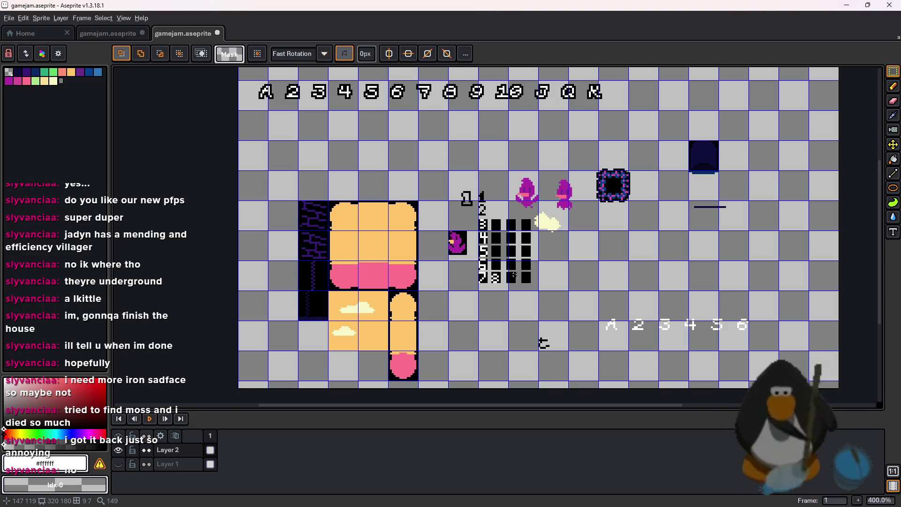
scroll(587, 189, "up", 3)
key("l")
left_click(555, 183, "alt")
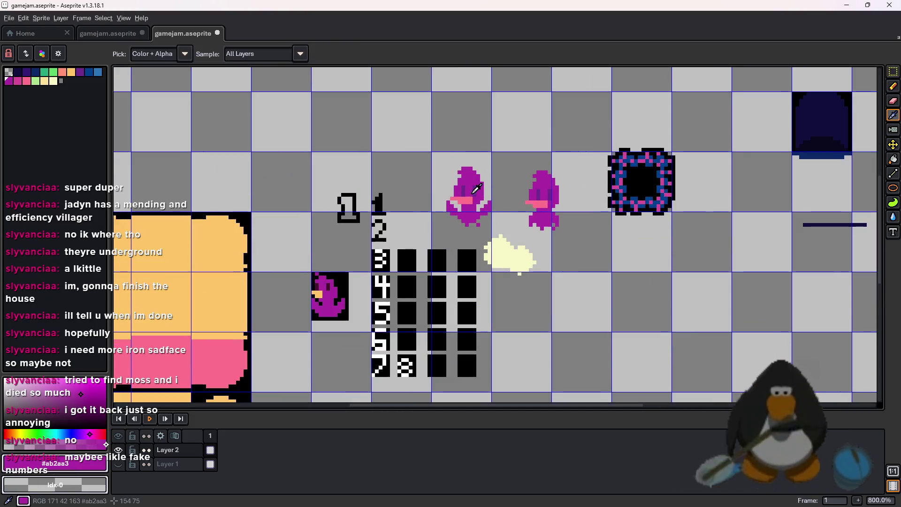
Draw the purple top edge of the head with a right ear step, undoing stray pixels.
scroll(344, 155, "up", 3)
scroll(418, 129, "up", 2)
mouse_move(426, 131)
left_mouse_down()
mouse_move(449, 108)
mouse_move(469, 131)
mouse_move(585, 130)
mouse_move(575, 121)
left_mouse_up()
left_click(590, 132)
key("ctrl+z")
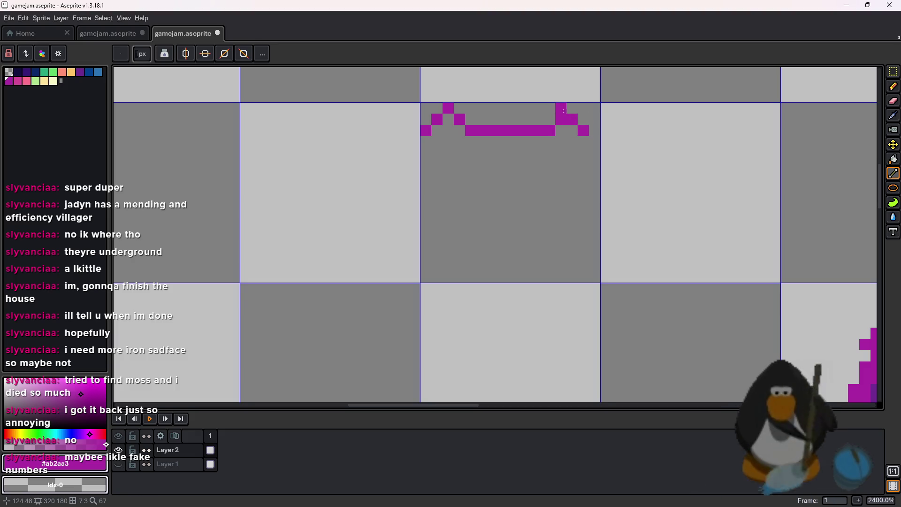
mouse_move(573, 122)
left_mouse_down()
mouse_move(549, 141)
mouse_move(585, 136)
left_mouse_up()
key("ctrl+z")
Add the left ear step and extend both sides of the outline downward.
mouse_move(448, 131)
left_mouse_down()
mouse_move(437, 125)
mouse_move(457, 111)
left_mouse_up()
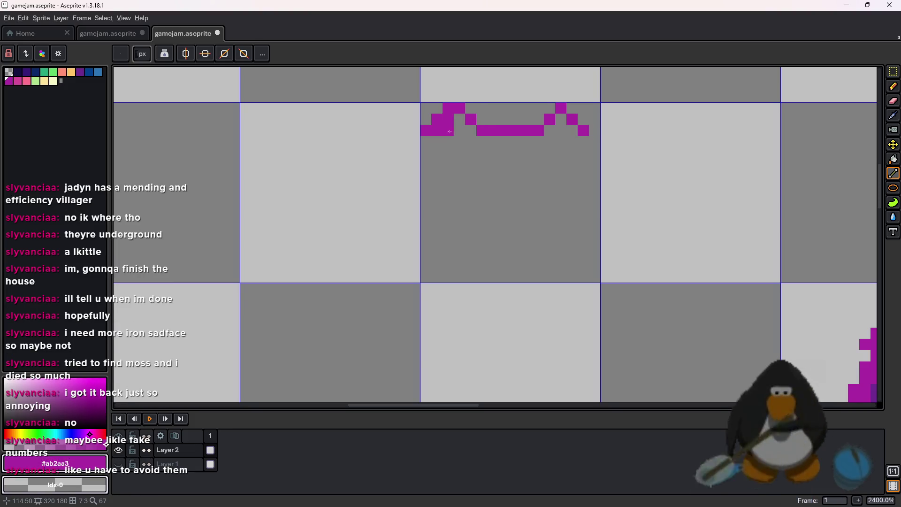
left_click_drag(448, 108, 426, 131)
mouse_move(584, 141)
left_mouse_down()
mouse_move(583, 164)
mouse_move(594, 165)
left_mouse_up()
mouse_move(437, 131)
left_mouse_down()
mouse_move(448, 153)
mouse_move(437, 153)
left_mouse_up()
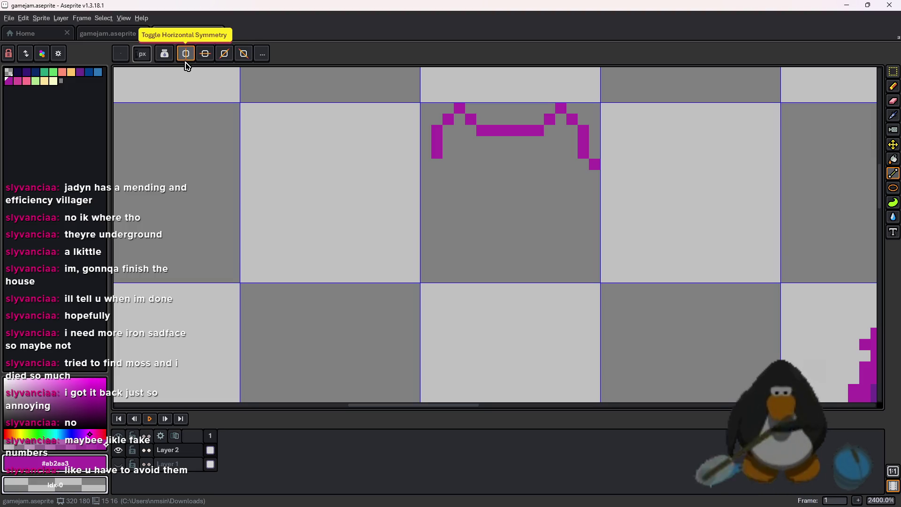
Enable horizontal symmetry centred on the outline and extend the head's sides further down.
left_click(186, 54)
scroll(674, 185, "down", 7)
scroll(674, 184, "down", 1)
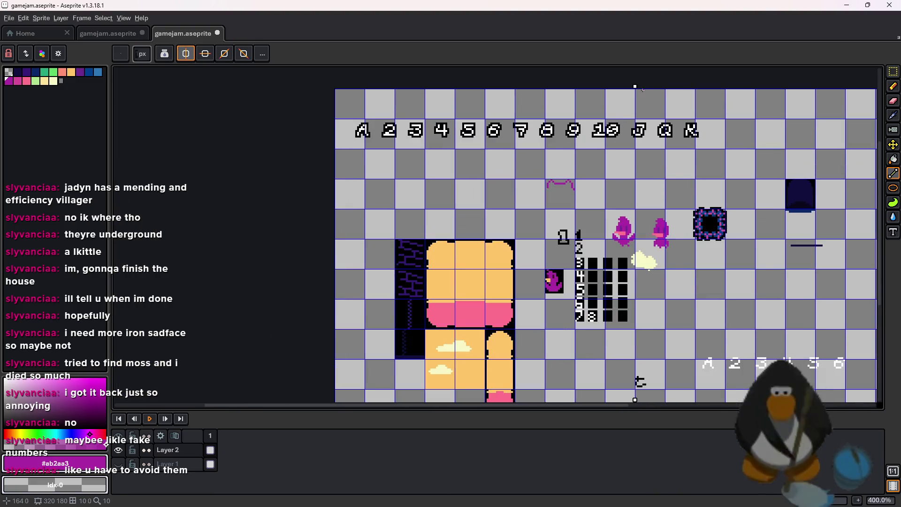
left_click_drag(635, 87, 561, 88)
scroll(557, 172, "up", 9)
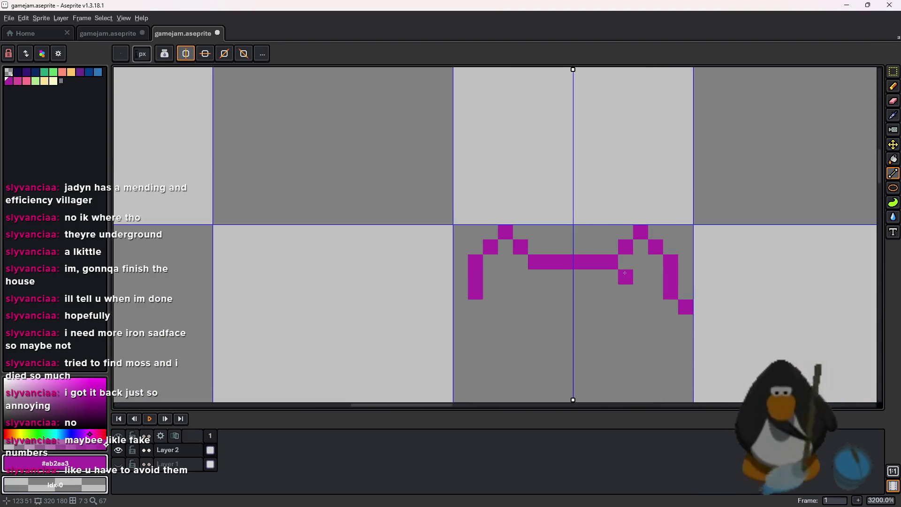
left_click(468, 220)
left_click(481, 239)
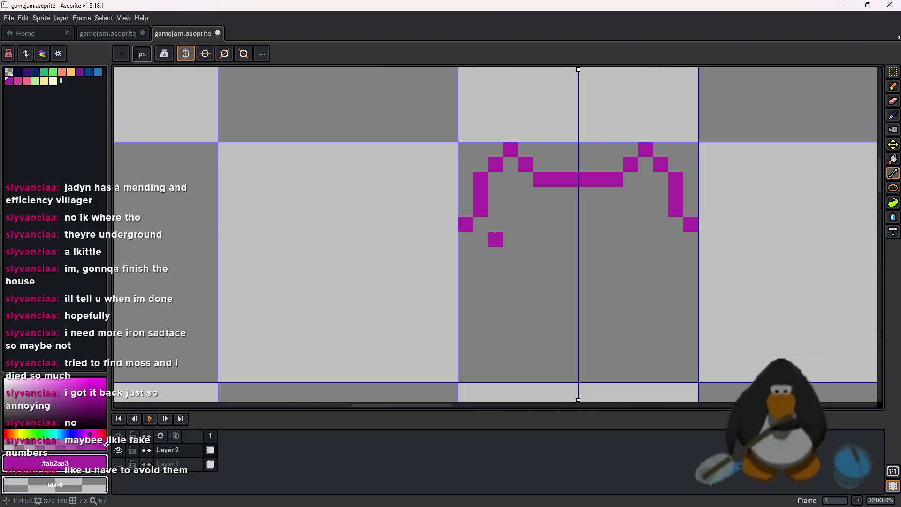
left_click(465, 255)
left_click(481, 254)
left_click(466, 269)
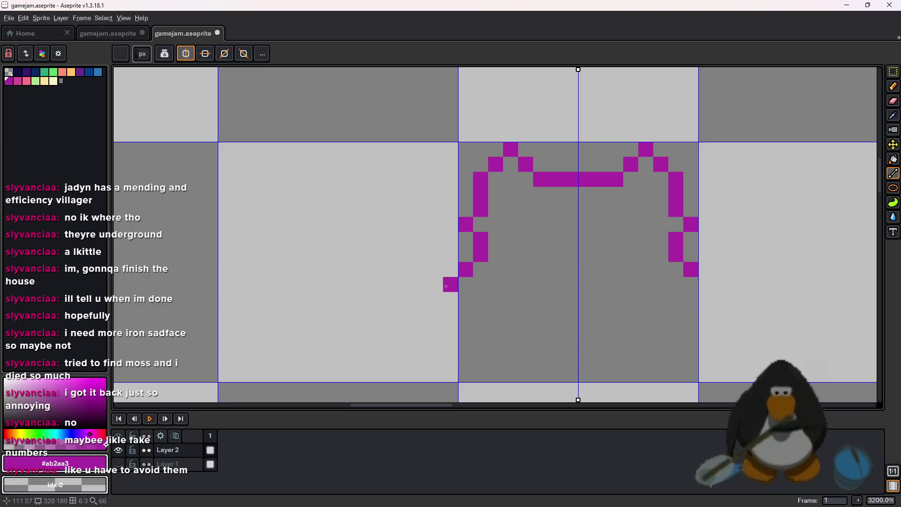
Draw the rounded bottom edge and close the gaps beside the ears and top corners.
mouse_move(466, 300)
left_mouse_down()
mouse_move(556, 303)
mouse_move(577, 328)
left_mouse_up()
mouse_move(453, 290)
left_mouse_down()
mouse_move(493, 300)
mouse_move(467, 313)
mouse_move(486, 307)
left_mouse_up()
mouse_move(535, 323)
left_mouse_down()
mouse_move(504, 329)
mouse_move(490, 310)
mouse_move(500, 312)
mouse_move(459, 301)
mouse_move(465, 284)
left_mouse_up()
scroll(540, 263, "up", 2)
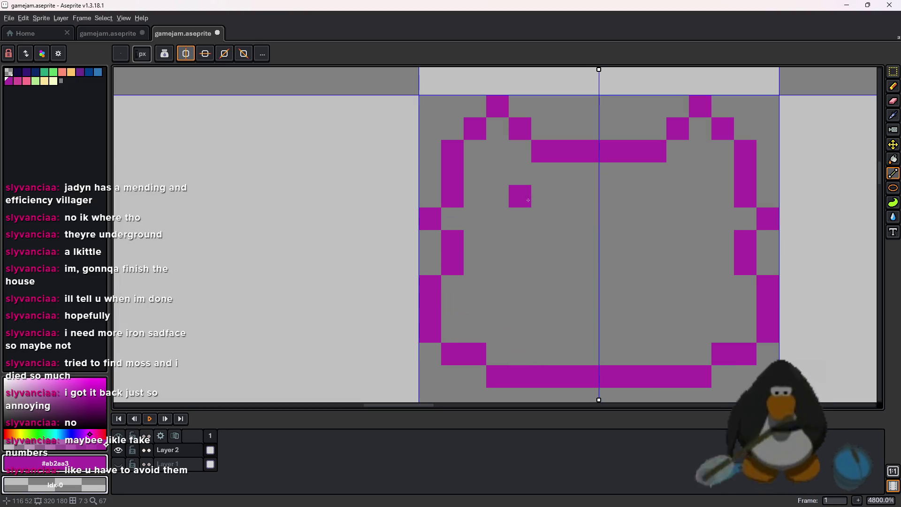
left_click(497, 151)
key("v")
key("l")
left_click(498, 129)
left_click_drag(520, 150, 488, 155)
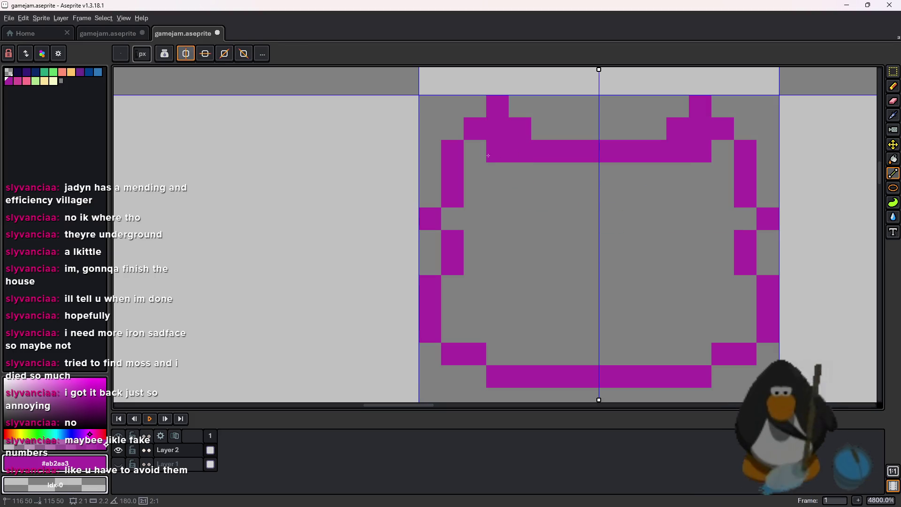
left_click(475, 151)
Fill the inside of the head solid purple with the Paint Bucket.
key("g")
left_click(544, 220)
scroll(544, 220, "down", 2)
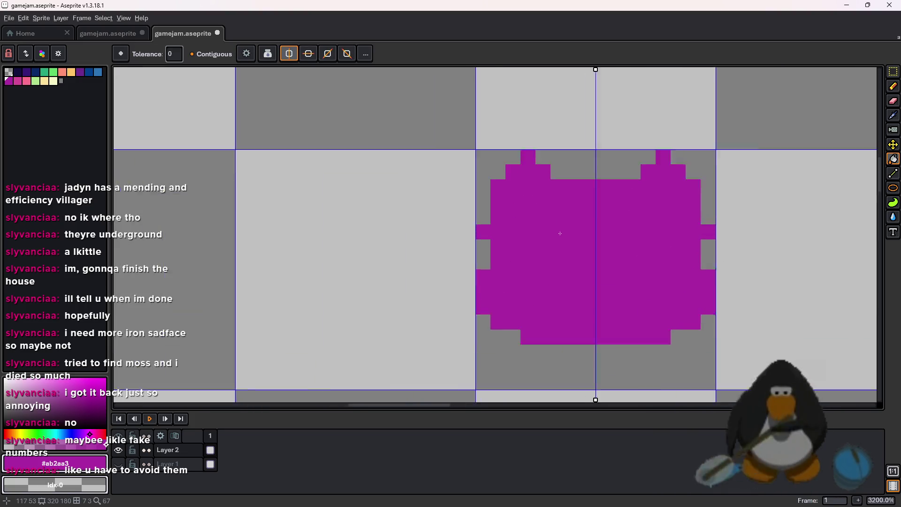
Undo the accidental fills and changes made to the purple head.
scroll(560, 233, "up", 1)
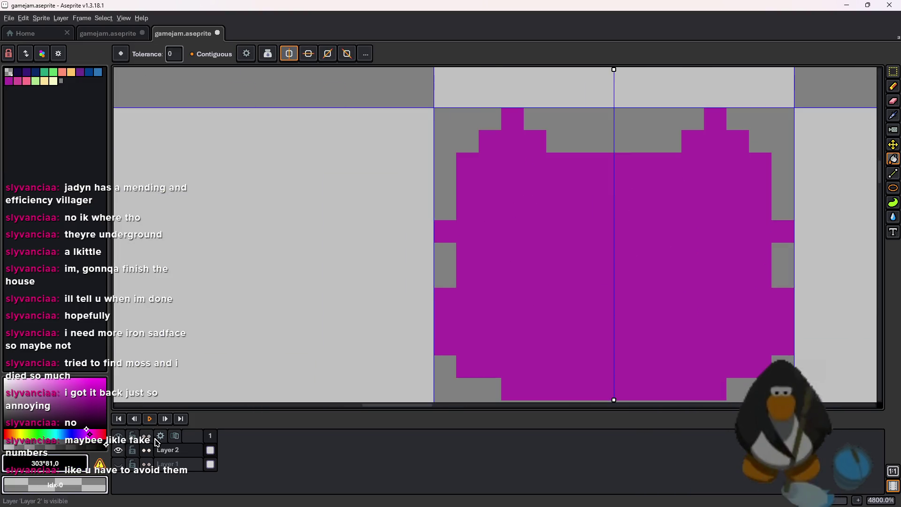
left_click(512, 164)
key("ctrl+z")
right_click(502, 187)
key("ctrl+z")
left_click(511, 161)
key("ctrl+z")
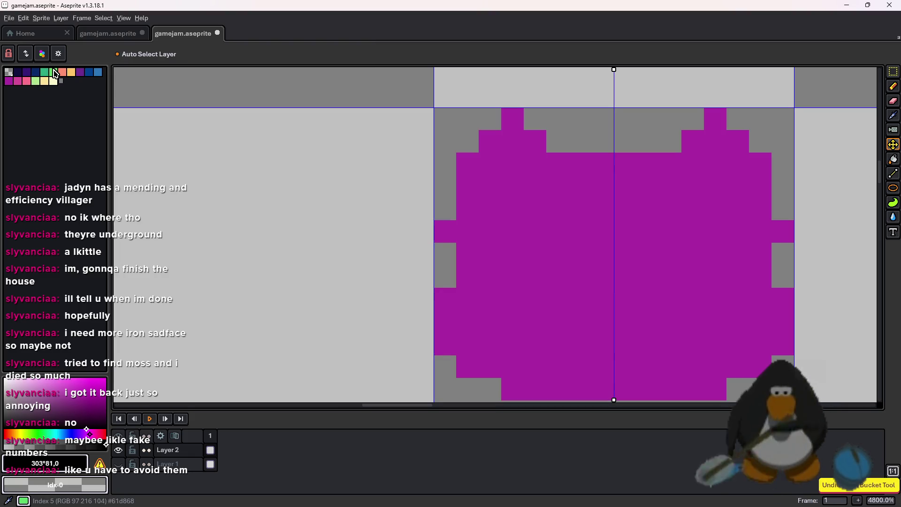
Pick the pink swatch and draw mirrored pink inner ears and slanted eyebrows.
left_click(17, 81)
key("l")
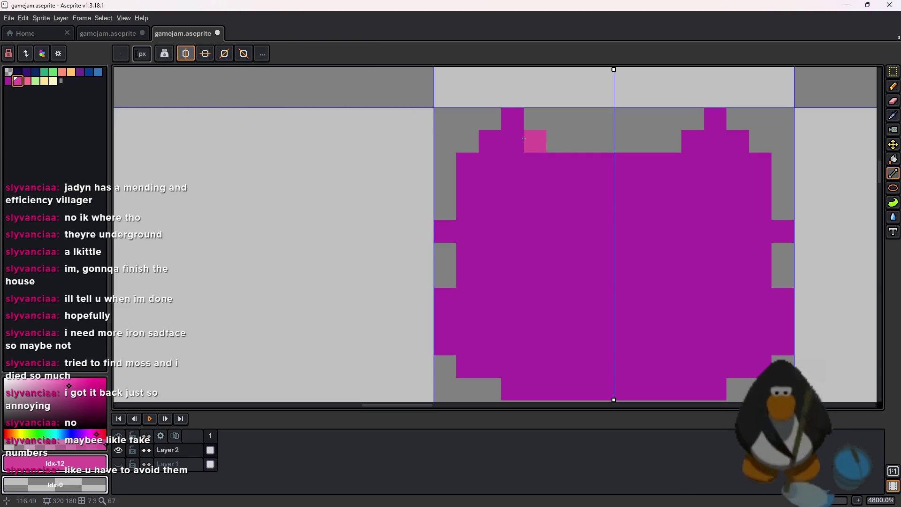
left_click_drag(513, 141, 513, 164)
mouse_move(577, 239)
left_mouse_down()
mouse_move(581, 253)
mouse_move(563, 233)
mouse_move(513, 208)
left_mouse_up()
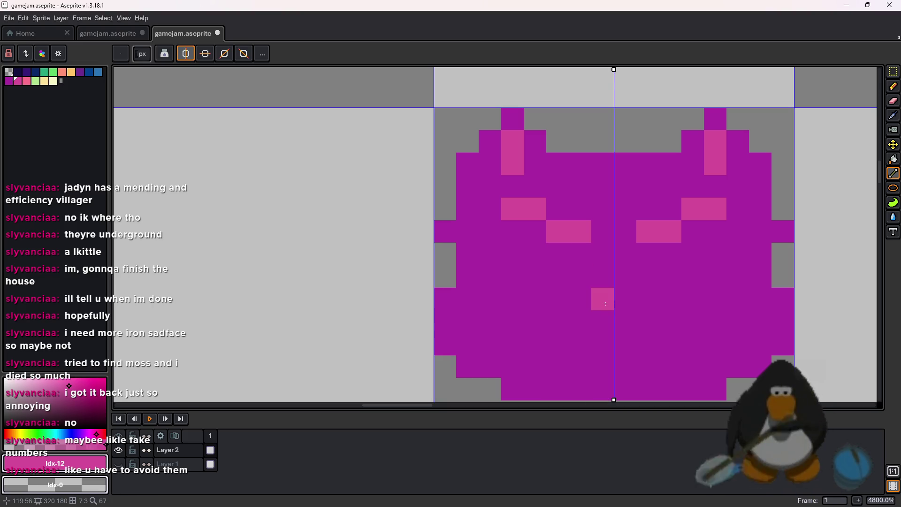
Draw the small pink nose and mouth at the centre, repositioning misplaced mouth pixels.
left_click(603, 321)
left_click(580, 344)
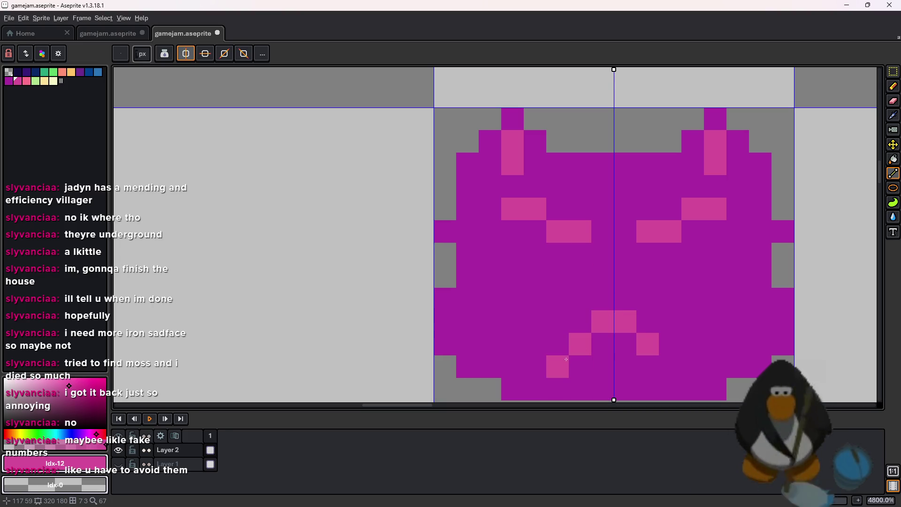
left_click(557, 366)
key("ctrl+z")
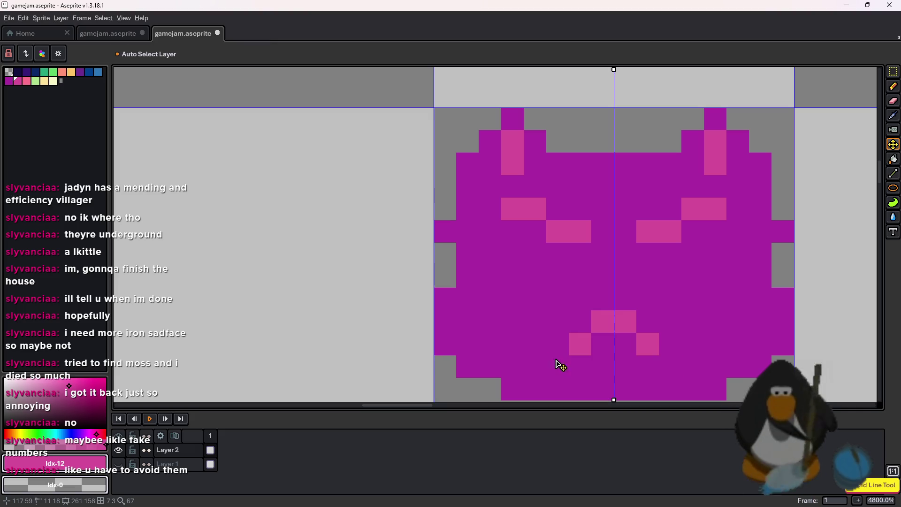
key("ctrl+z")
left_click(603, 343)
left_click(579, 358)
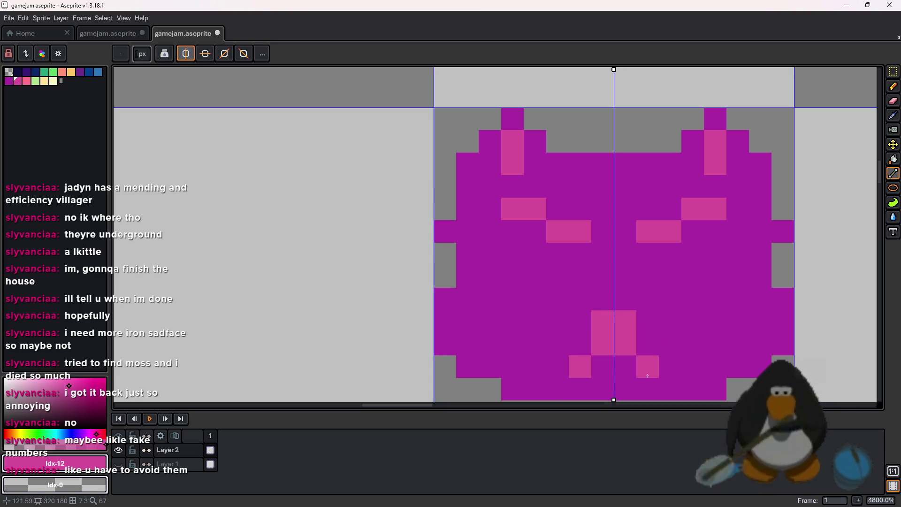
Rework the pink angled eye marks, undoing misplaced strokes.
mouse_move(558, 289)
left_mouse_down()
mouse_move(557, 244)
mouse_move(548, 256)
mouse_move(574, 277)
mouse_move(573, 256)
mouse_move(573, 296)
left_mouse_up()
key("ctrl+z")
key("ctrl+z")
mouse_move(535, 253)
left_mouse_down()
mouse_move(538, 277)
mouse_move(558, 277)
left_mouse_up()
key("ctrl+z")
scroll(735, 276, "down", 3)
scroll(735, 276, "up", 2)
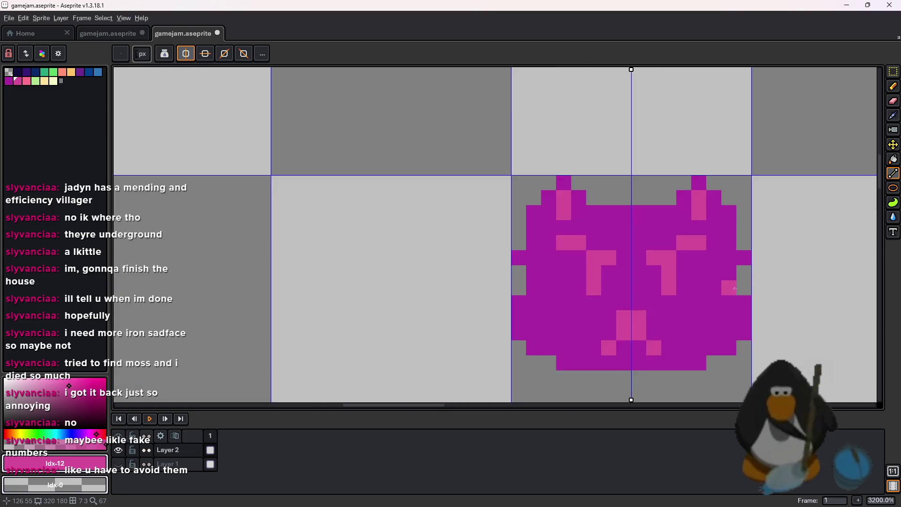
scroll(754, 266, "down", 1)
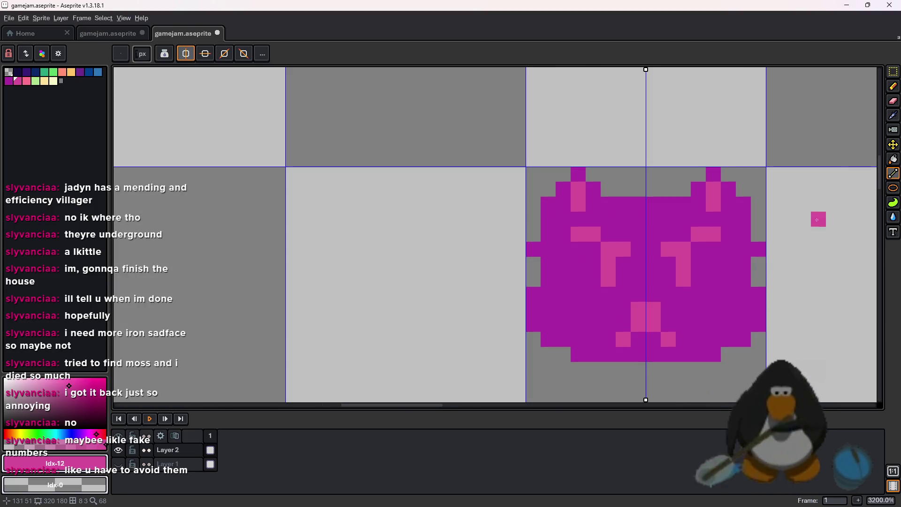
left_click(894, 72)
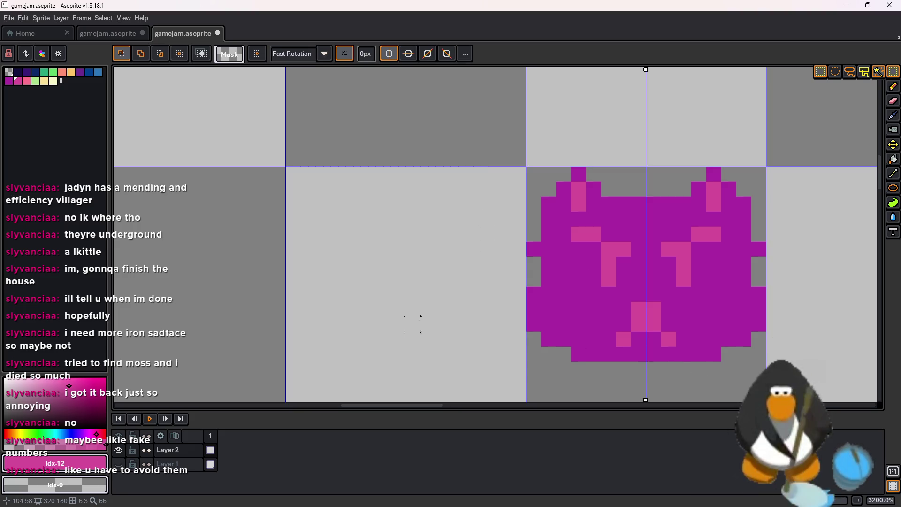
Undo a stray pink Pencil scribble and return to a 1px purple brush.
key("b")
mouse_move(849, 129)
left_mouse_down()
mouse_move(493, 234)
mouse_move(759, 232)
left_mouse_up()
key("ctrl+z")
key("ctrl+z")
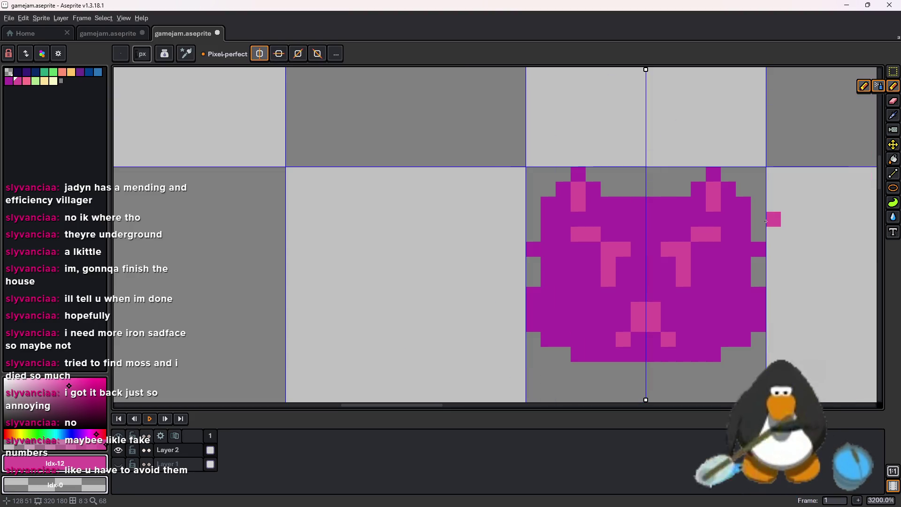
left_click(143, 60)
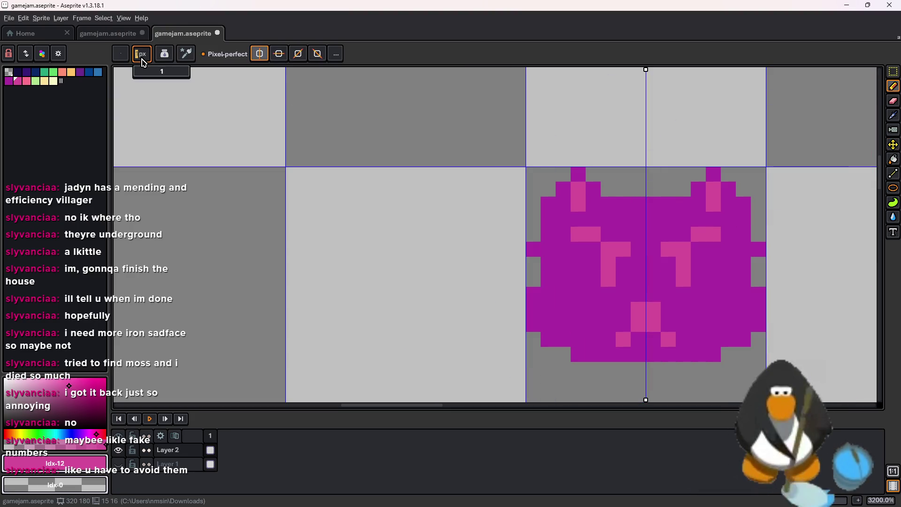
left_click(136, 72)
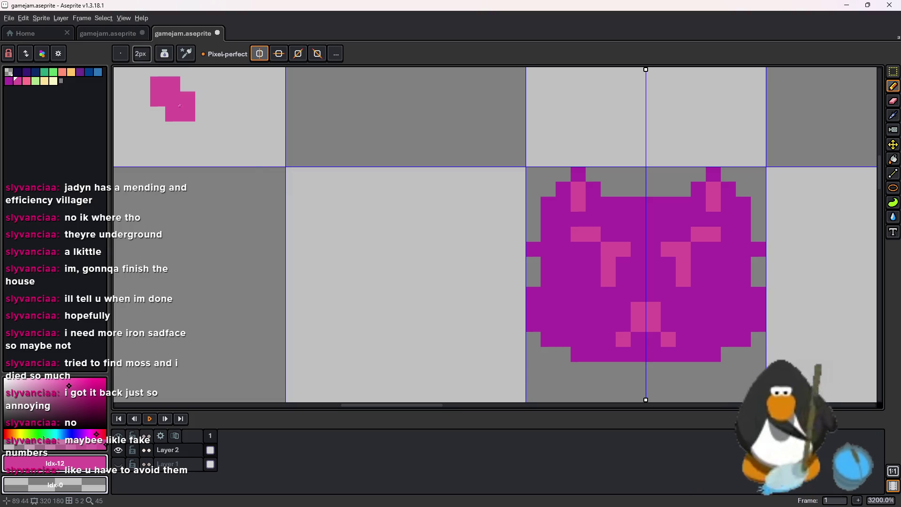
left_click(9, 81)
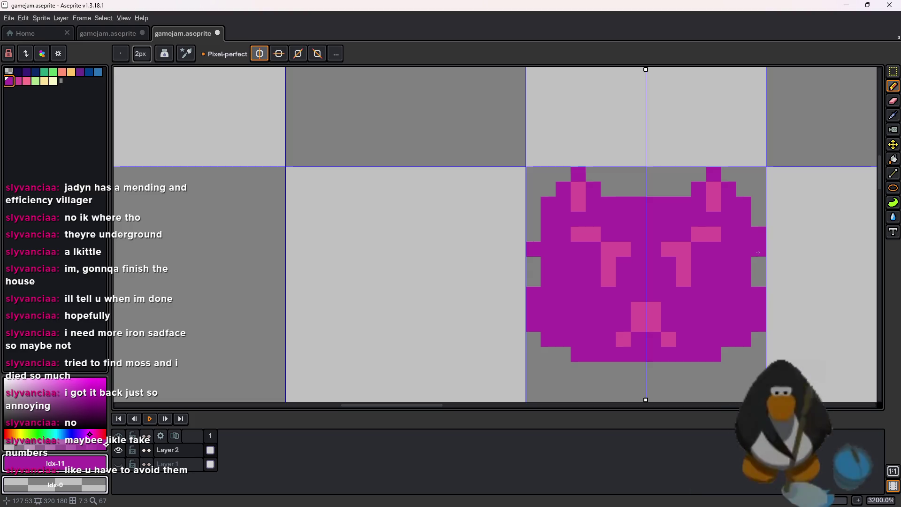
key("minus")
Erase the stray pixel at the cat head's bottom-right step.
scroll(562, 278, "down", 5)
scroll(734, 335, "up", 7)
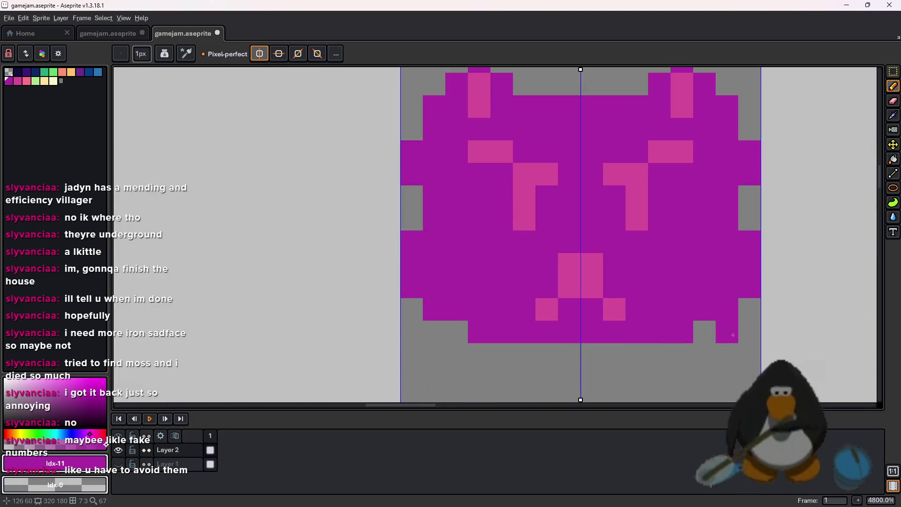
key("e")
left_click(726, 332)
Select the purple cat and Ctrl-drag a duplicate into the cell above.
key("m")
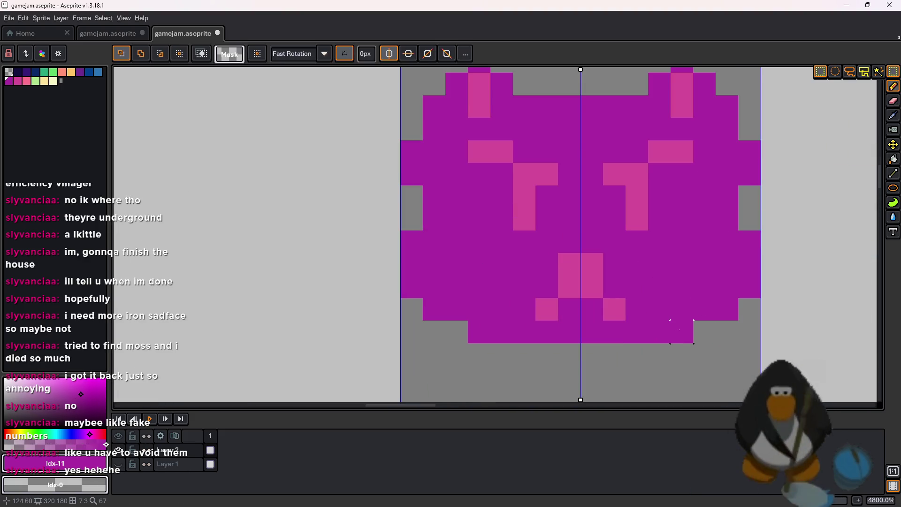
scroll(681, 331, "down", 4)
left_click_drag(566, 248, 736, 352)
left_click(624, 270)
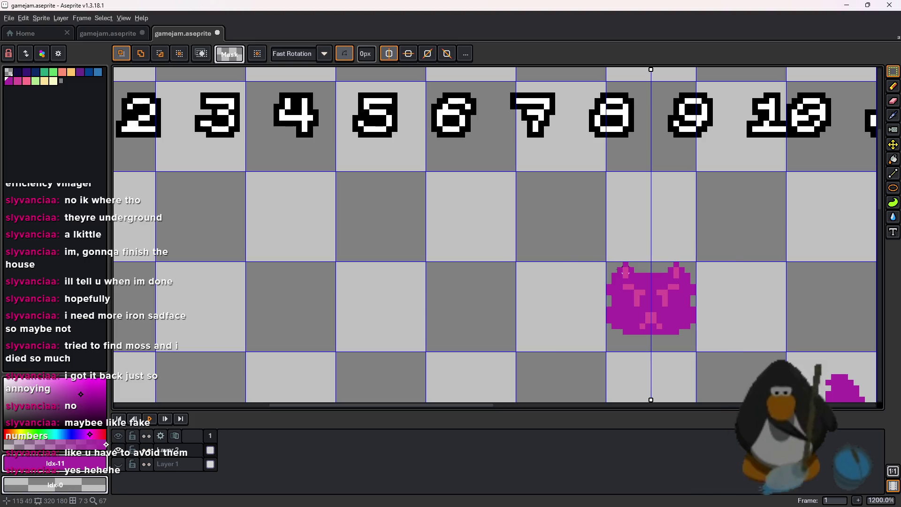
mouse_move(587, 254)
left_mouse_down()
mouse_move(717, 338)
mouse_move(716, 354)
left_mouse_up()
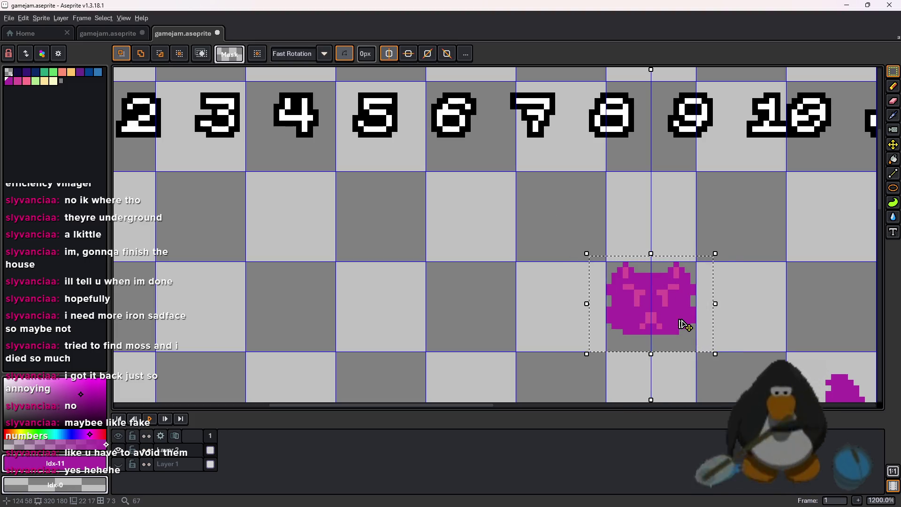
key("ctrl+d")
scroll(704, 263, "up", 1)
left_click_drag(714, 263, 554, 132)
left_click_drag(654, 215, 654, 110)
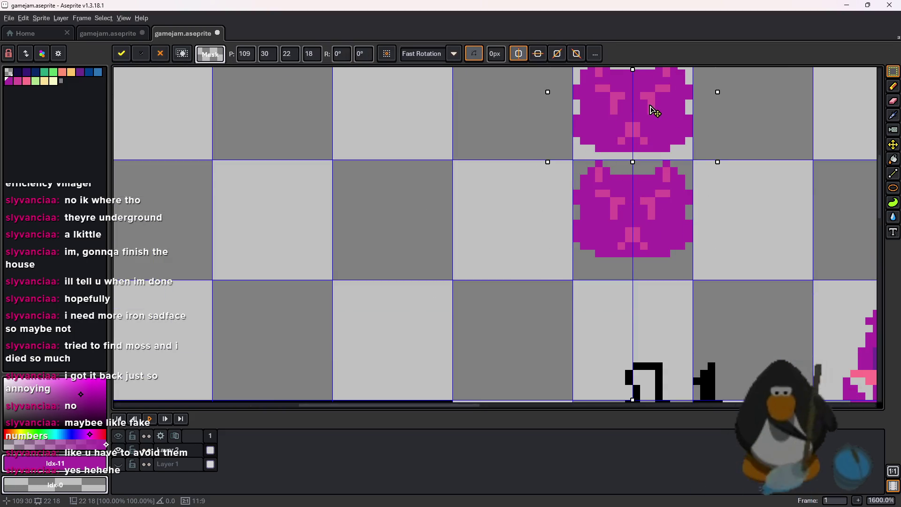
key("ctrl+d")
Shift the copy's eye rows up one pixel and test pink pixels below them.
scroll(634, 188, "up", 6)
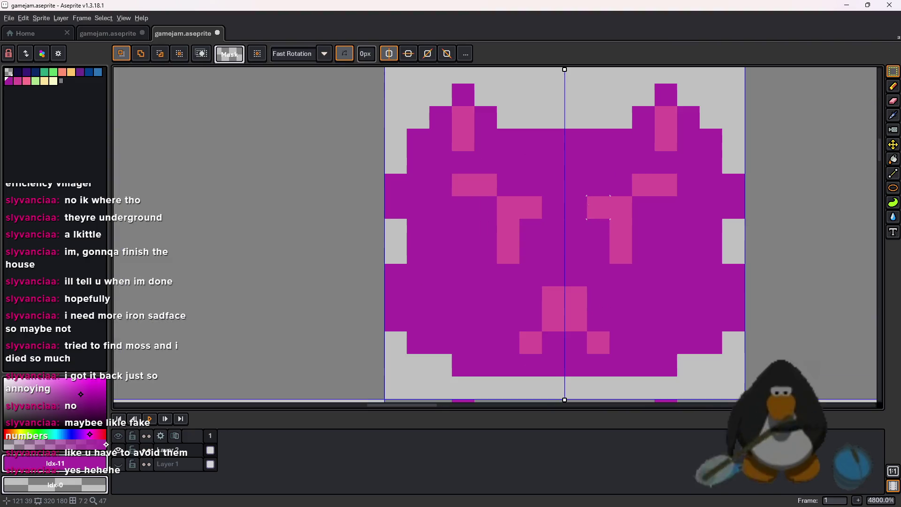
mouse_move(661, 182)
left_mouse_down()
mouse_move(423, 212)
mouse_move(463, 277)
left_mouse_up()
left_click_drag(550, 261, 549, 239)
key("l")
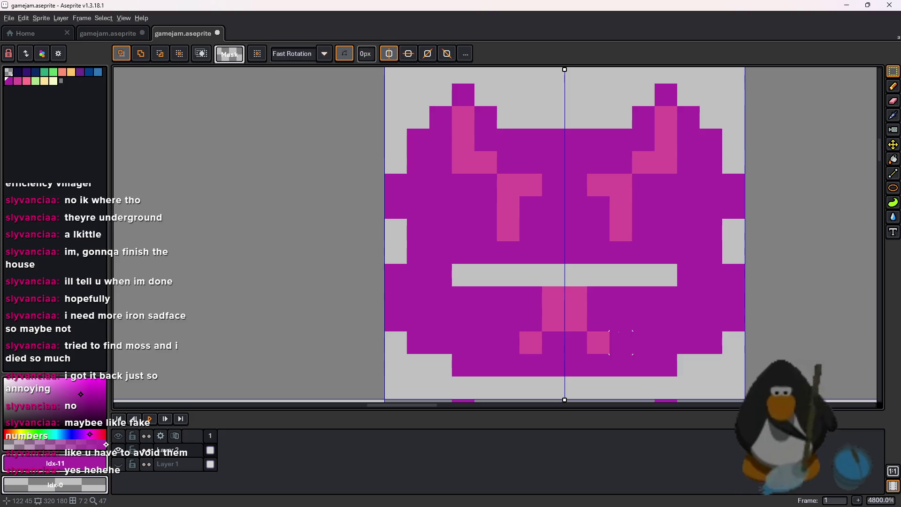
left_click(577, 291, "alt")
left_click_drag(576, 276, 554, 276)
key("ctrl+z")
key("ctrl+z")
key("ctrl+z")
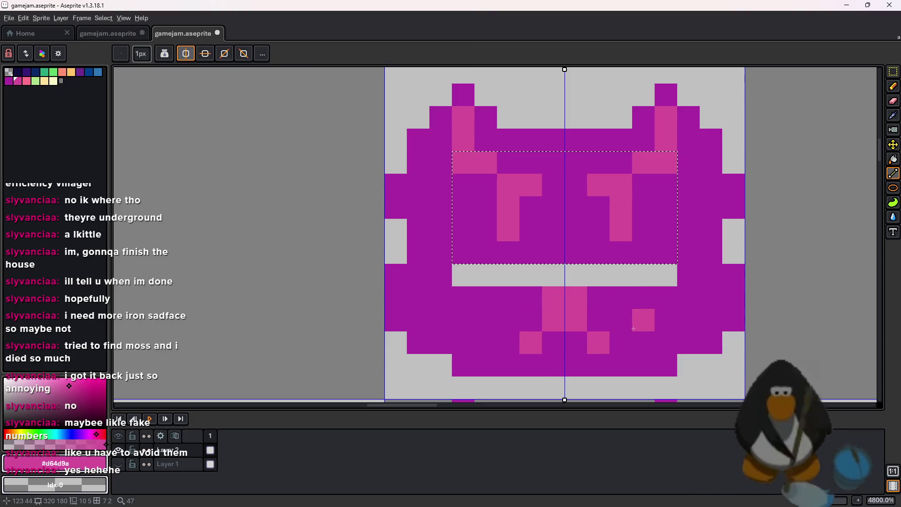
key("m")
key("ctrl+z")
key("ctrl+z")
key("ctrl+z")
key("ctrl+z")
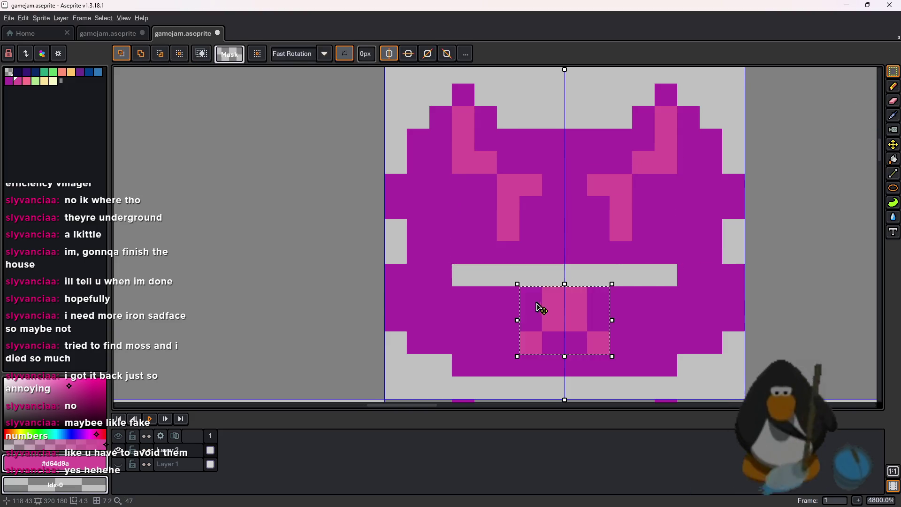
Fill the eyes with sampled body purple and draw a mouth line, adjusting pink pixels.
key("i")
left_click(652, 302)
key("l")
left_click_drag(665, 274, 621, 275)
left_click_drag(621, 342, 553, 343)
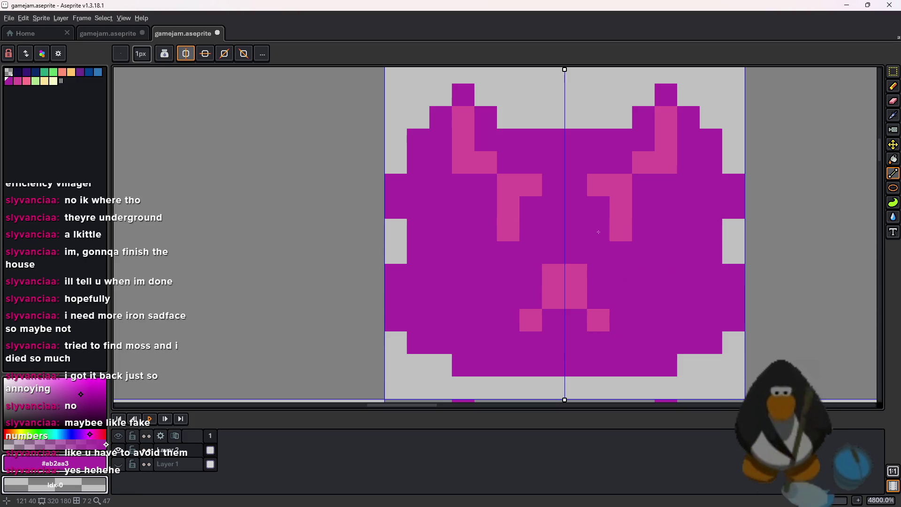
left_click(556, 289)
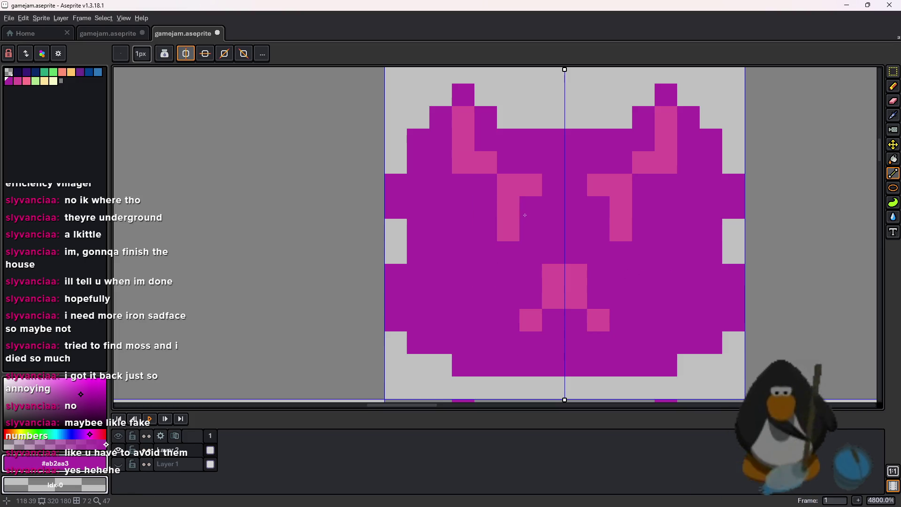
key("l")
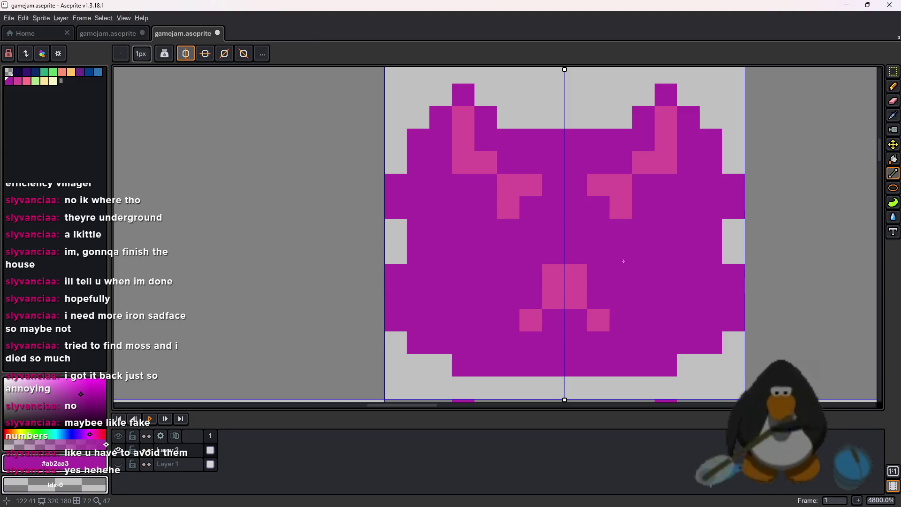
left_click(576, 287, "alt")
left_click_drag(576, 252, 553, 252)
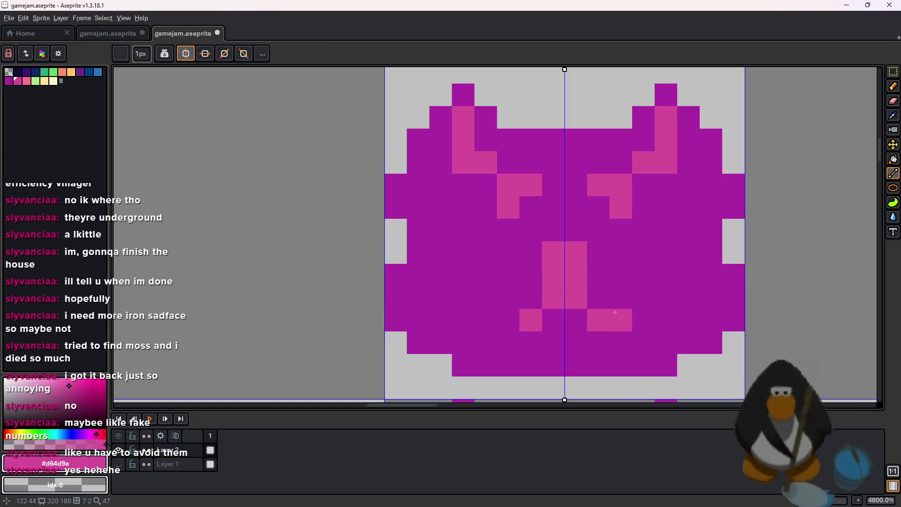
key("ctrl+z")
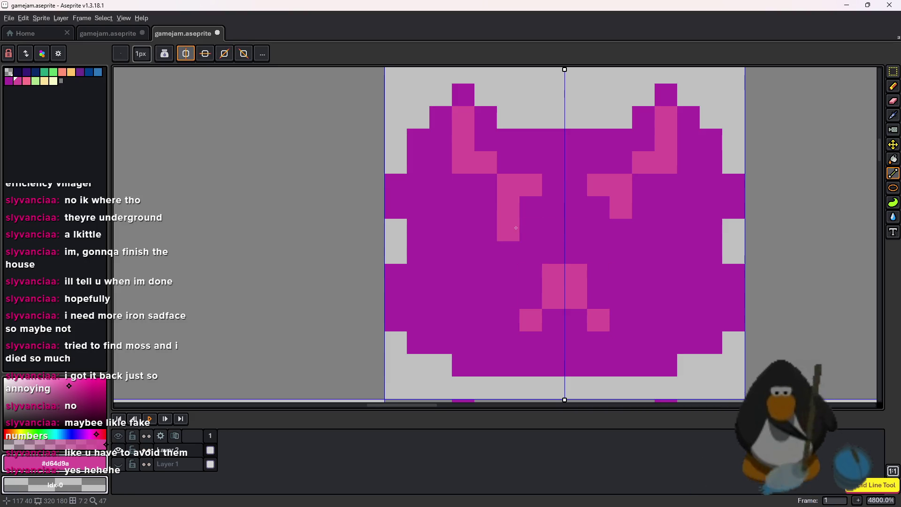
left_click(516, 228)
Select the copy's eye region, then undo the eye and mouth edits.
scroll(544, 222, "down", 4)
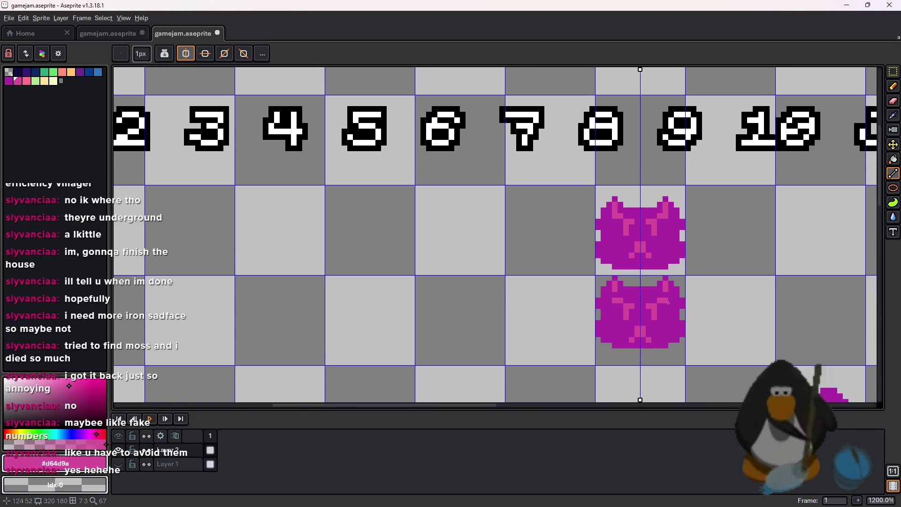
scroll(667, 263, "up", 4)
scroll(666, 263, "down", 4)
scroll(625, 211, "up", 3)
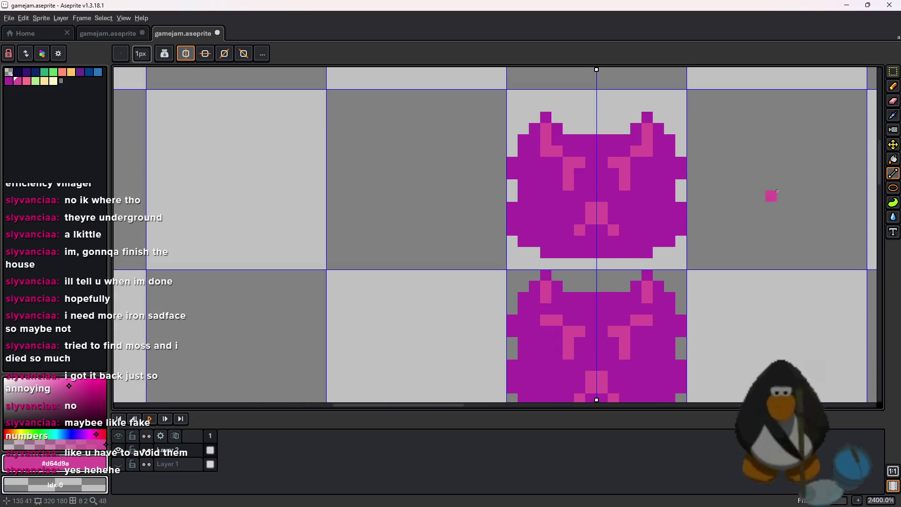
left_click(893, 72)
left_click_drag(679, 187, 693, 203)
scroll(693, 203, "up", 3)
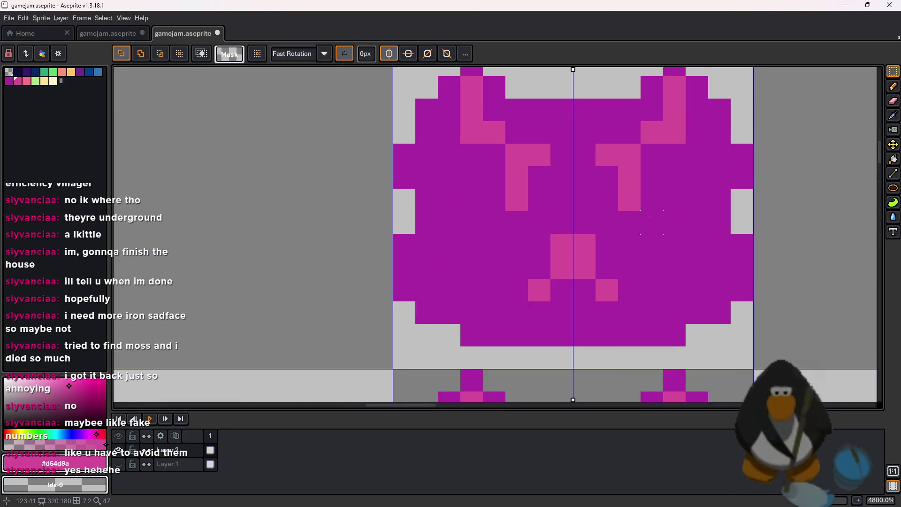
scroll(685, 211, "down", 2)
scroll(676, 221, "up", 4)
scroll(676, 220, "down", 4)
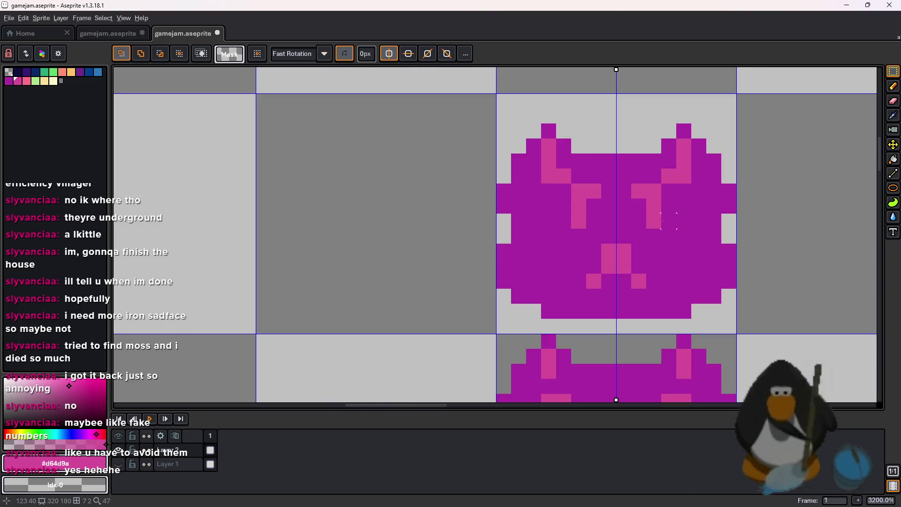
key("ctrl+z")
key("ctrl+z")
key("ctrl+z")
key("ctrl+z")
key("ctrl+z")
key("ctrl+z")
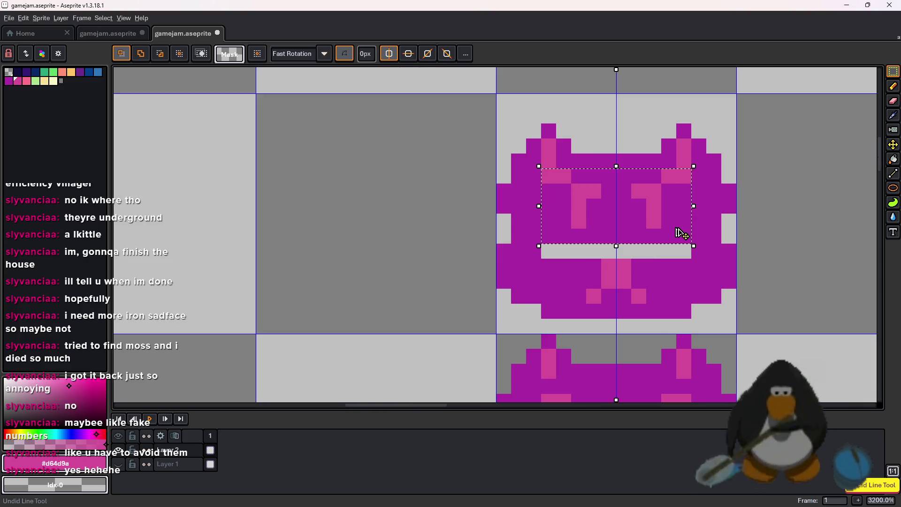
Paint the pink eye pixels over in purple and draw closed pink line eyes.
scroll(649, 251, "down", 3)
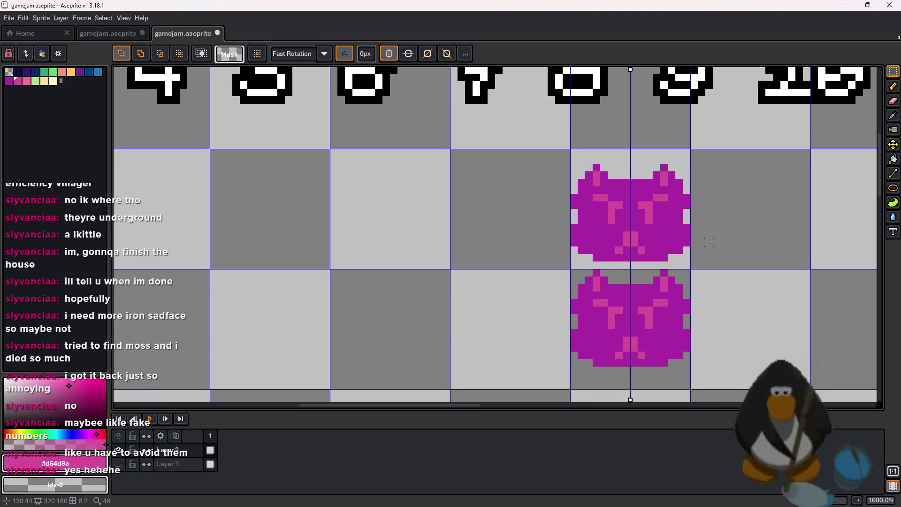
scroll(649, 251, "up", 5)
left_click(734, 261, "alt")
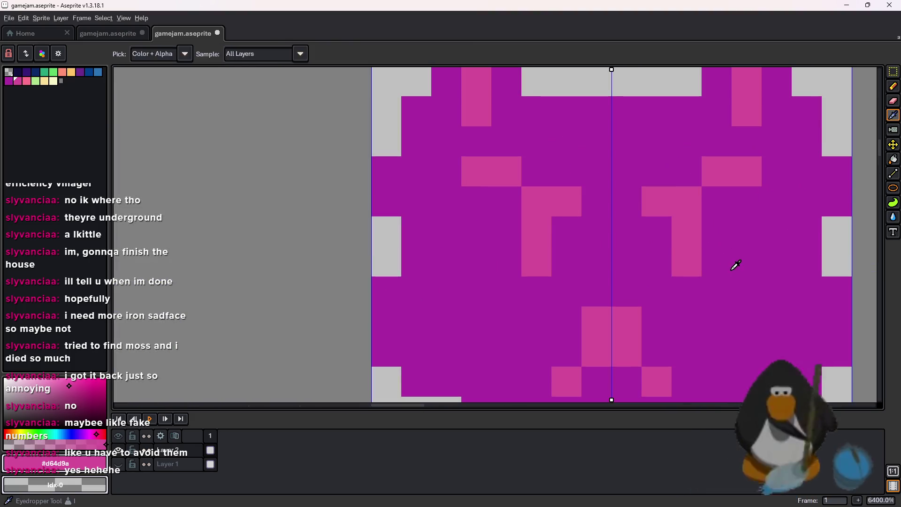
key("l")
left_click(537, 262)
left_click(536, 231)
left_click(688, 231)
left_click(694, 210, "alt")
left_click_drag(650, 261, 727, 273)
Magic Wand select the original cat's cell and copy it over to GameMaker.
scroll(728, 272, "down", 5)
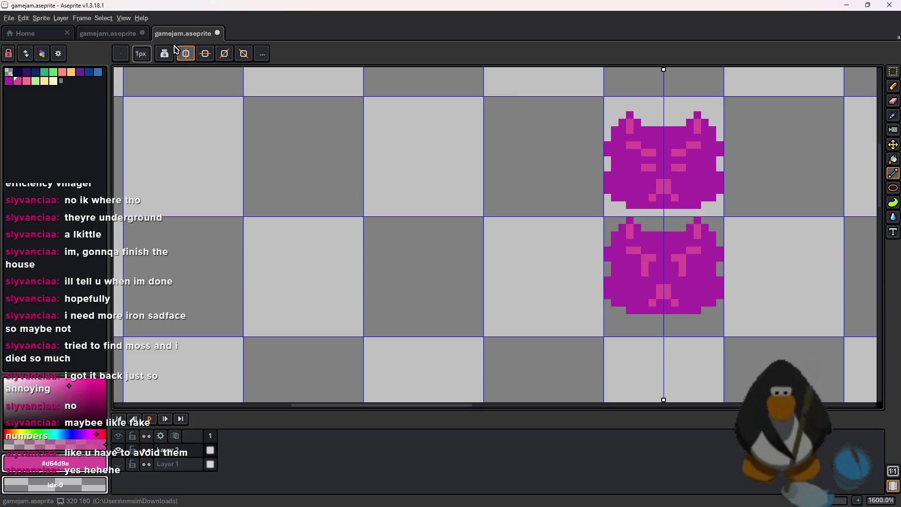
key("w")
left_click(675, 317)
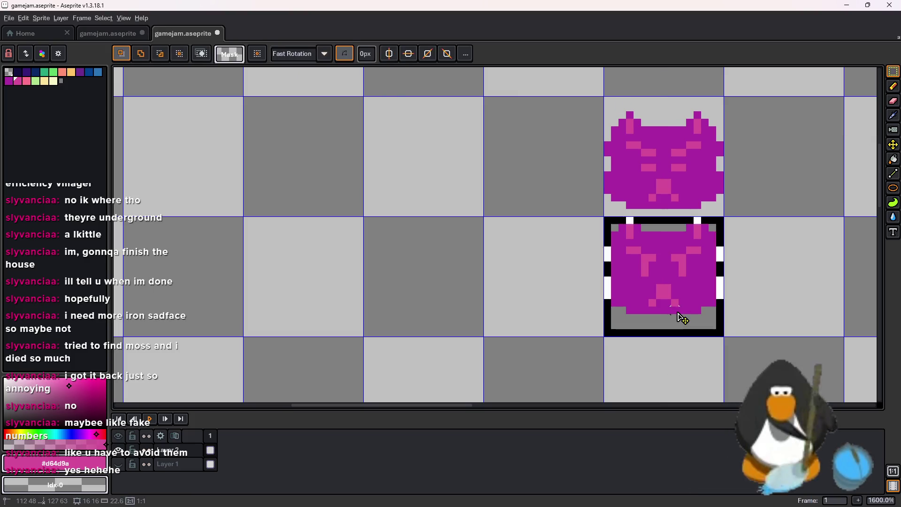
key("alt+Tab")
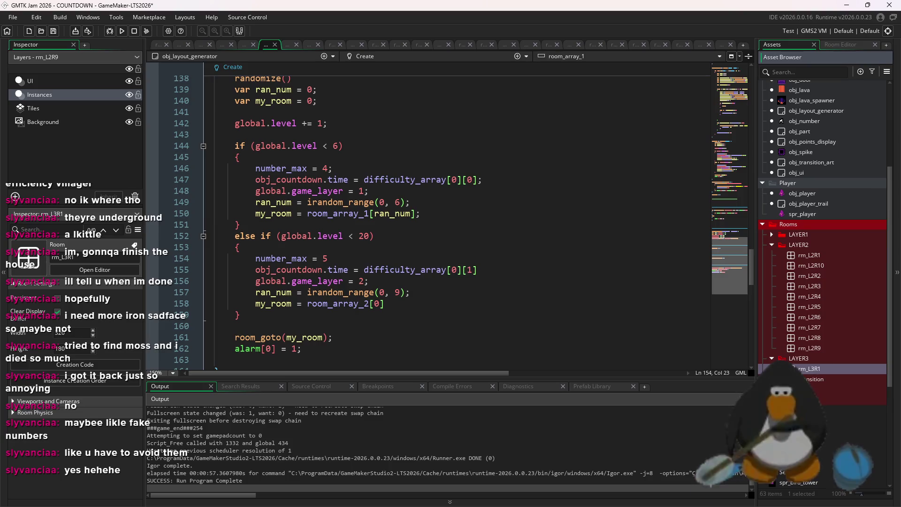
Create a new sprite asset named spr_kitty from the Asset Browser.
scroll(817, 226, "down", 2)
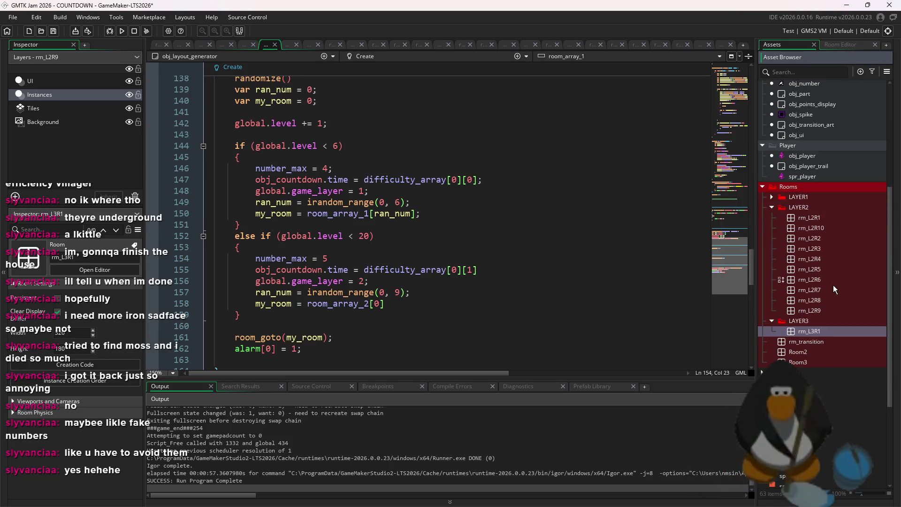
scroll(820, 211, "up", 5)
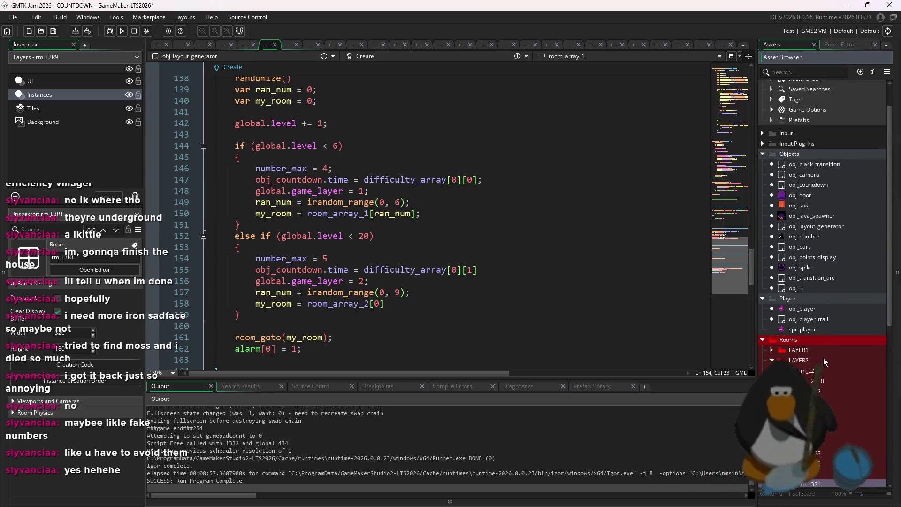
scroll(823, 357, "down", 8)
right_click(816, 381)
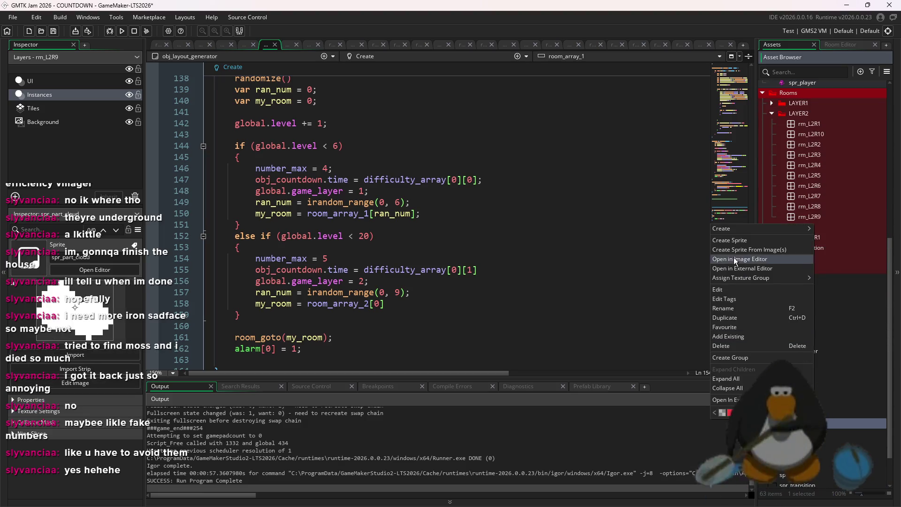
mouse_move(742, 266)
left_click(836, 368)
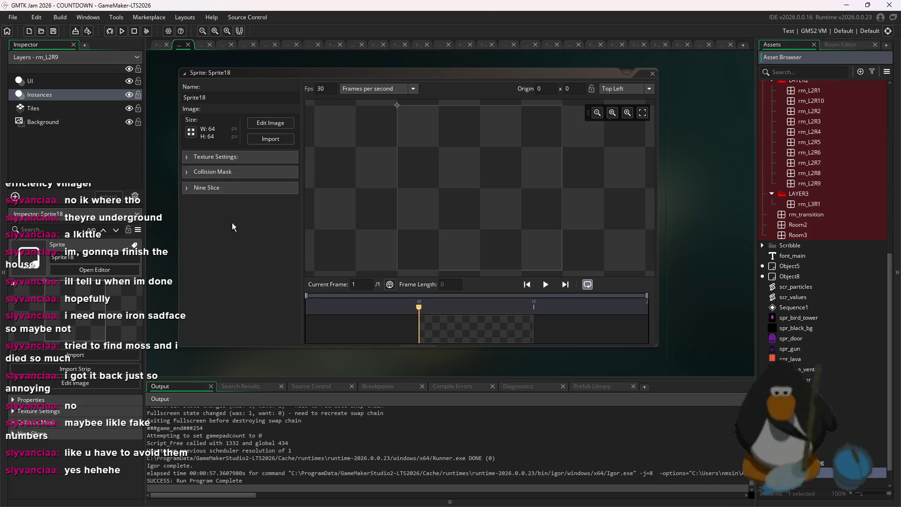
key("Return")
Resize spr_kitty to 1x1, paste the purple cat image, and accept the 16x16 canvas.
left_click(191, 132)
type("1")
key("Return")
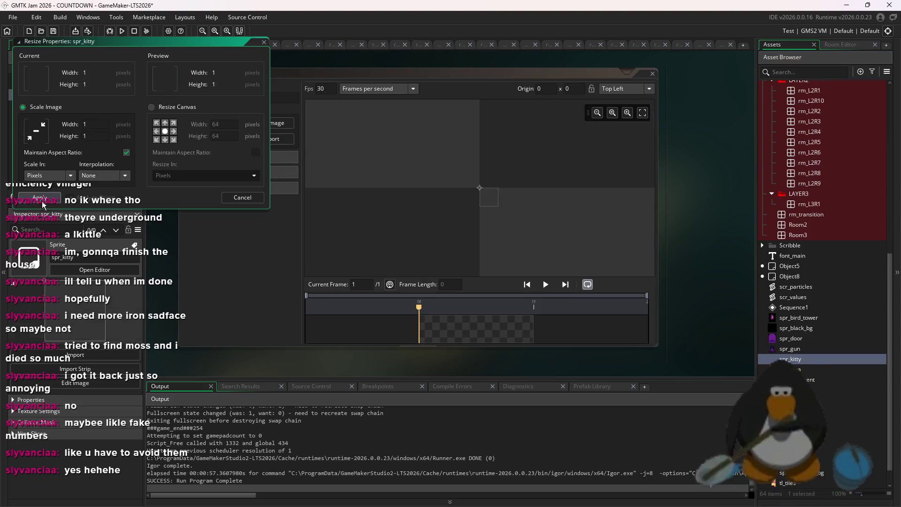
left_click(211, 124)
key("ctrl+v")
left_click(520, 202)
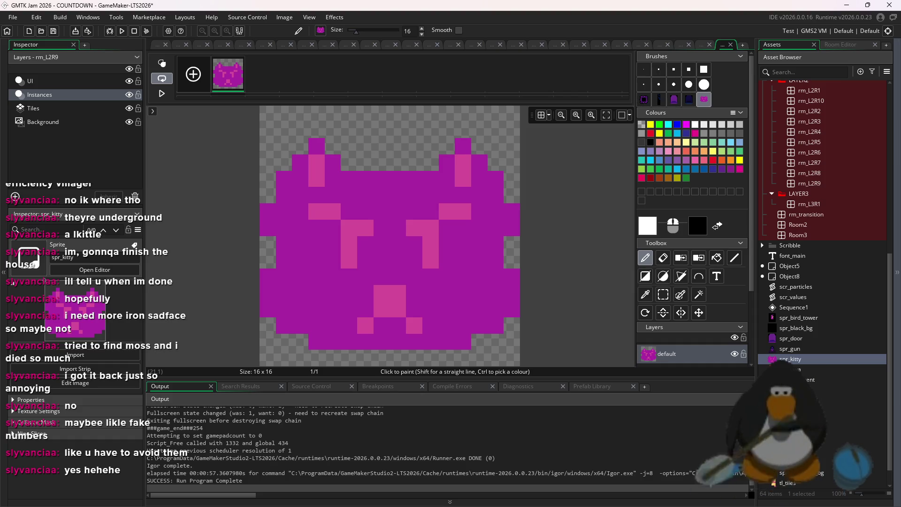
Look over the kitty sprite's second frame, then return to frame 1.
key("alt+Tab")
key("alt+Tab")
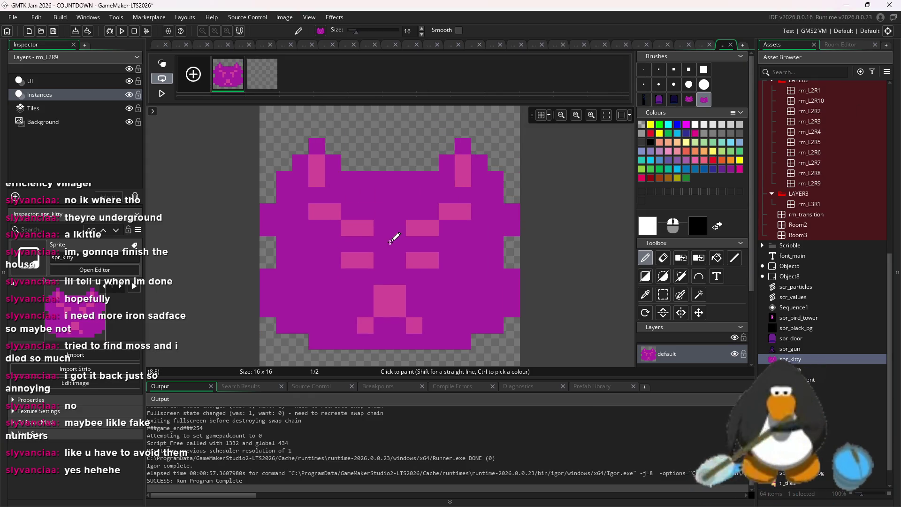
left_click(275, 73)
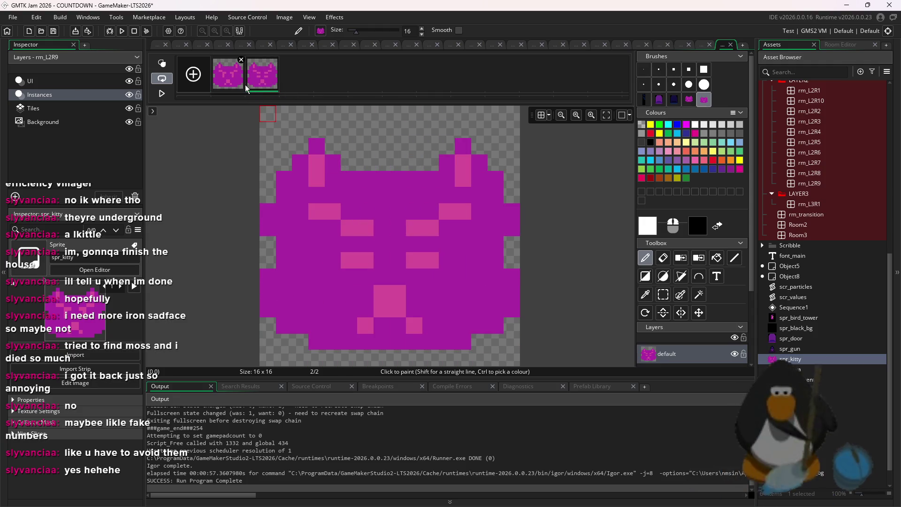
left_click(234, 73)
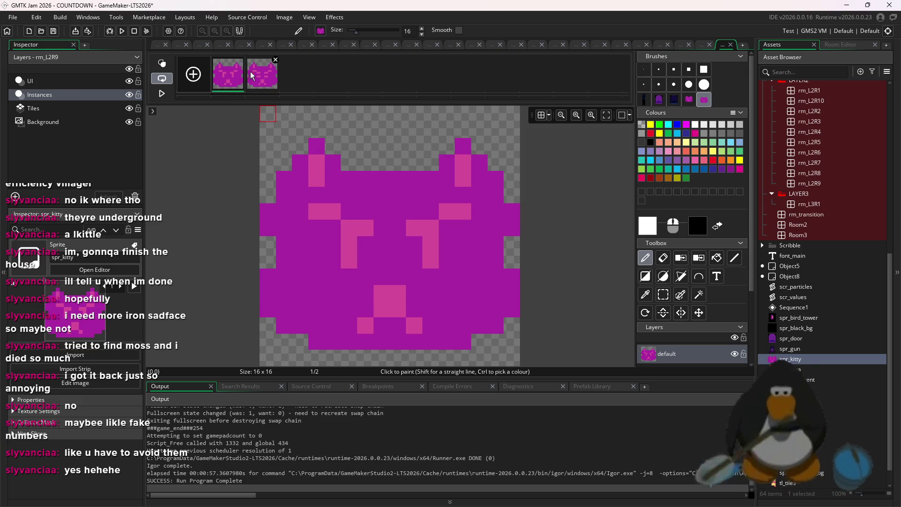
In spr_kitty's settings, try the Middle Centre origin, then restore it to Top Left.
left_click(181, 44)
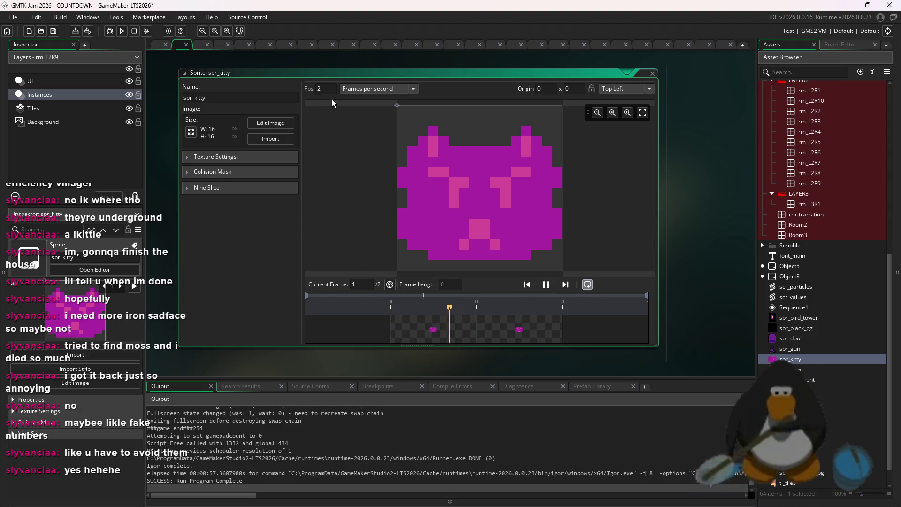
scroll(772, 223, "up", 10)
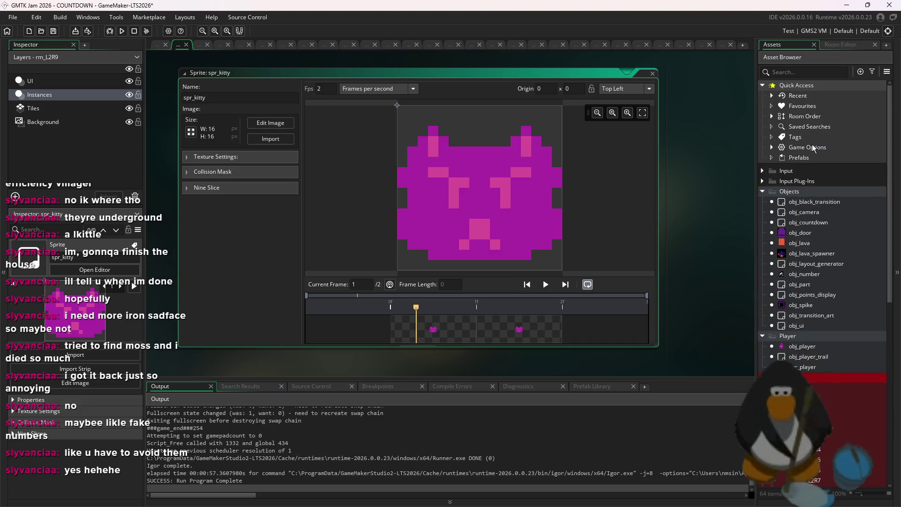
left_click(623, 89)
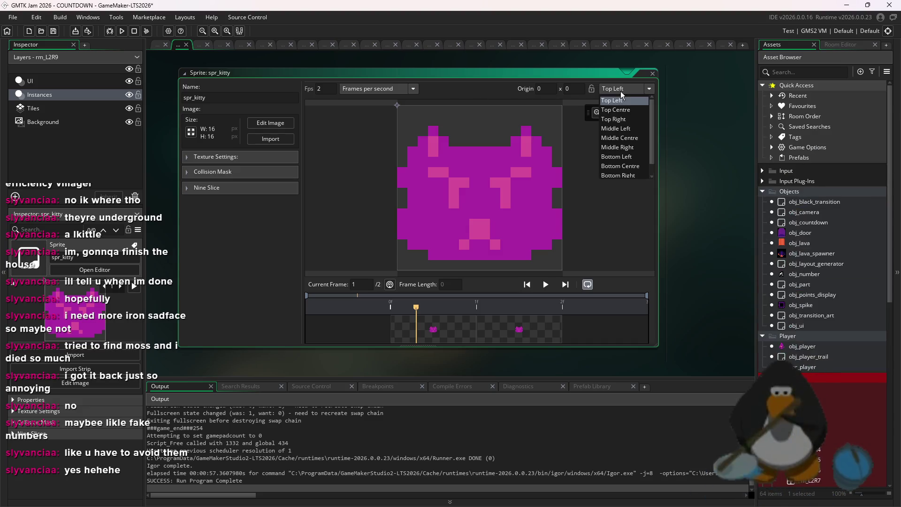
left_click(630, 137)
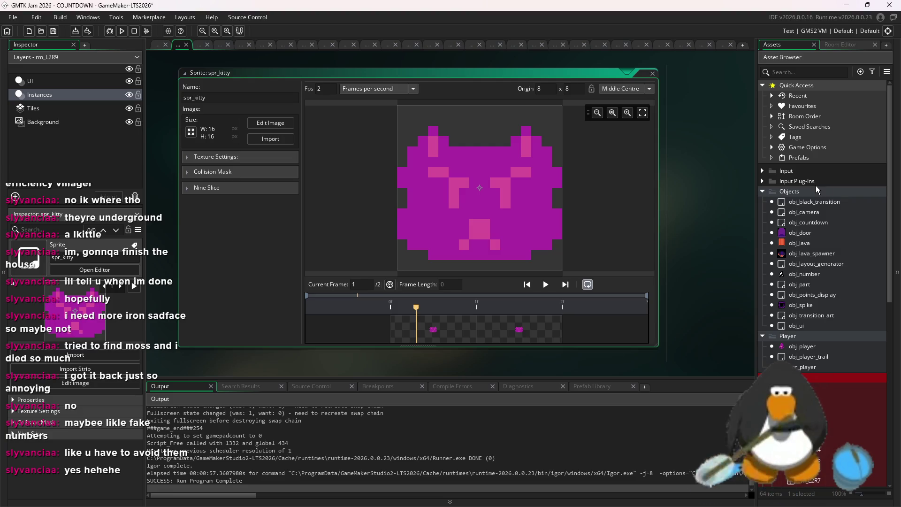
left_click(629, 88)
left_click(634, 100)
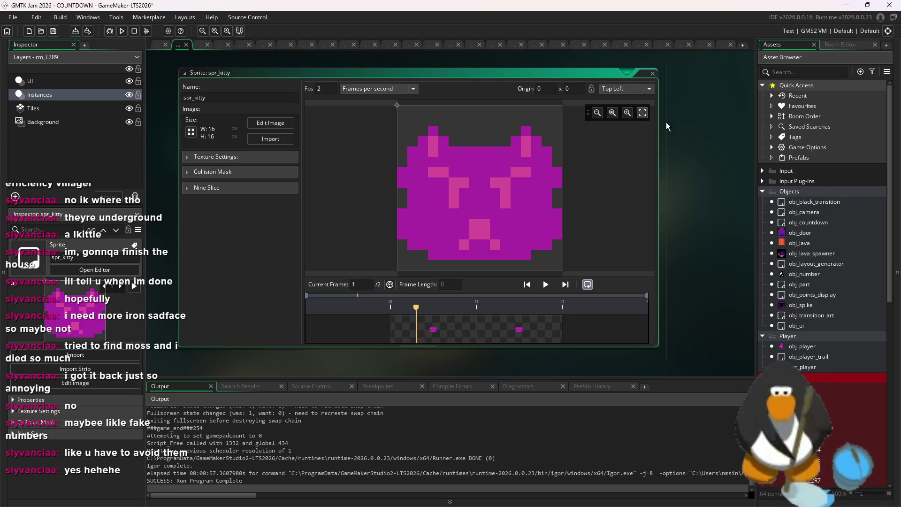
right_click(815, 193)
Create a new object in the Objects folder named obj_kitty.
mouse_move(809, 266)
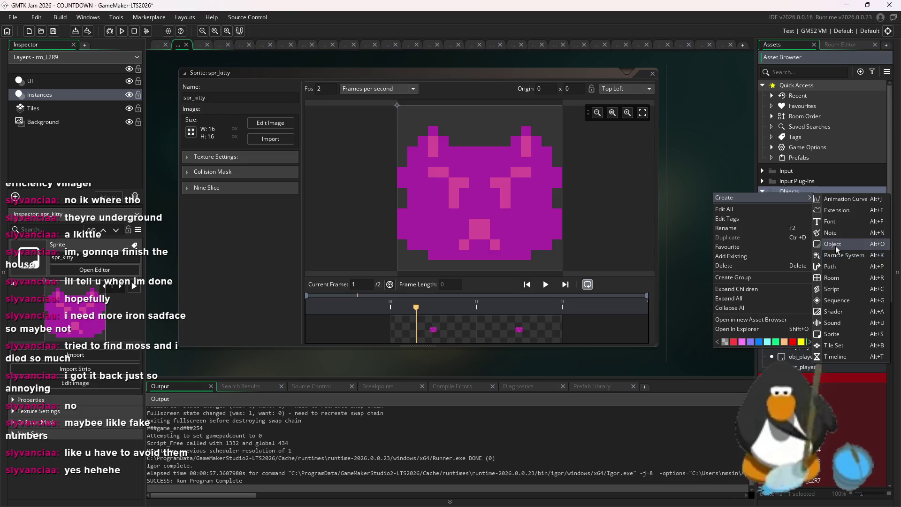
left_click(836, 246)
type("obj_kitty")
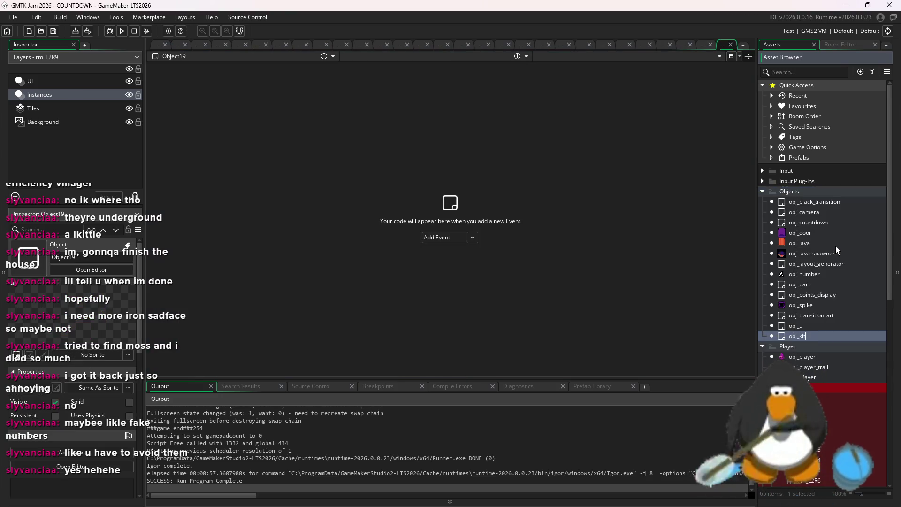
key("Return")
Add a Create event to obj_kitty and assign spr_kitty as its sprite.
left_click(453, 238)
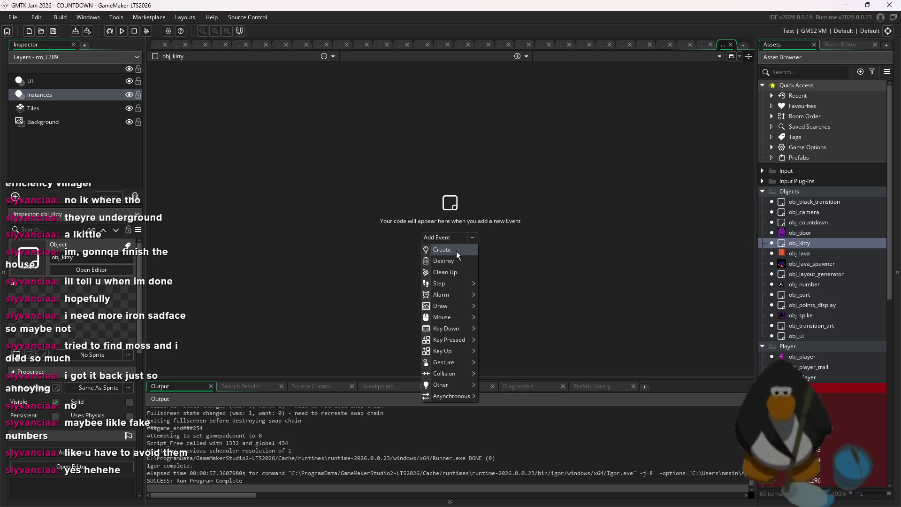
left_click(450, 250)
left_click(92, 354)
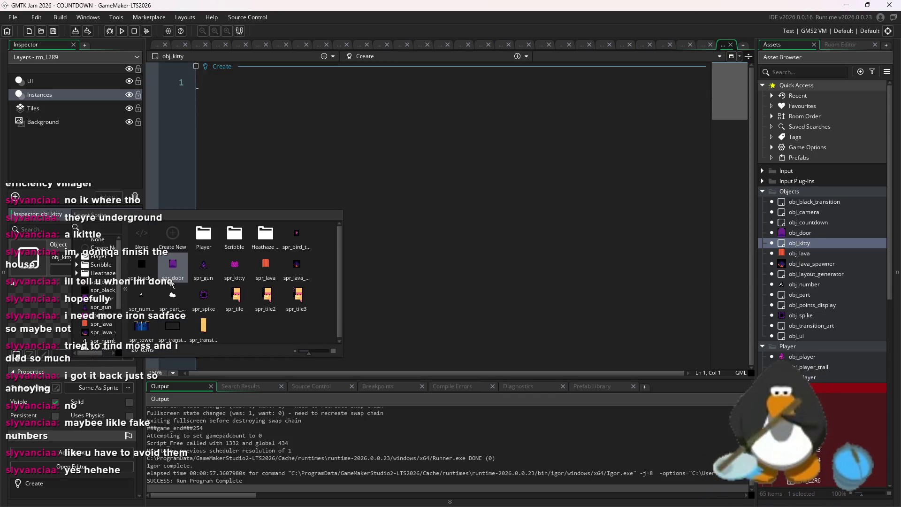
left_click(235, 268)
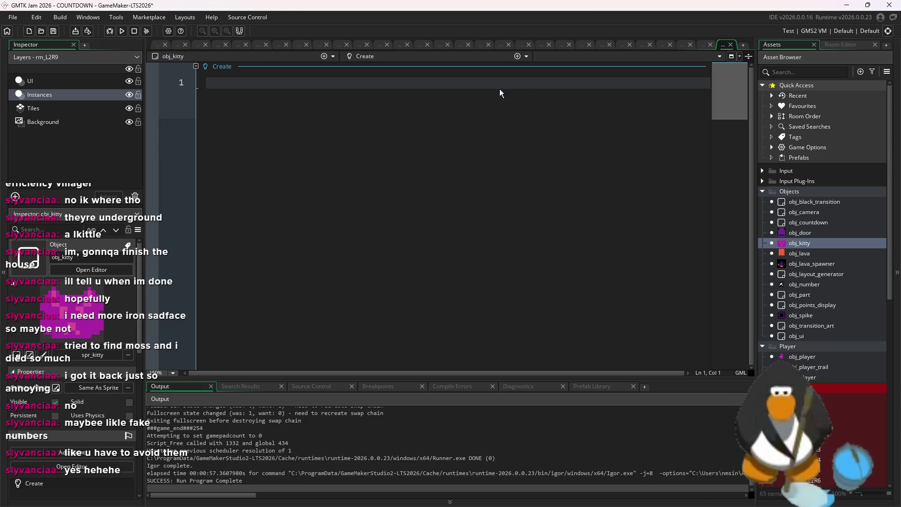
left_click(419, 55)
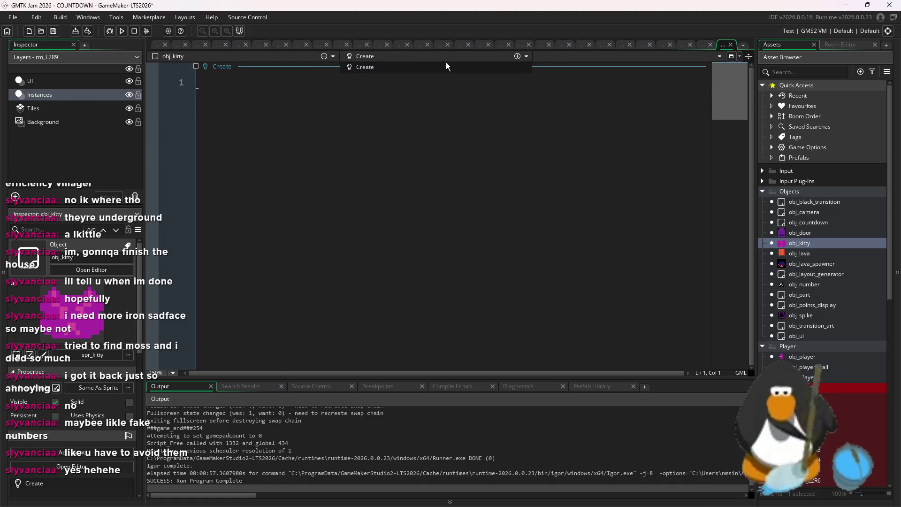
left_click(516, 56)
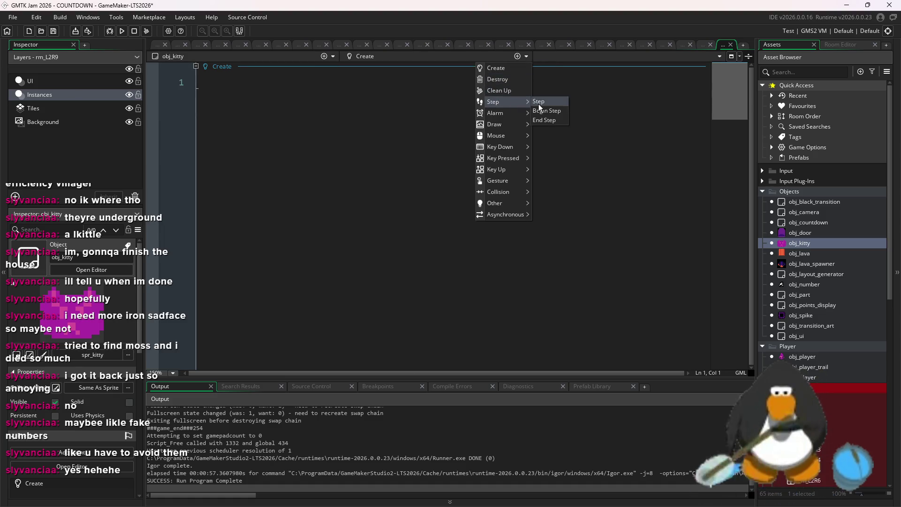
Write speed = 1; in obj_kitty's Create event.
key("Escape")
left_click(318, 79)
type("speed = 1;")
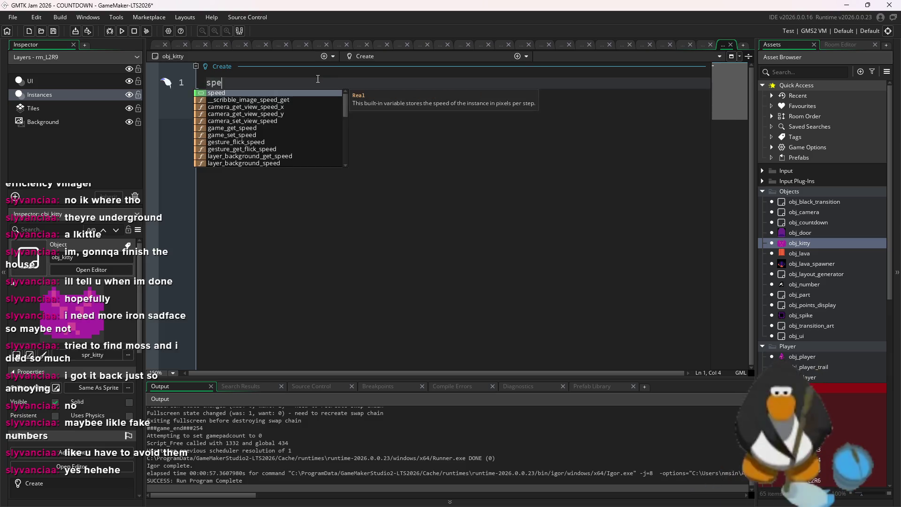
key("Return")
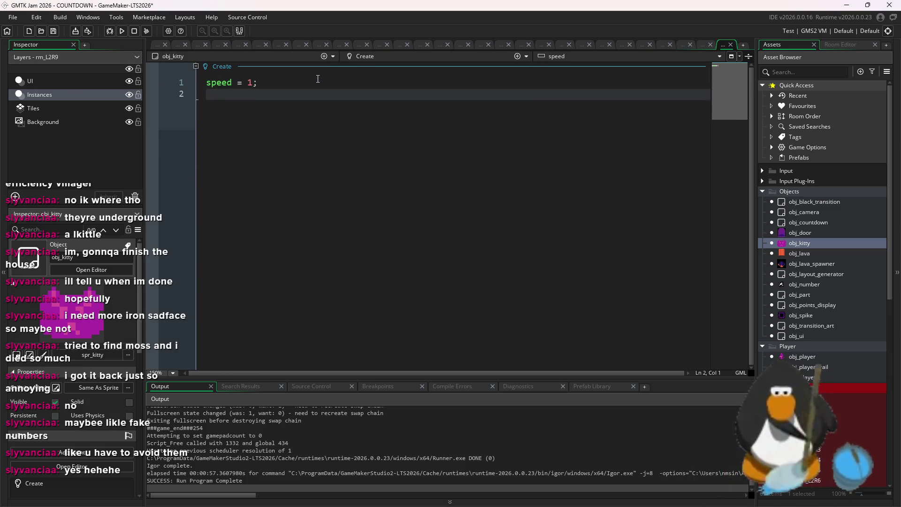
key("BackSpace")
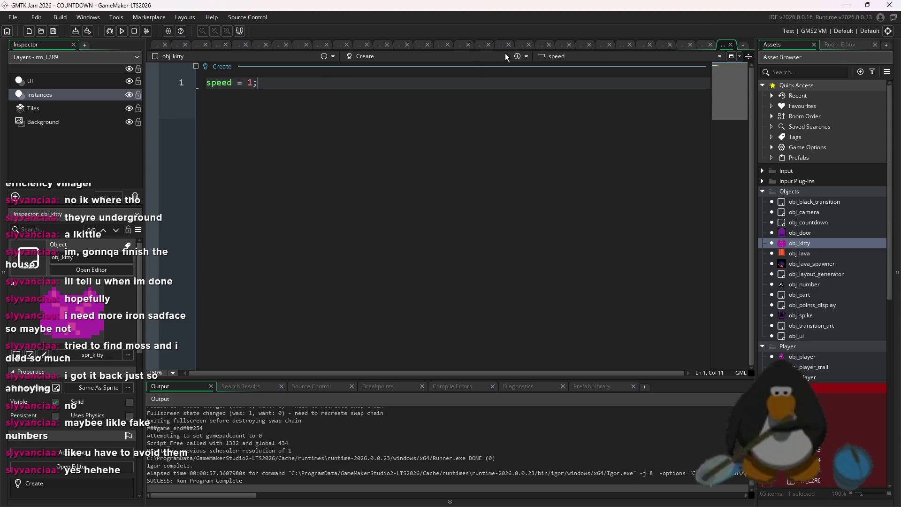
Add a Step event setting direction = point_direction(x, y, obj_player.x, obj_player.y).
left_click(517, 56)
mouse_move(521, 100)
left_click(561, 101)
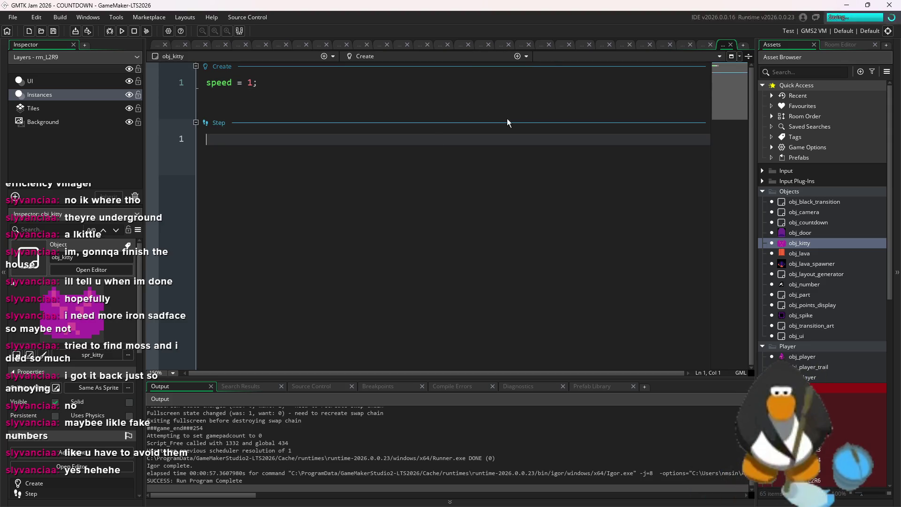
type("dir")
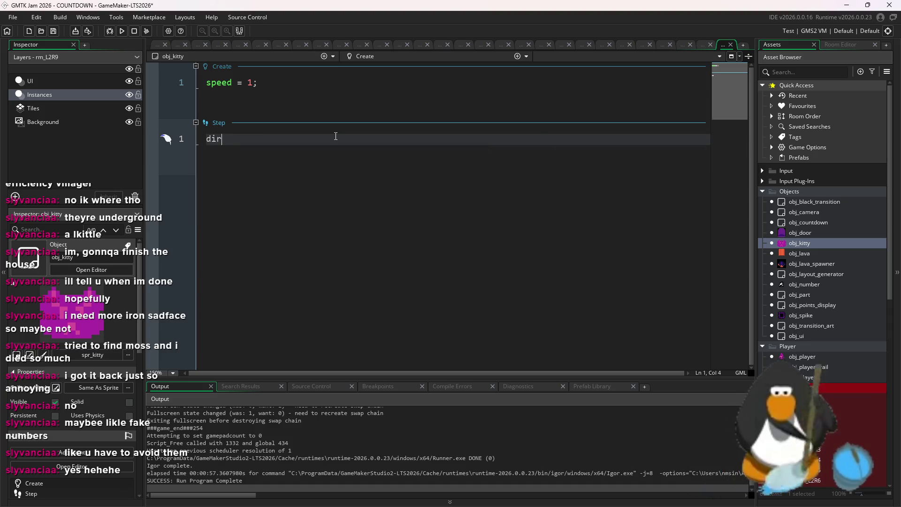
type("ec")
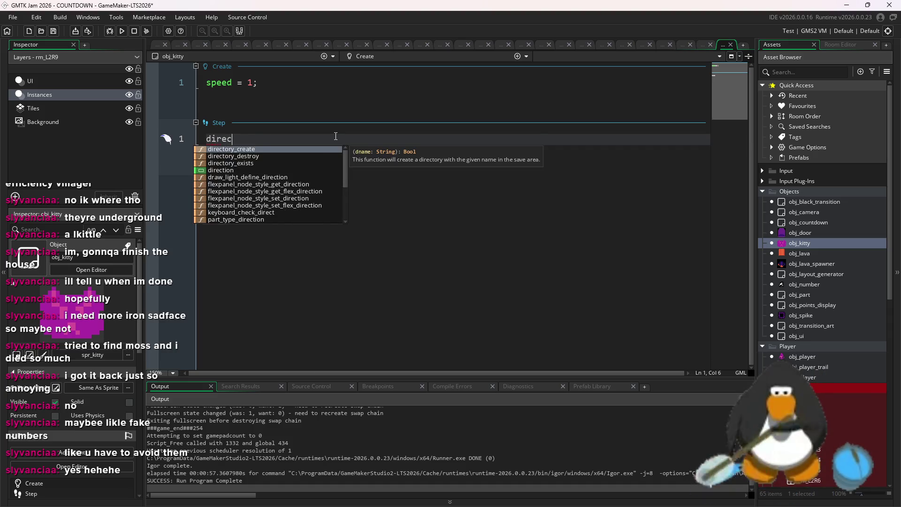
type("tion = point_di")
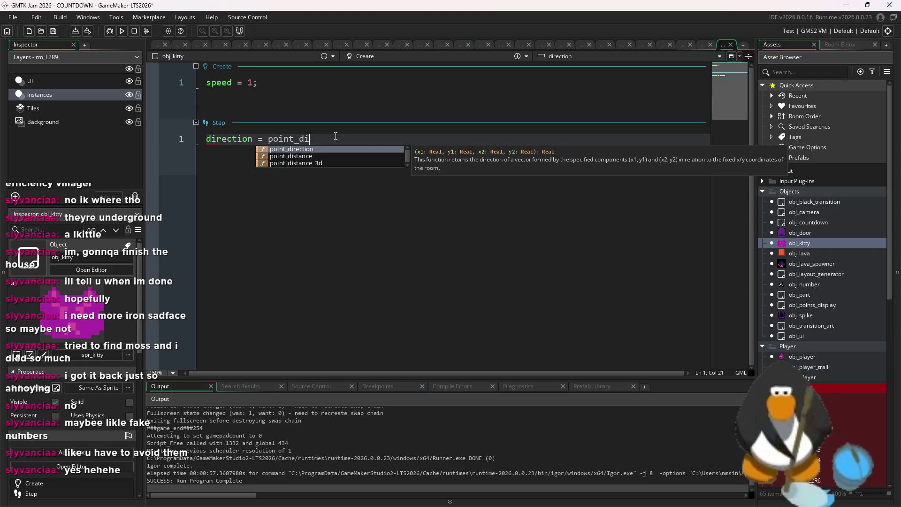
type("rection(x,y,obj")
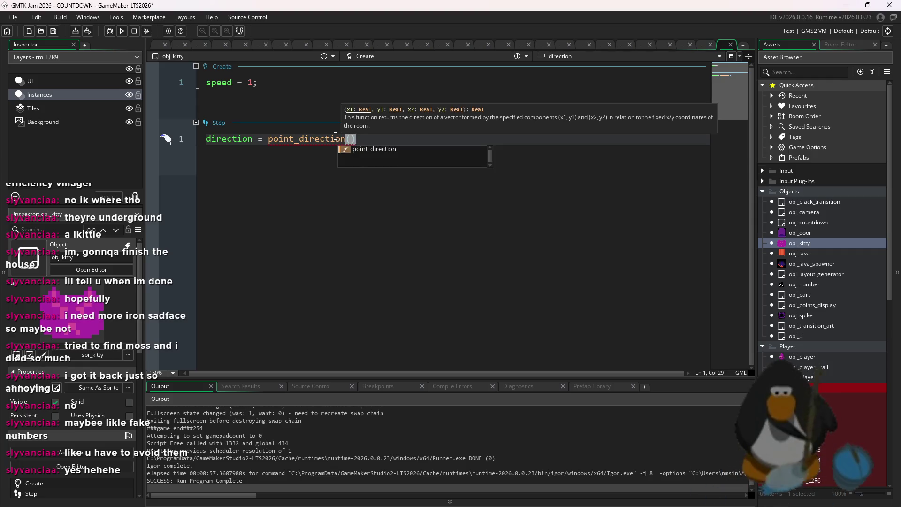
type("_player.x,obj_pla")
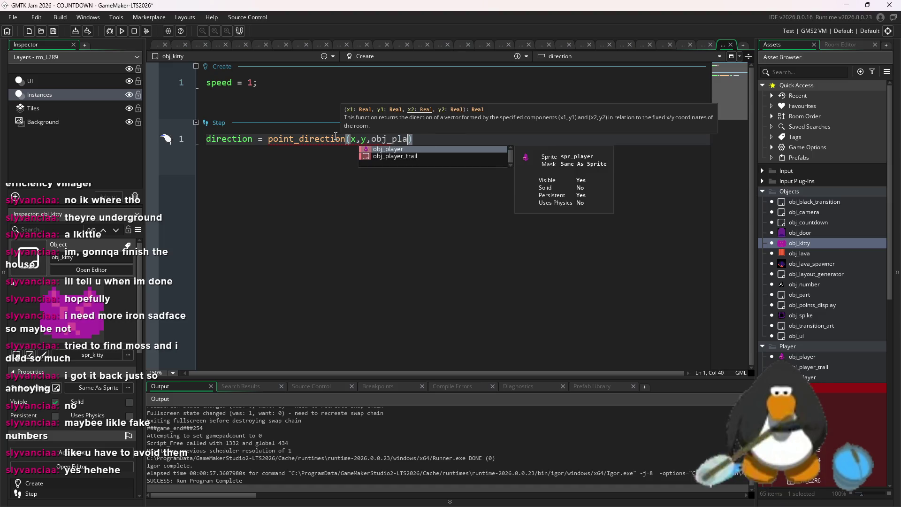
type("yer.y")
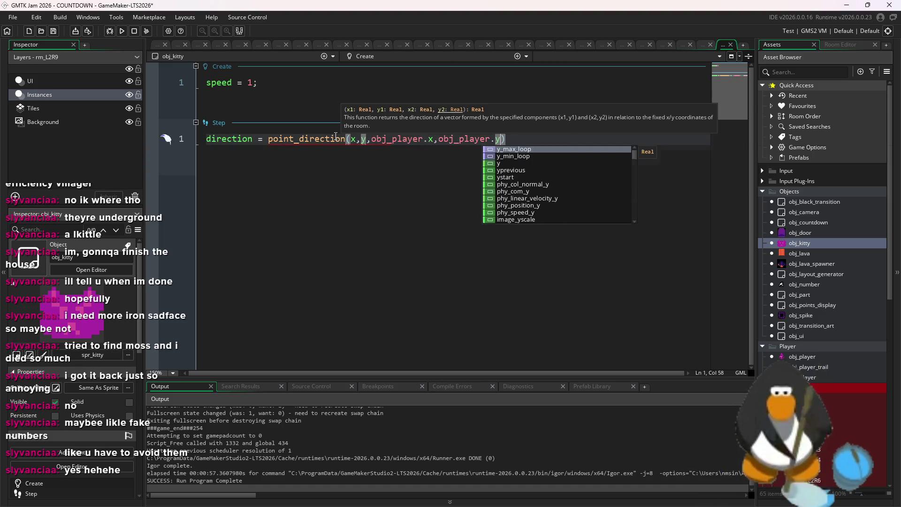
type(");")
key("Return")
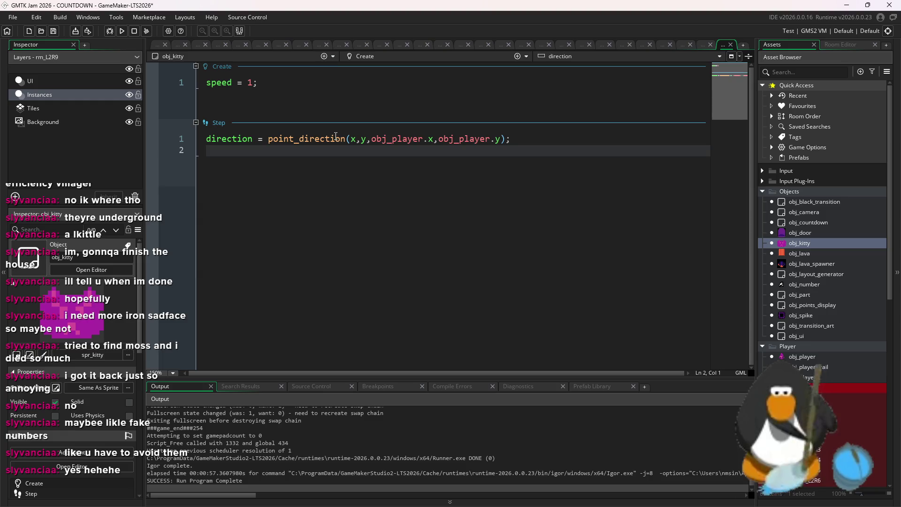
key("Return")
type("if")
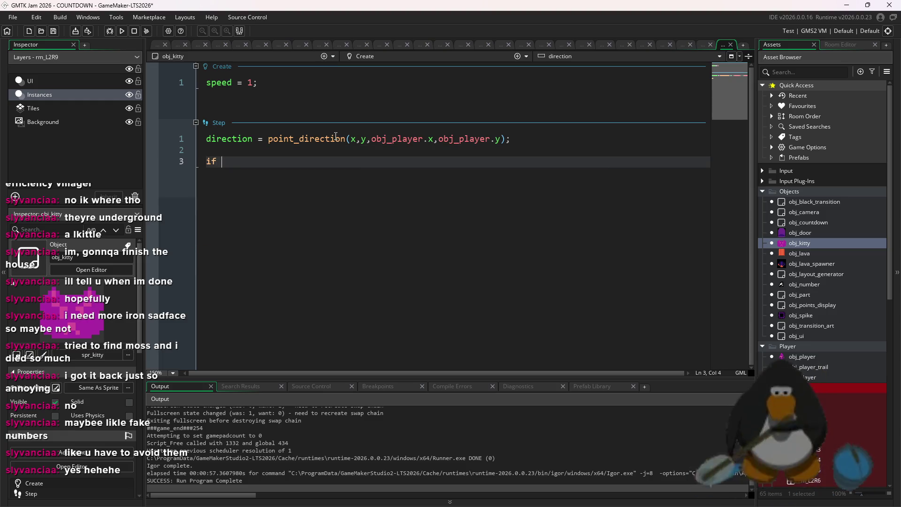
Add a condition checking whether obj_player.state equals obj_player.stateFly.
type("obj_play")
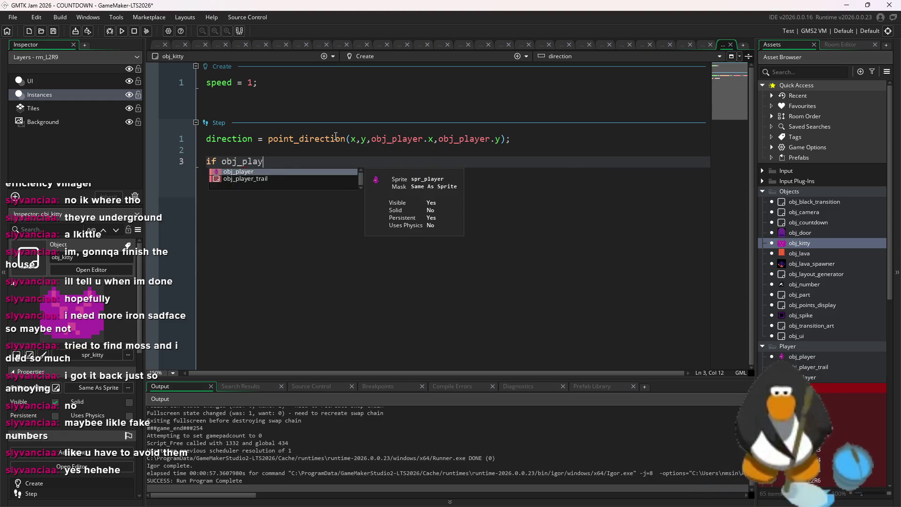
type("er.state")
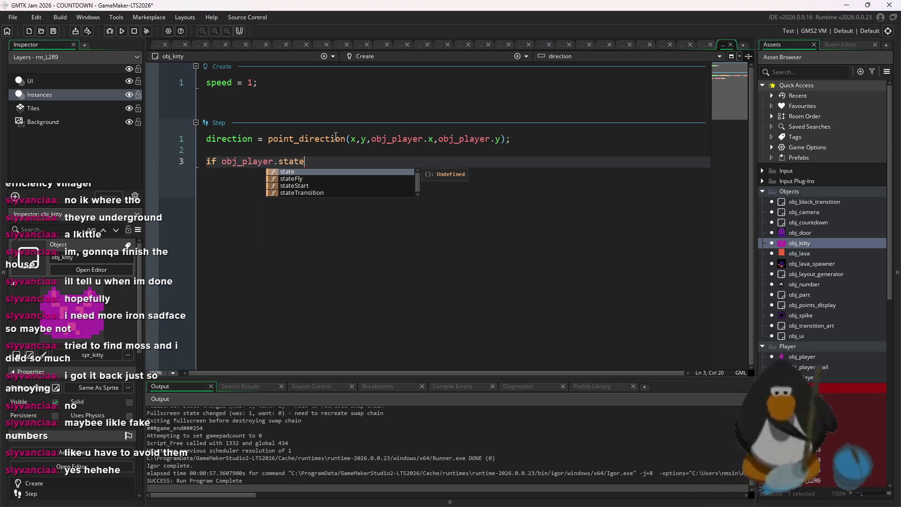
type(" =")
key("BackSpace")
key("BackSpace")
key("BackSpace")
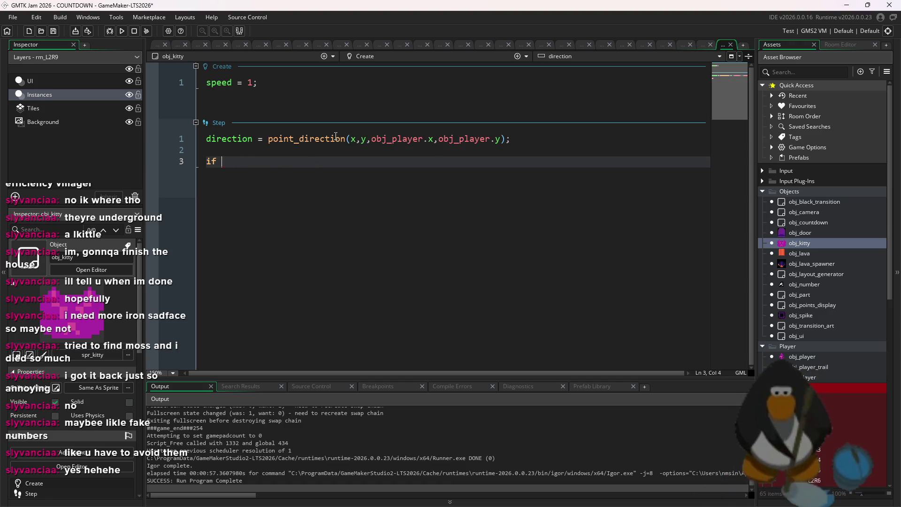
type("(obj_player.state == obj_player.state")
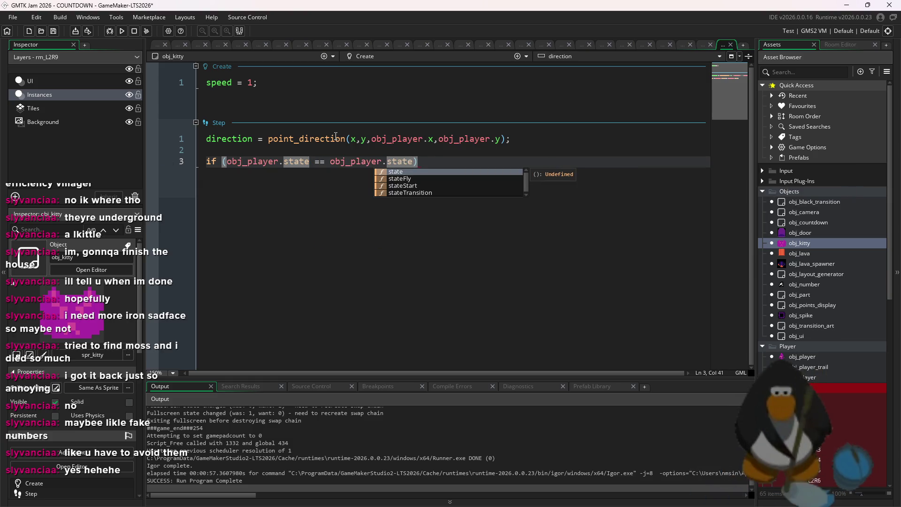
type("Fly")
key("Return")
Set speed = 1 in that block, speed = 0 in an else block, and delete Create's speed line.
type("{")
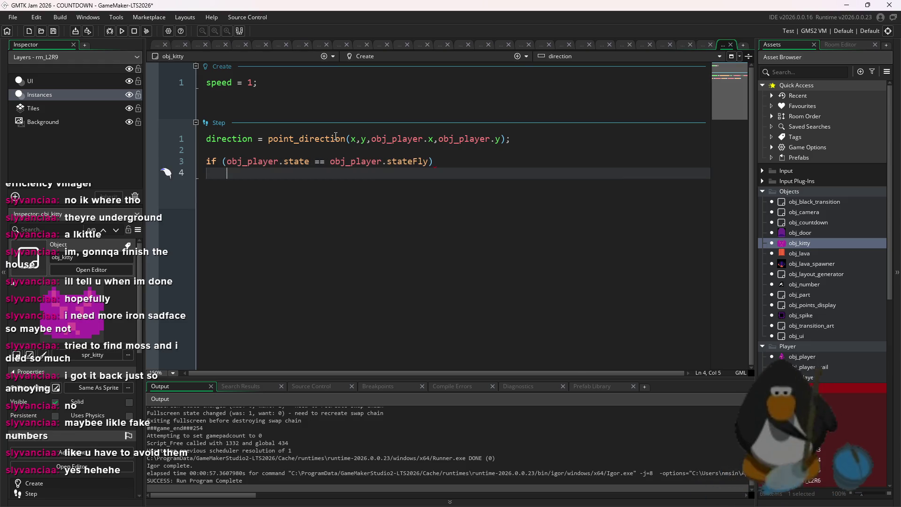
key("Return")
type("speed = 1;")
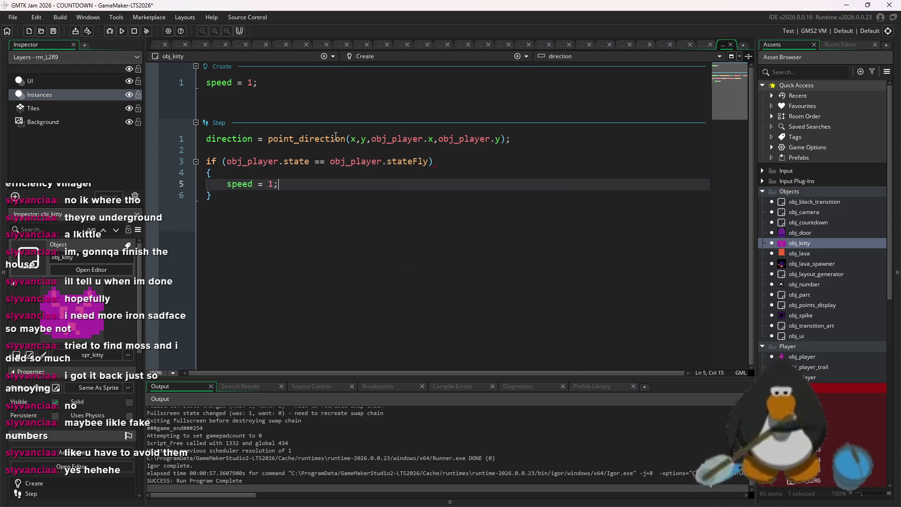
key("Down")
key("Return")
type("else {")
key("Return")
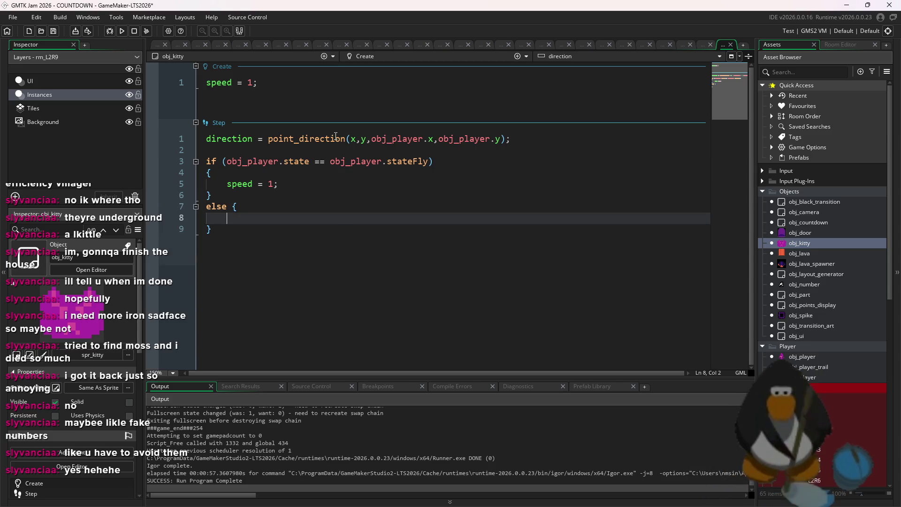
type("speed = 0;")
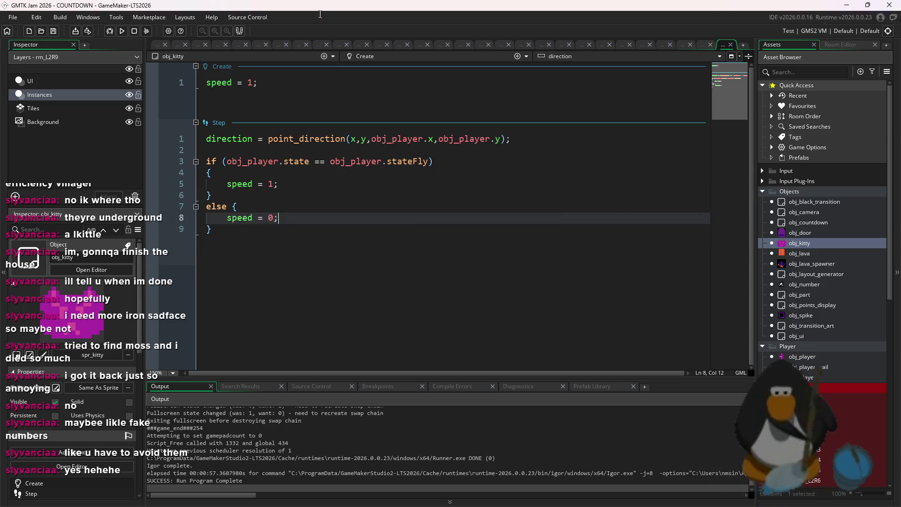
triple_click(279, 85)
key("BackSpace")
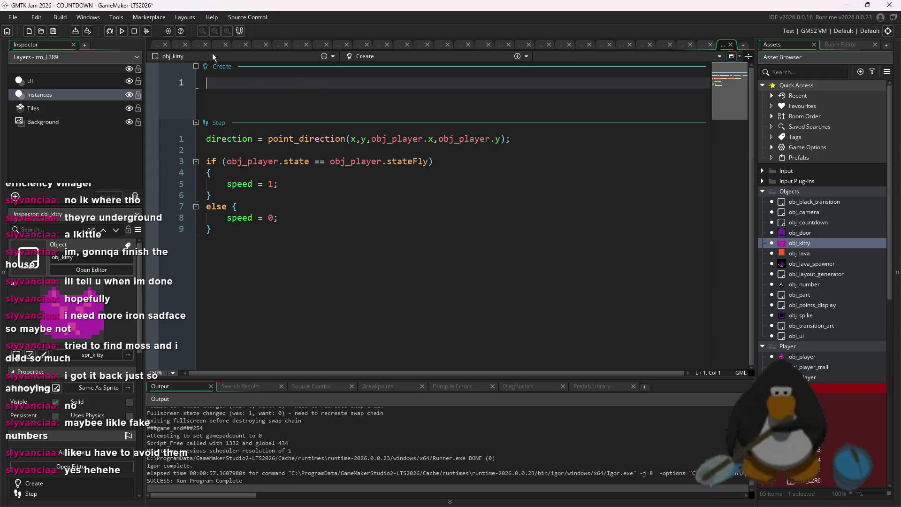
Open room rm_L2R10 and place an obj_kitty instance at (272, 80).
double_click(835, 433)
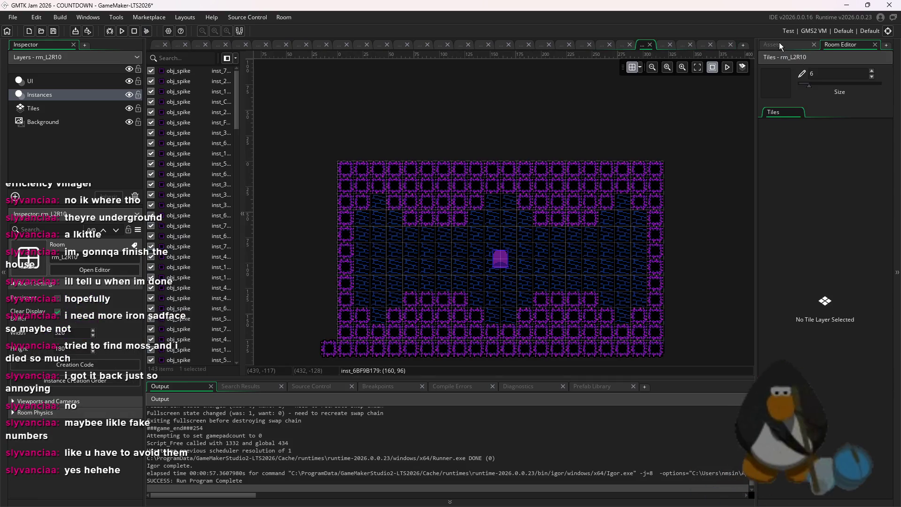
left_click(779, 45)
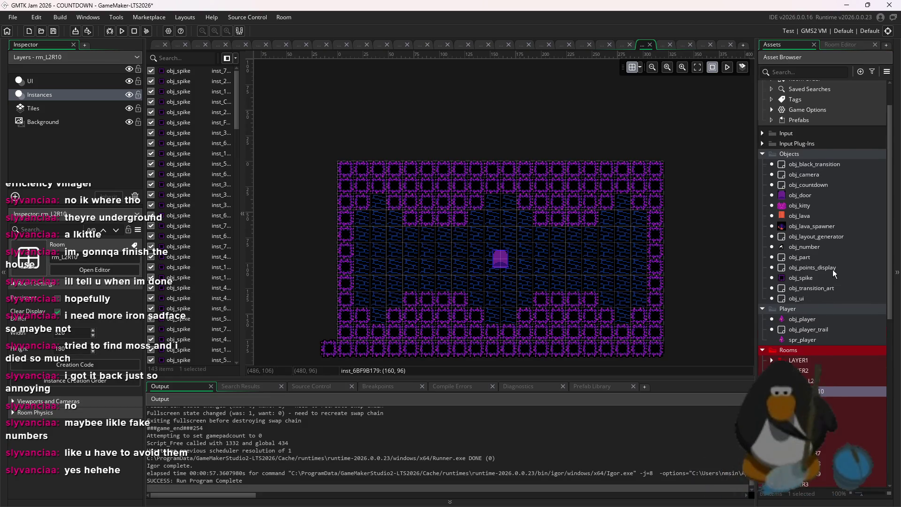
scroll(833, 269, "down", 3)
left_click_drag(799, 168, 622, 252)
Playtest the game, close it, and open obj_layout_generator's code.
left_click(120, 32)
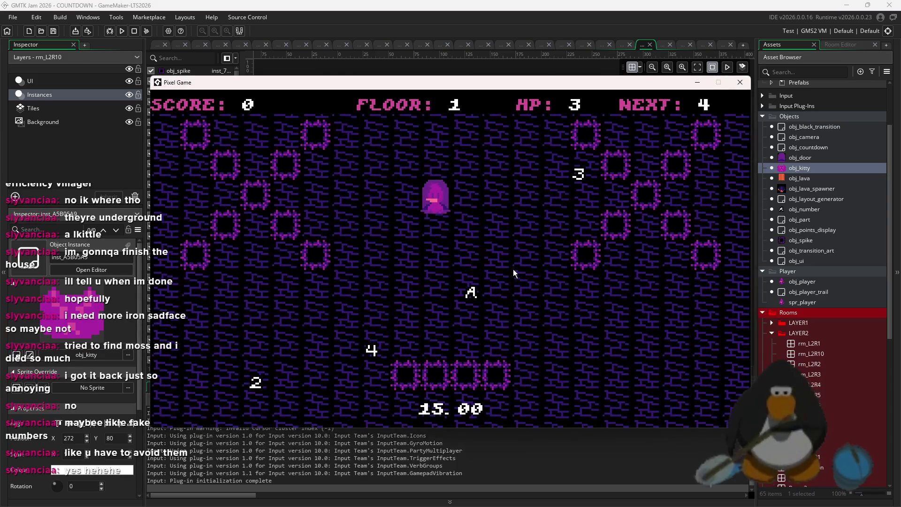
left_click(741, 82)
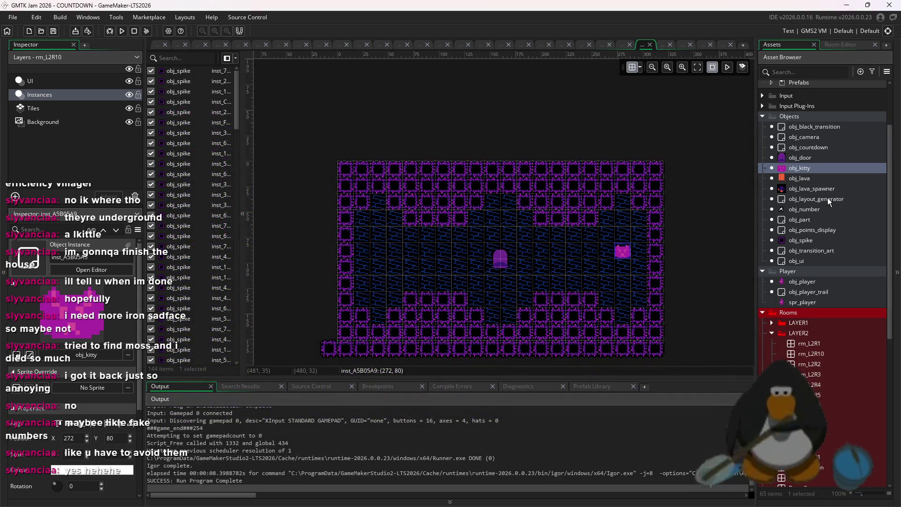
double_click(829, 202)
scroll(394, 213, "up", 8)
Insert a new room_array line below the room array definitions.
scroll(395, 212, "down", 10)
scroll(394, 212, "up", 2)
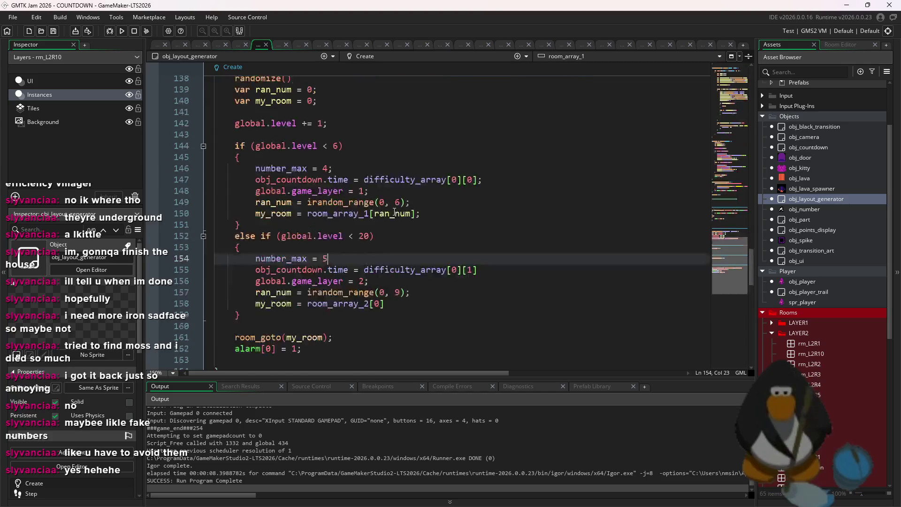
scroll(394, 212, "up", 20)
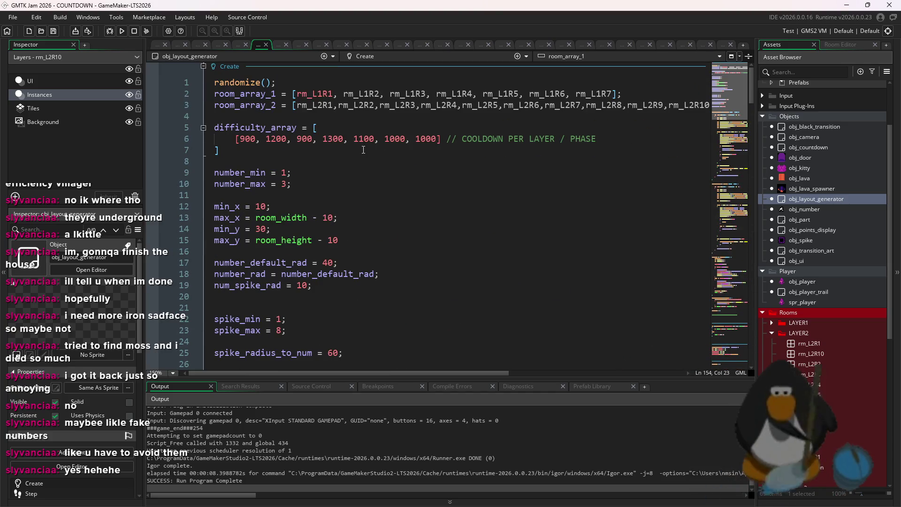
left_click(290, 117)
key("Return")
key("Up")
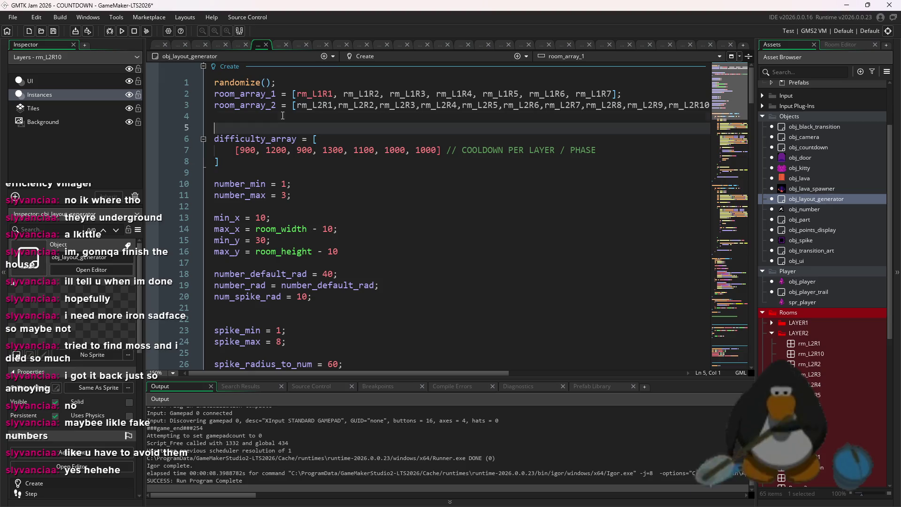
type("room_array")
Add an else if branch checking global.level after the level-20 block, with an empty body.
scroll(373, 224, "down", 20)
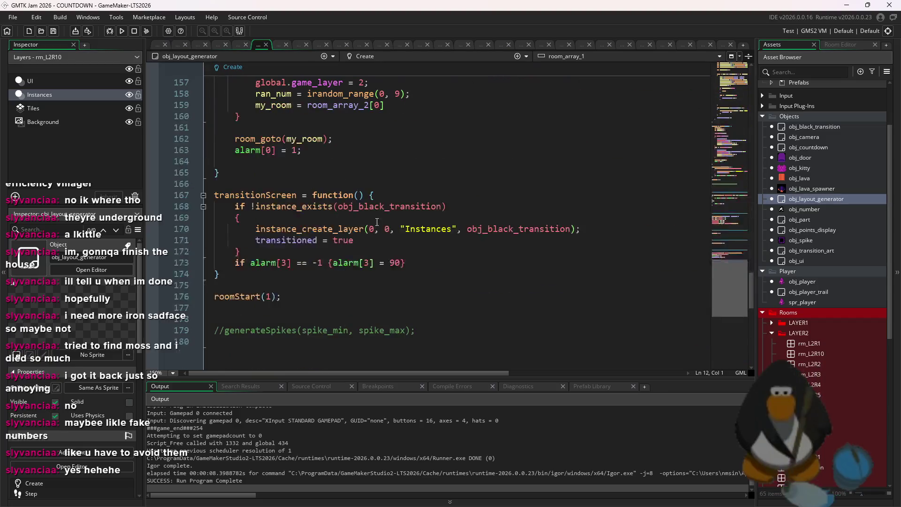
scroll(374, 224, "up", 8)
scroll(854, 303, "down", 2)
scroll(336, 277, "up", 3)
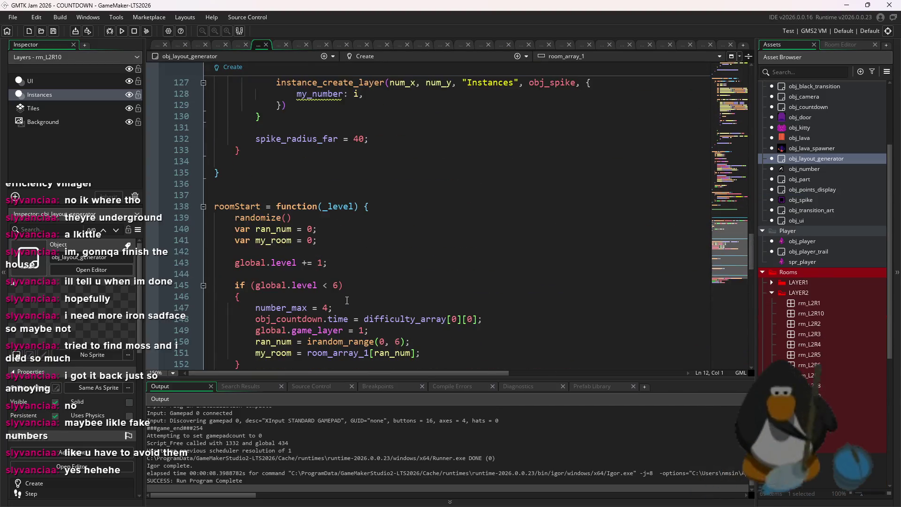
scroll(336, 277, "down", 9)
scroll(336, 277, "up", 2)
left_click(402, 252)
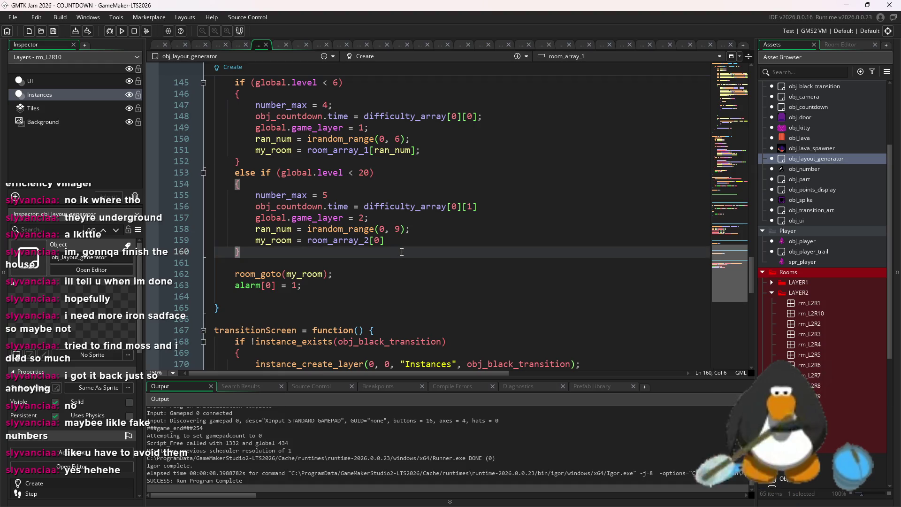
key("Return")
type("else if (l")
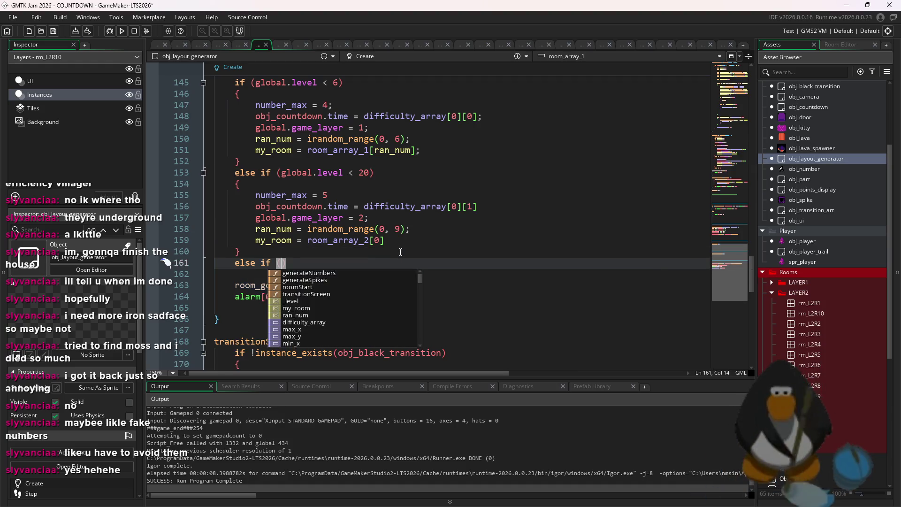
key("BackSpace")
key("BackSpace")
type("global.l")
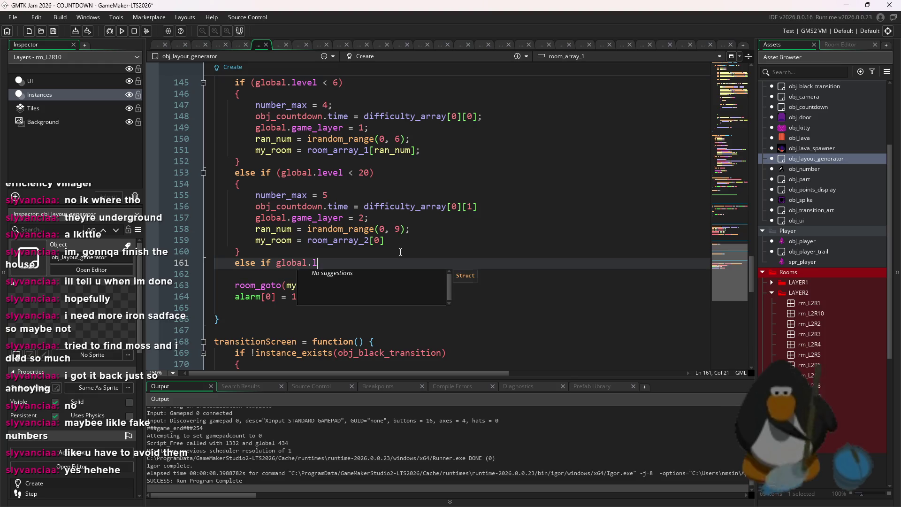
type(" < ")
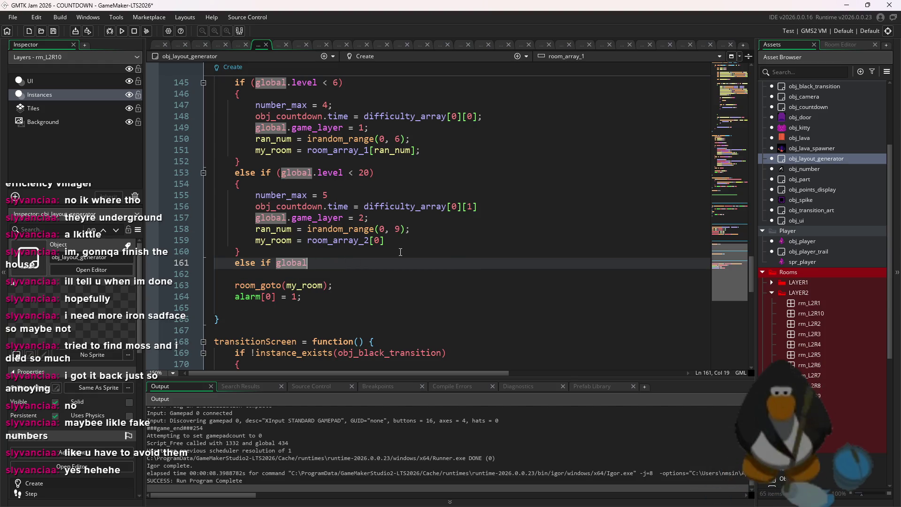
type("(global")
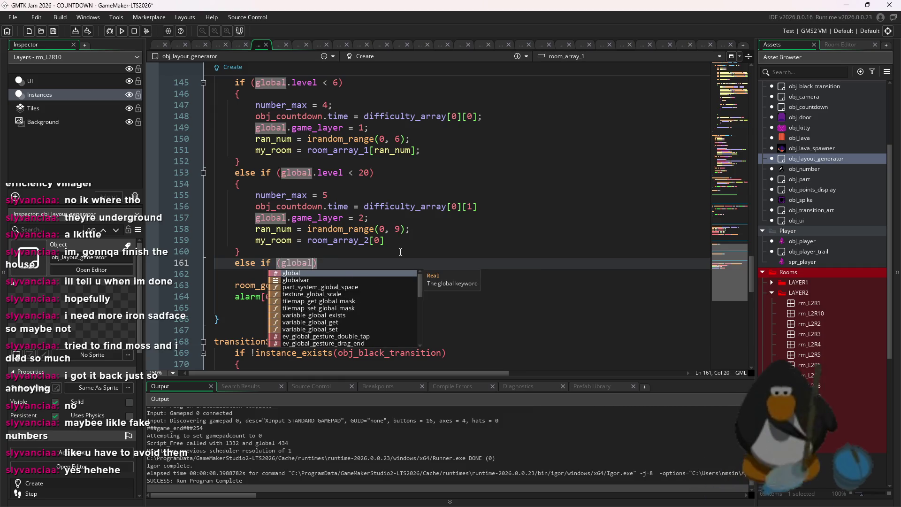
type(".level < 1=2")
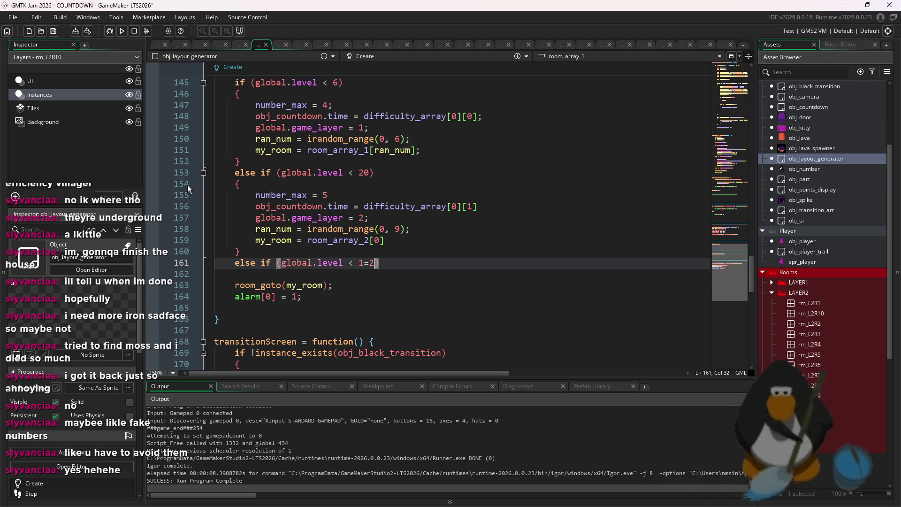
key("BackSpace")
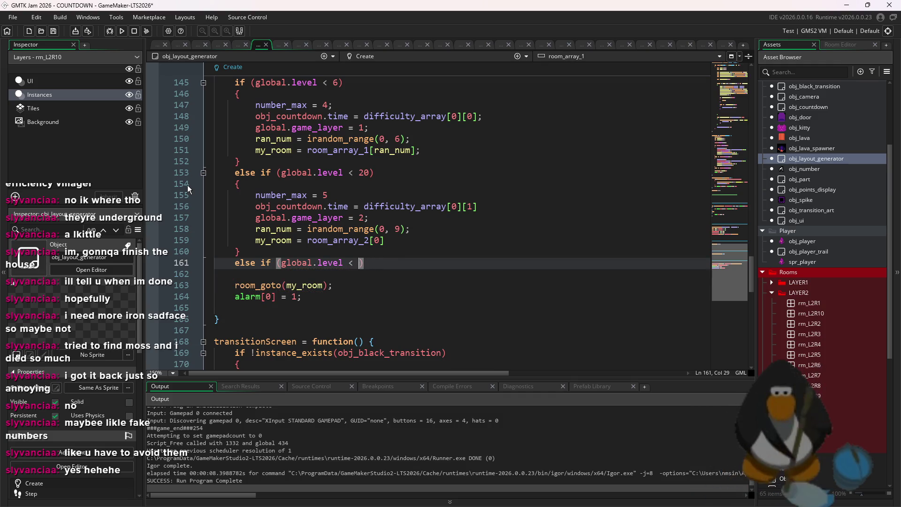
type("2")
key("End")
key("Return")
type("{")
key("Return")
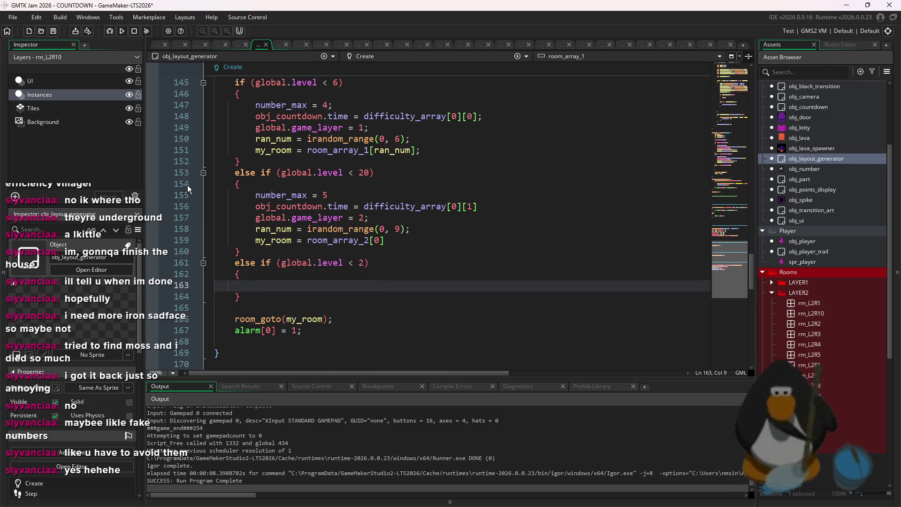
Copy the level-20 block's body into the new branch and fix the number_max indentation.
mouse_move(385, 241)
left_mouse_down()
mouse_move(308, 240)
mouse_move(196, 202)
left_mouse_up()
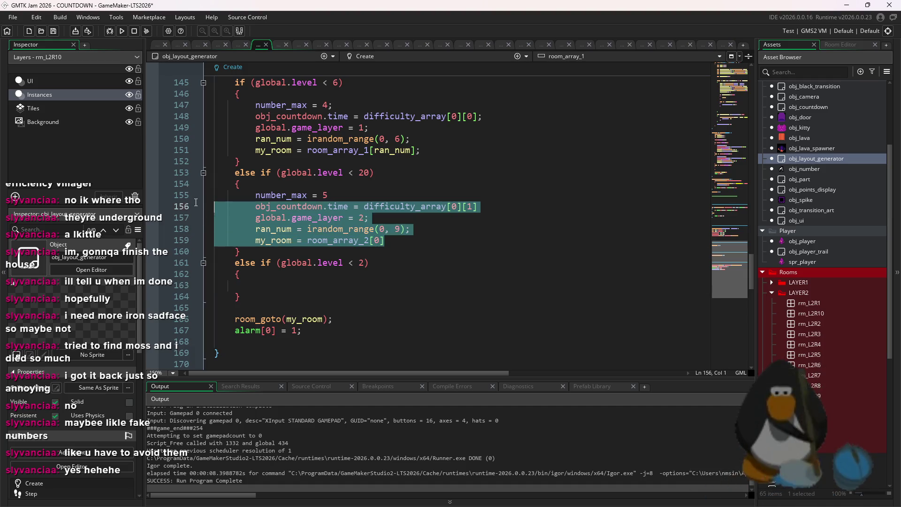
key("ctrl+c")
left_click(245, 284)
key("ctrl+v")
key("ctrl+z")
key("ctrl+v")
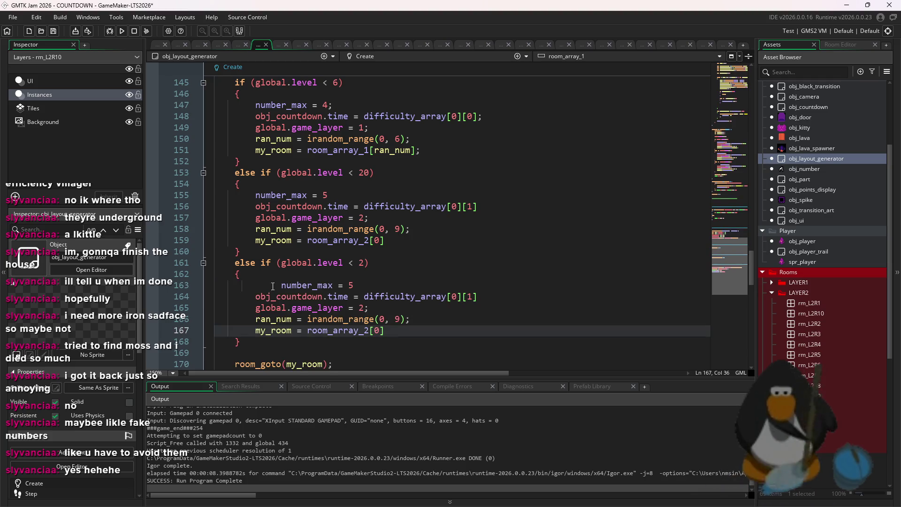
left_click(273, 286)
key("BackSpace")
key("BackSpace")
key("BackSpace")
key("Up")
left_click(363, 286)
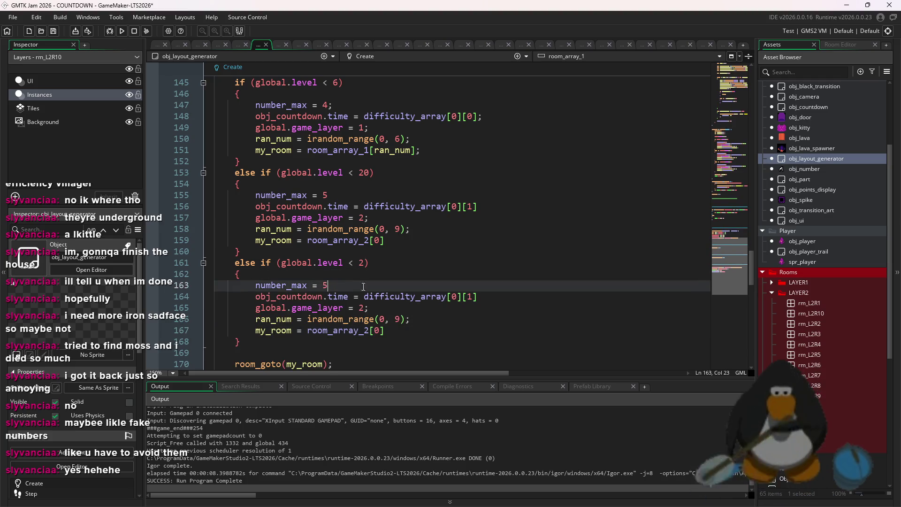
Change room_array_2 to room_array_3 in the copied branch.
left_click(365, 308)
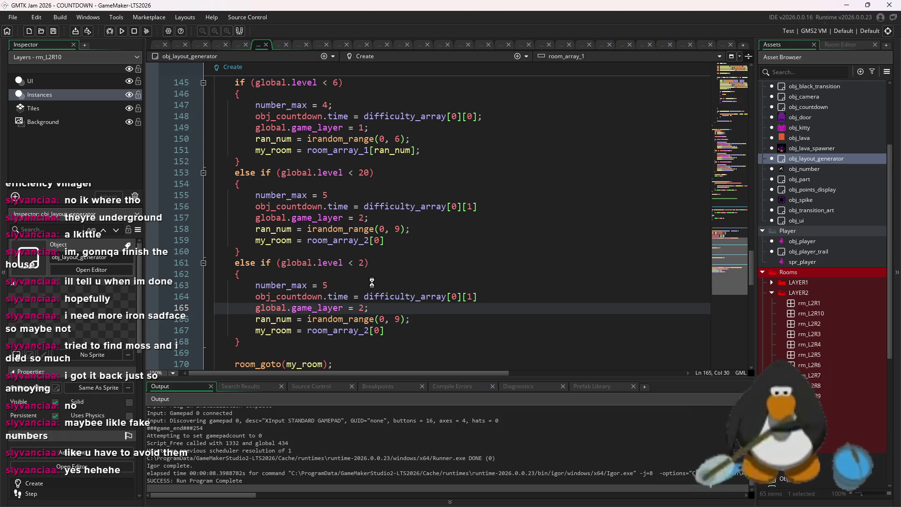
left_click(402, 319)
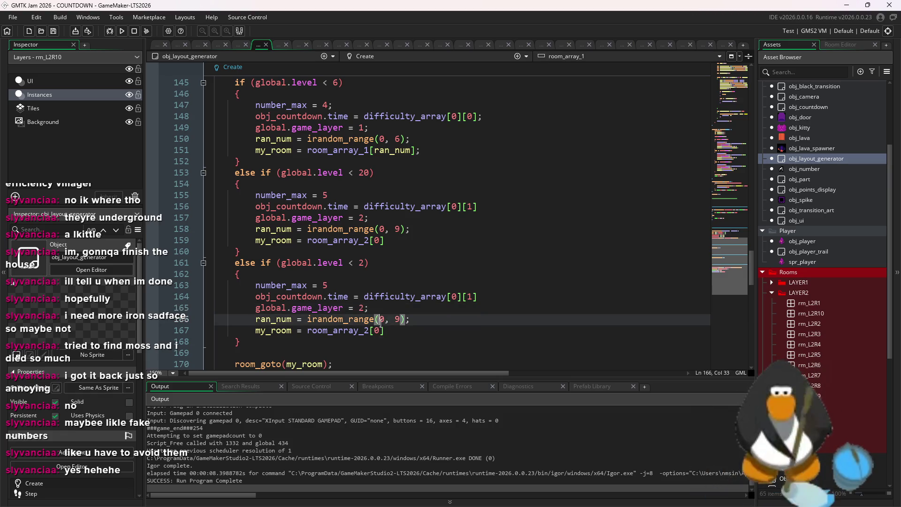
left_click(365, 307)
type("3")
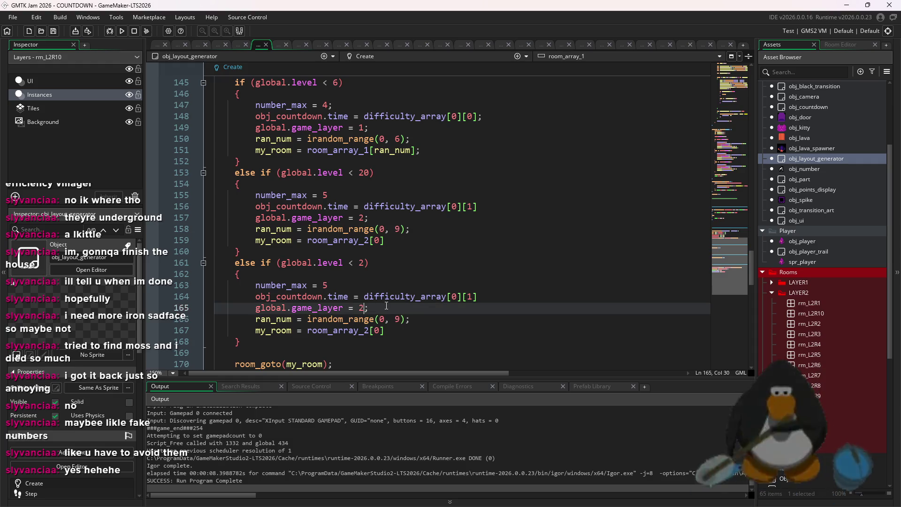
left_click(380, 330)
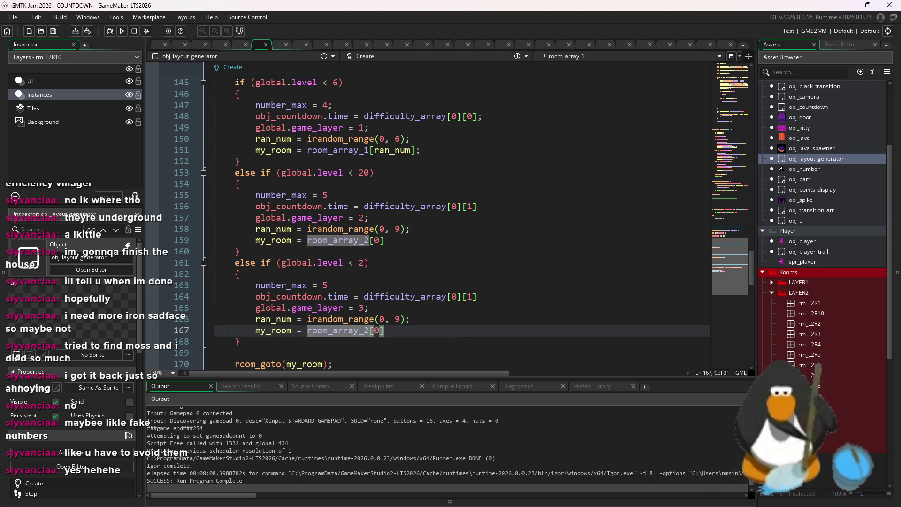
key("BackSpace")
type("3")
left_click(410, 290)
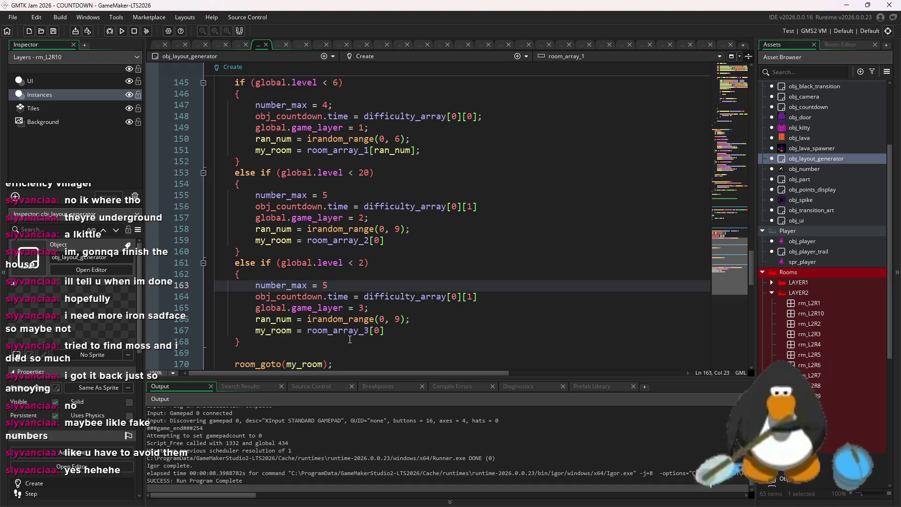
left_click(375, 333)
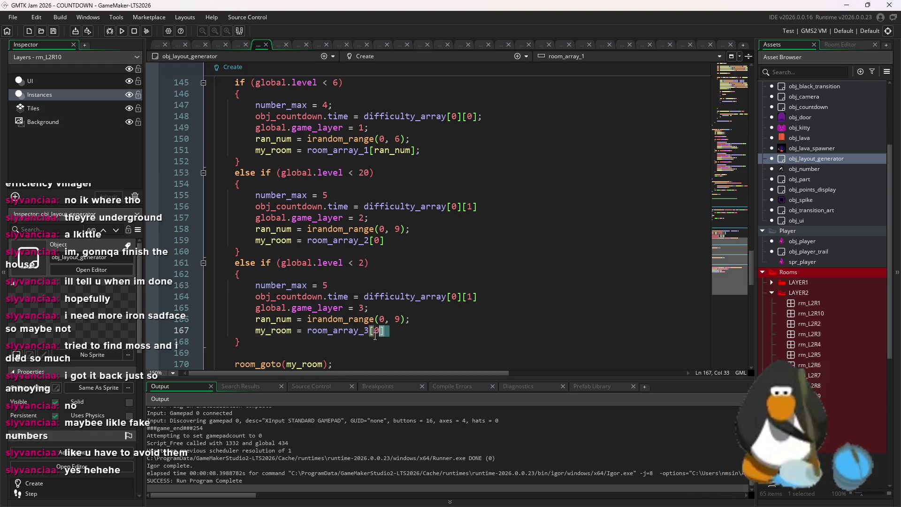
Index room_array_2 with ran_num and lower the level thresholds on lines 145 and 153 to 0.
left_click(381, 240)
type("ran_num")
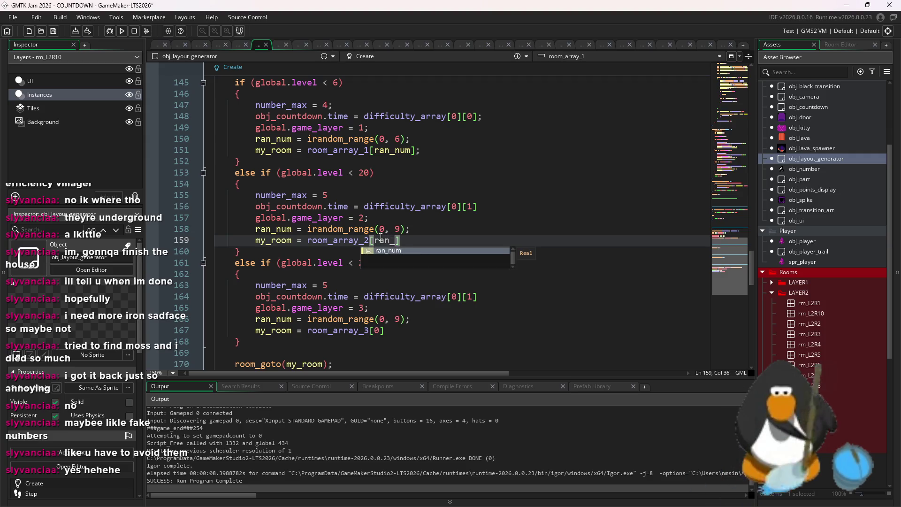
scroll(409, 305, "up", 10)
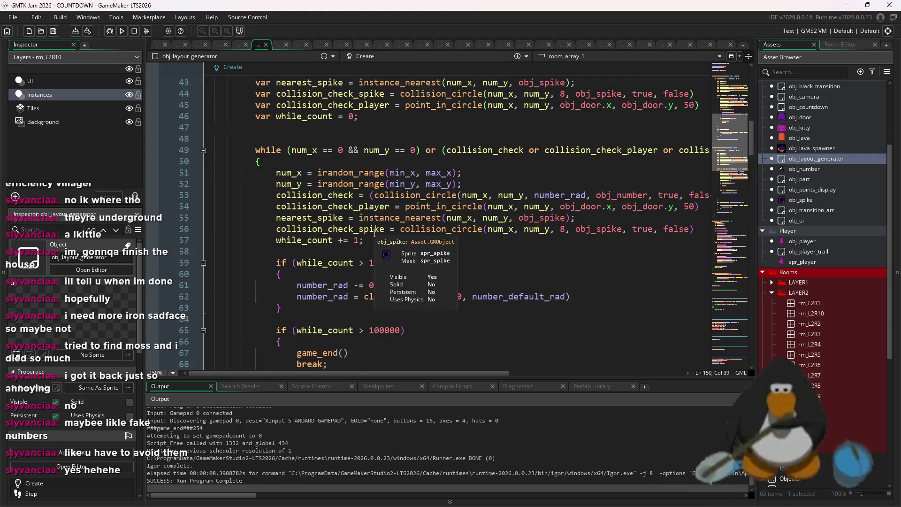
scroll(360, 210, "down", 15)
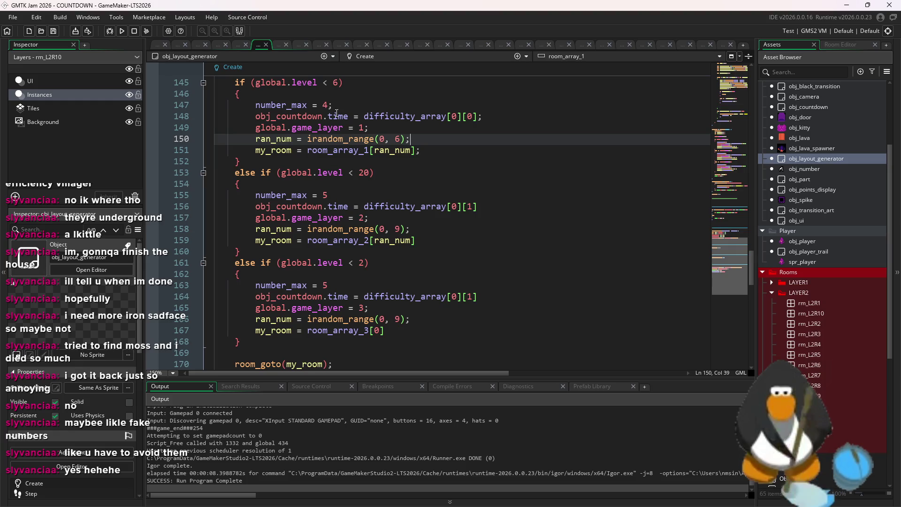
left_click(338, 82)
type("0")
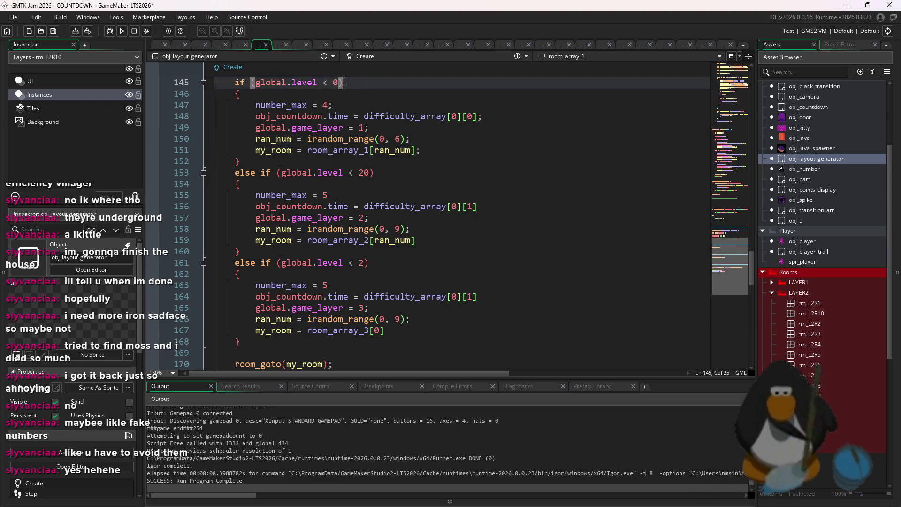
left_click(365, 172)
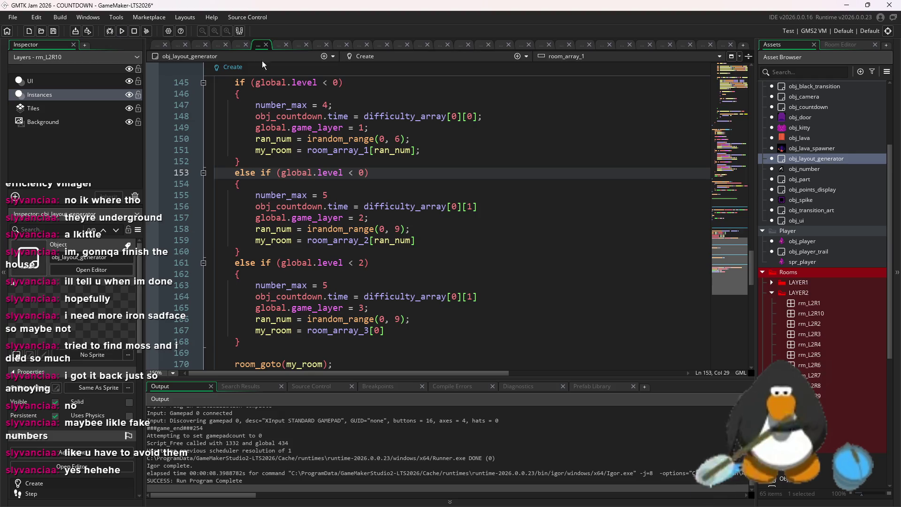
Open rooms rm_L2R9 and rm_L2R10, then rm_L3R1.
double_click(815, 396)
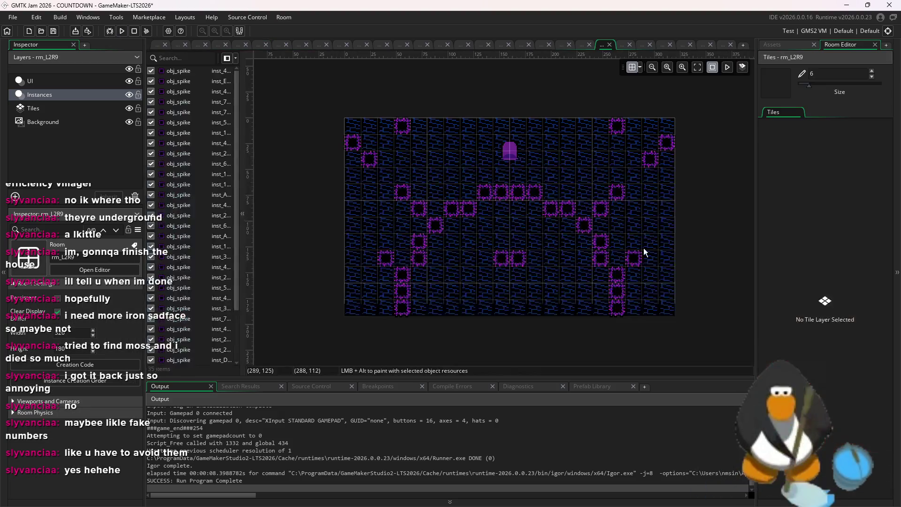
left_click(778, 45)
double_click(817, 313)
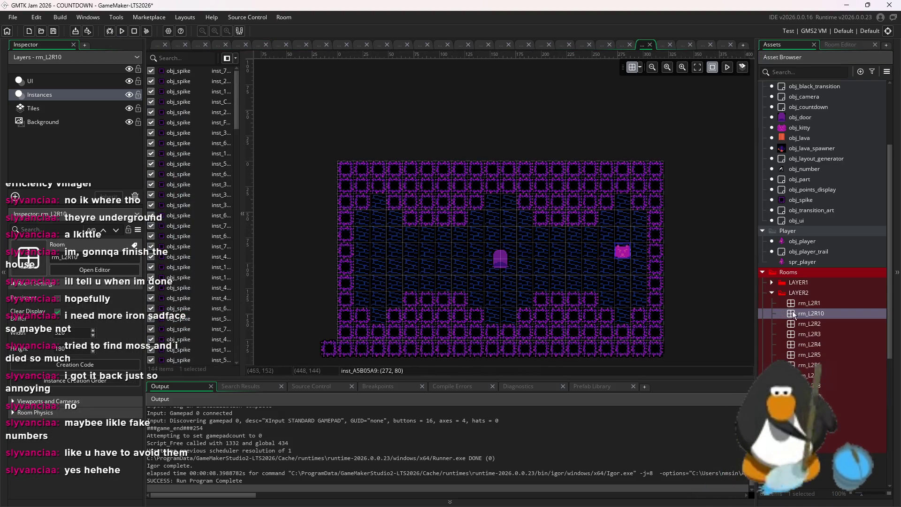
double_click(827, 396)
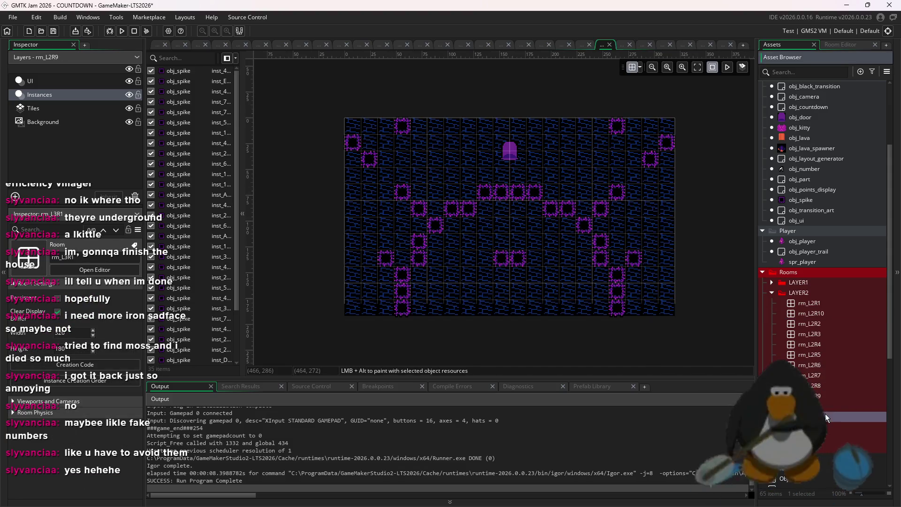
double_click(825, 416)
Place obj_kitty at (176, 16) beside the tombstone door on the Instances layer and run the game.
left_click(57, 94)
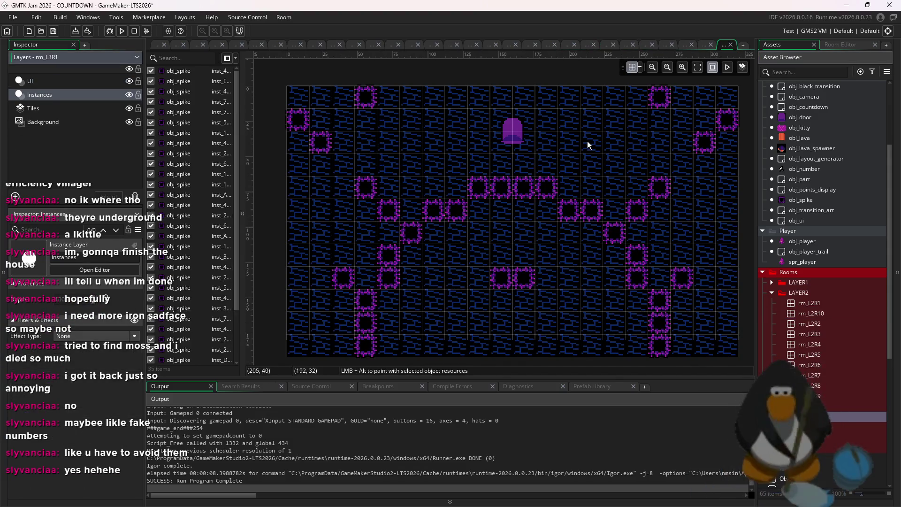
mouse_move(802, 240)
left_mouse_down()
mouse_move(580, 151)
mouse_move(819, 128)
mouse_move(547, 121)
left_mouse_up()
key("F5")
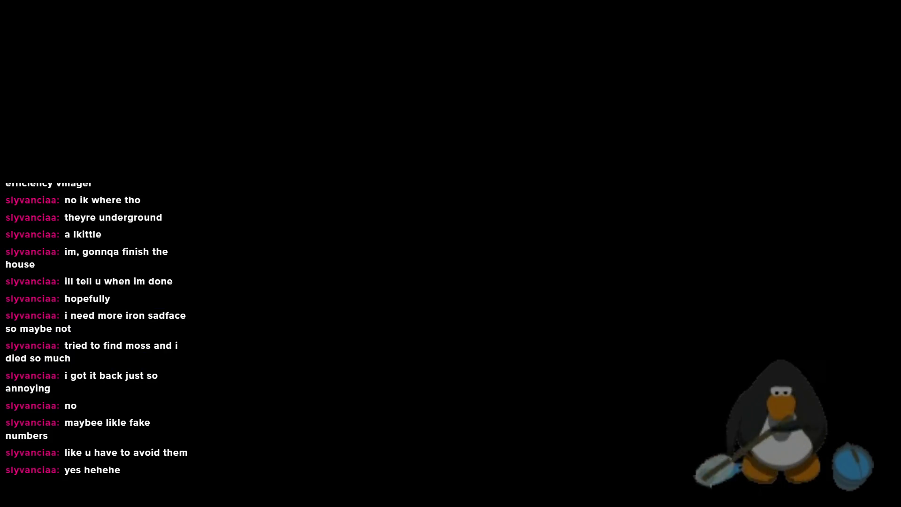
Steer the player through the maze with the arrow keys, evading the chasing kitty.
key("Left")
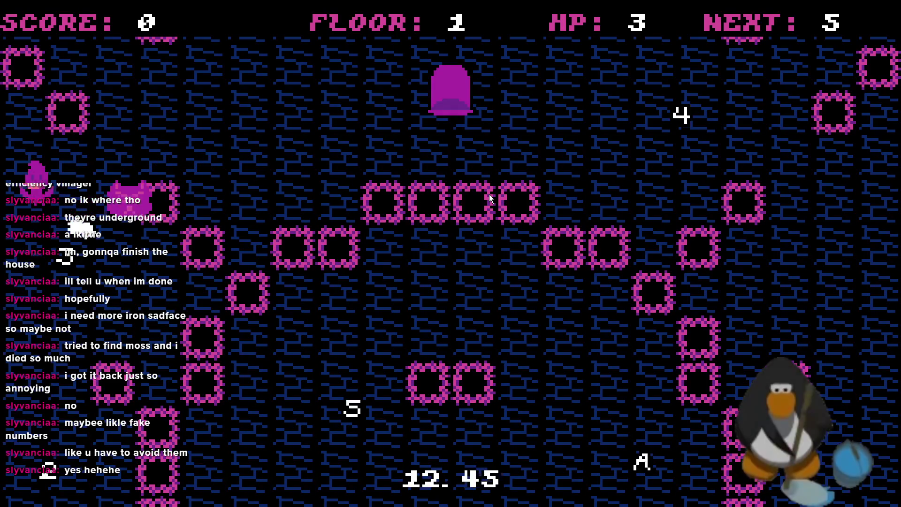
key("Right")
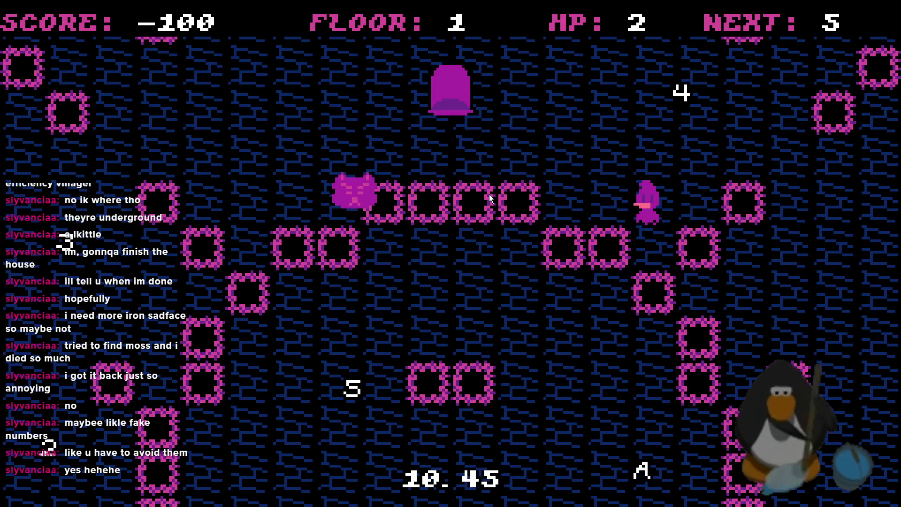
key("Up")
key("Left")
key("Down")
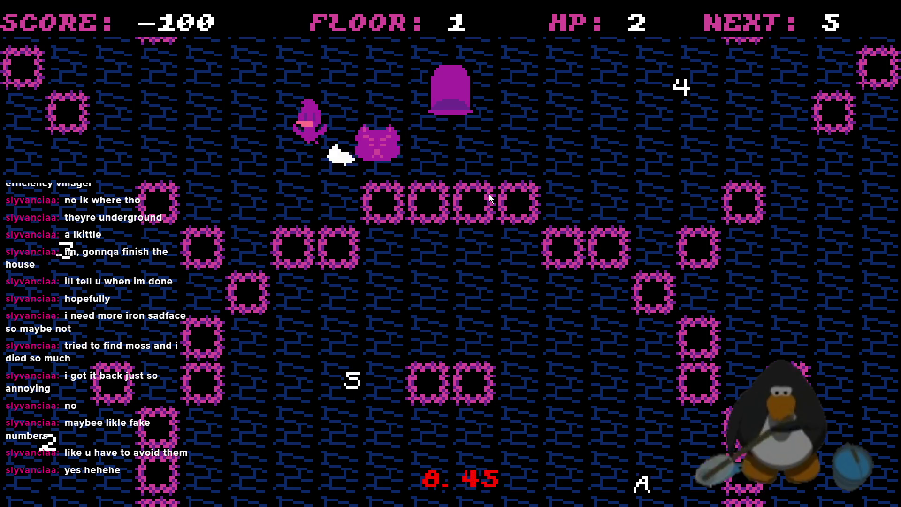
key("Left")
key("Right")
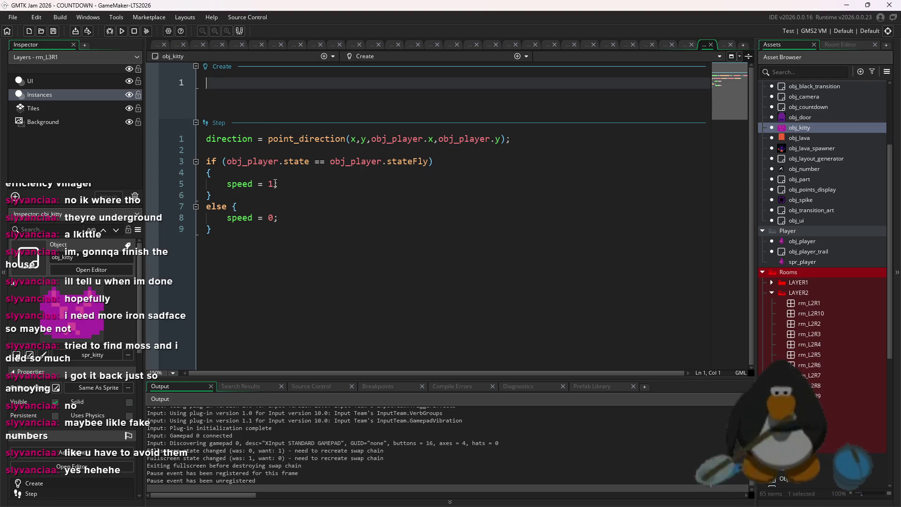
Lower the kitty's speed on Step line 5, playtest again, then select all the room's spikes.
left_click(276, 184)
type("0.5")
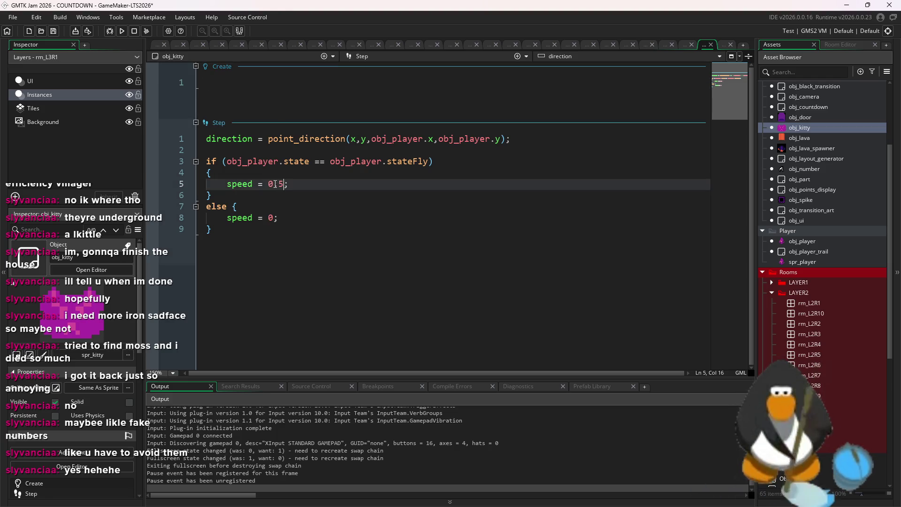
left_click(127, 35)
key("Return")
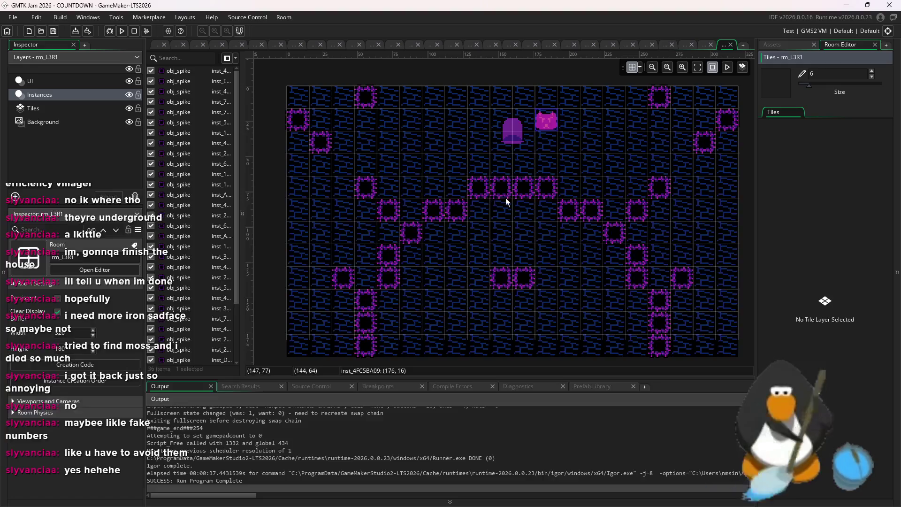
mouse_move(505, 198)
left_mouse_down()
mouse_move(689, 265)
mouse_move(714, 320)
mouse_move(733, 322)
left_mouse_up()
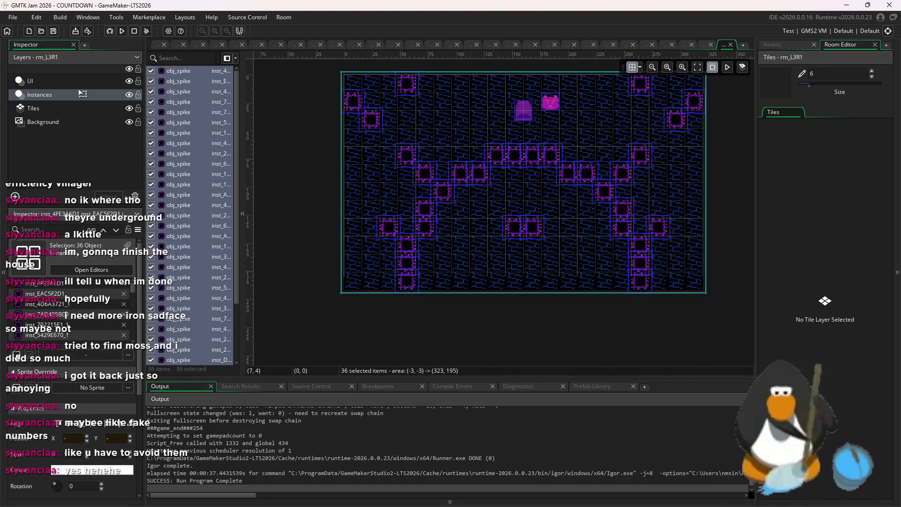
Switch rm_L3R1's Tiles layer to the magenta tl_tiles3 tileset.
left_click(77, 111)
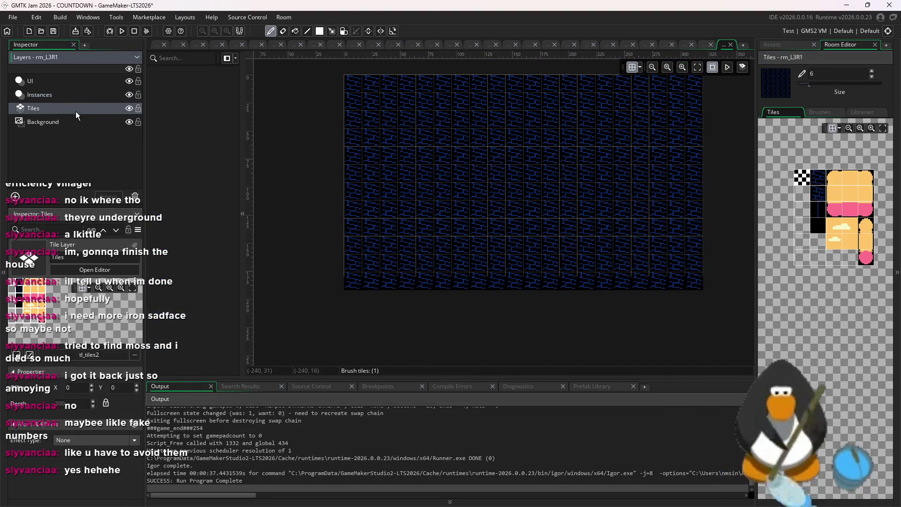
left_click(86, 355)
left_click(237, 381)
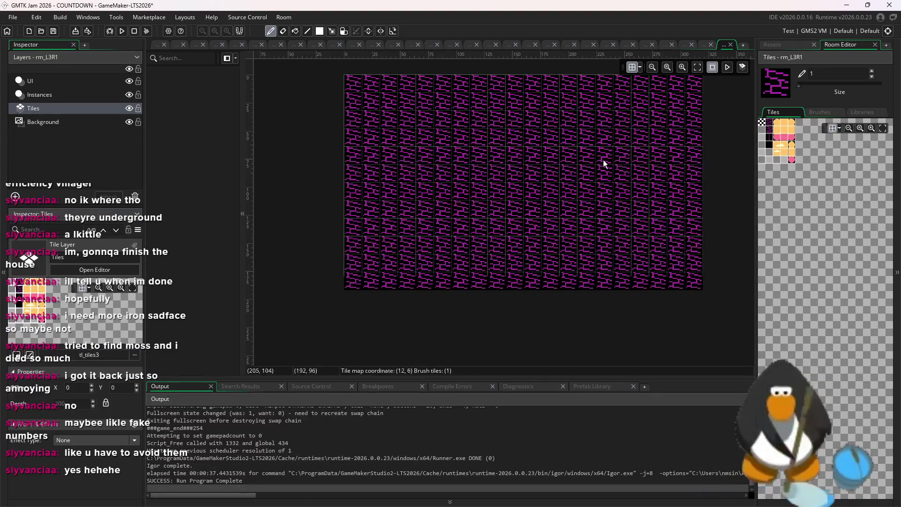
Paint the floor black with a size-25 brush, then add small magenta brick wall patches.
left_click(778, 46)
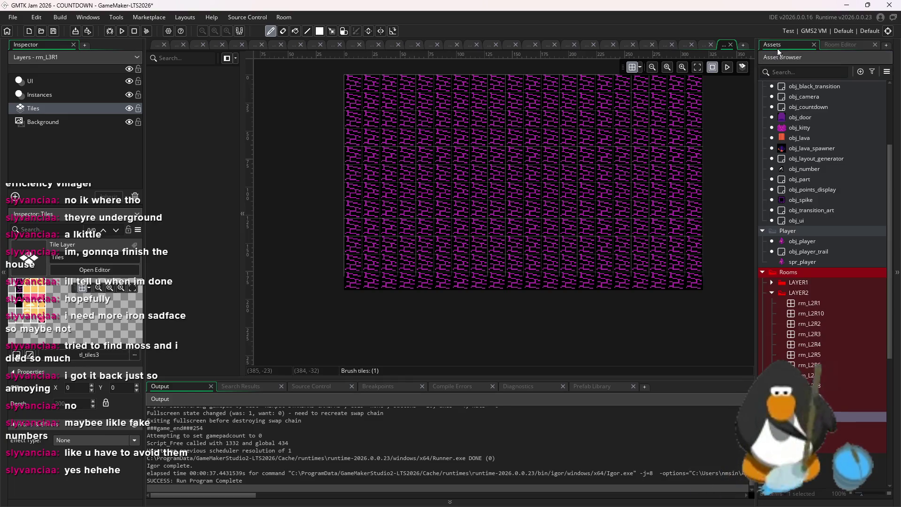
left_click(850, 45)
scroll(805, 150, "up", 1)
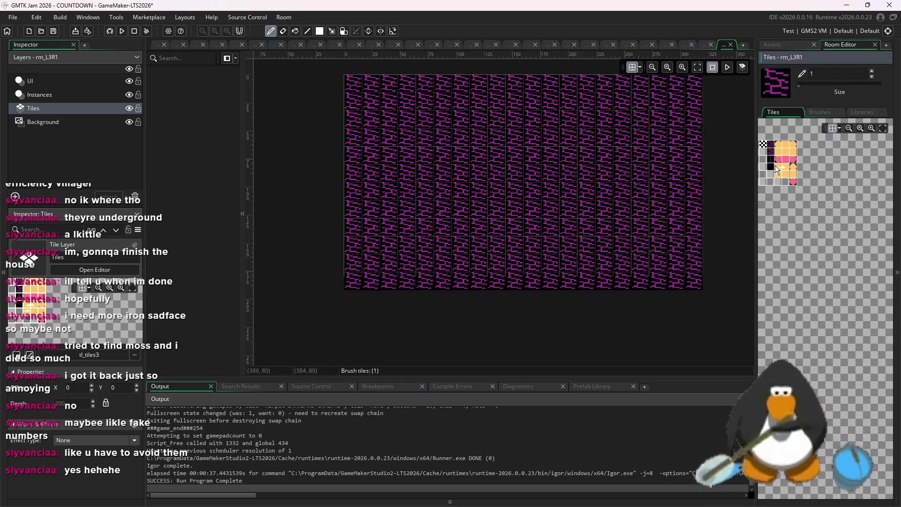
left_click_drag(849, 88, 850, 86)
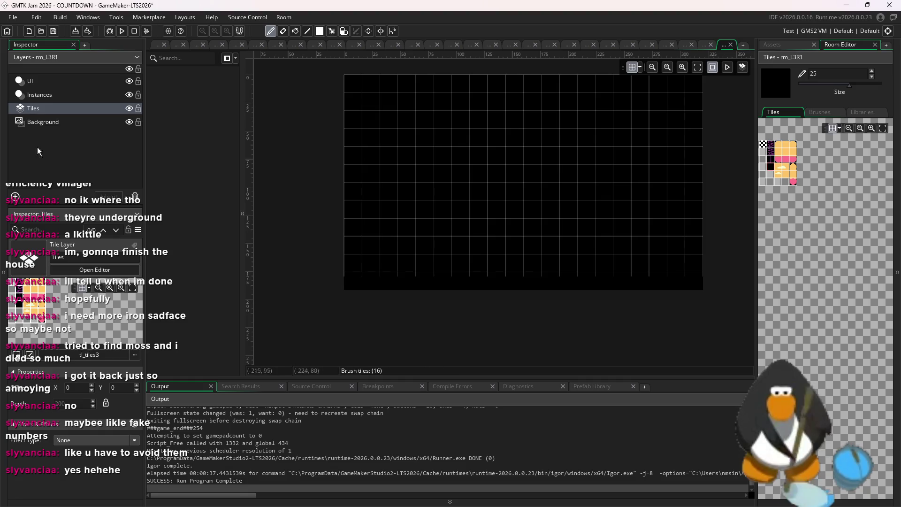
scroll(811, 184, "up", 5)
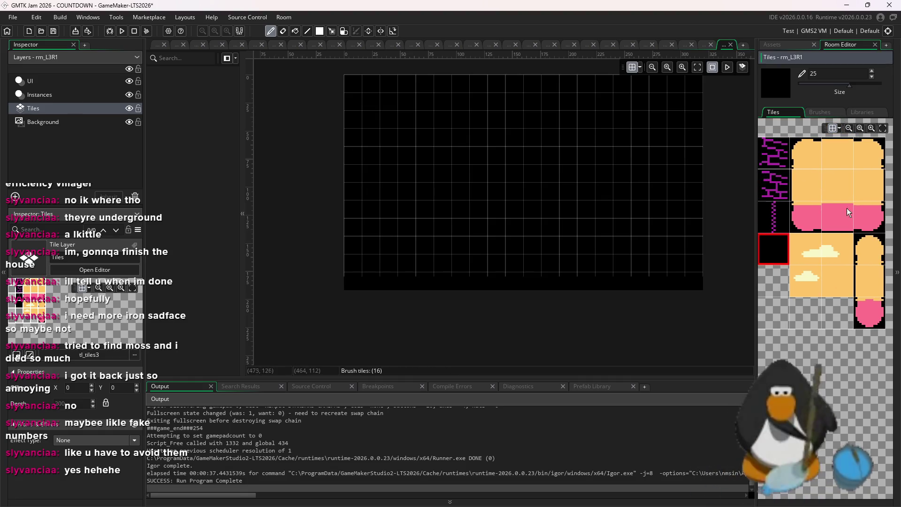
left_click(782, 147)
left_click(800, 83)
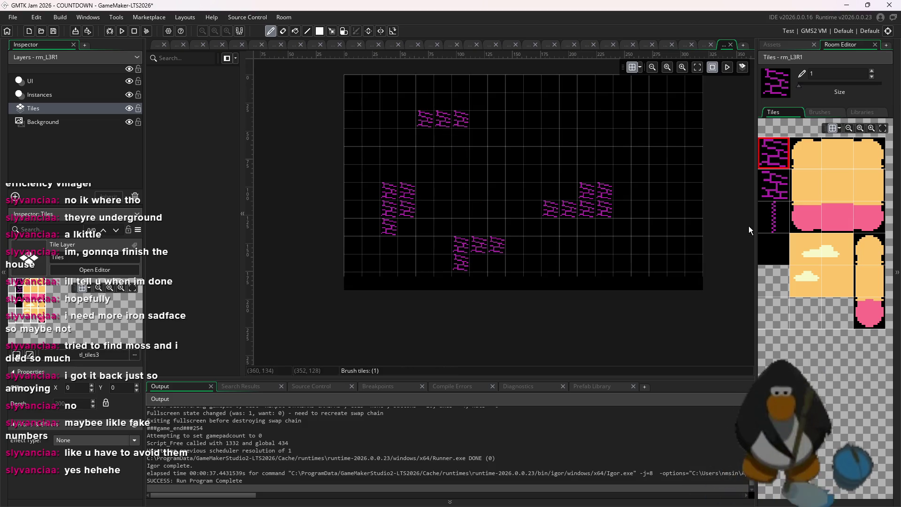
left_click(774, 44)
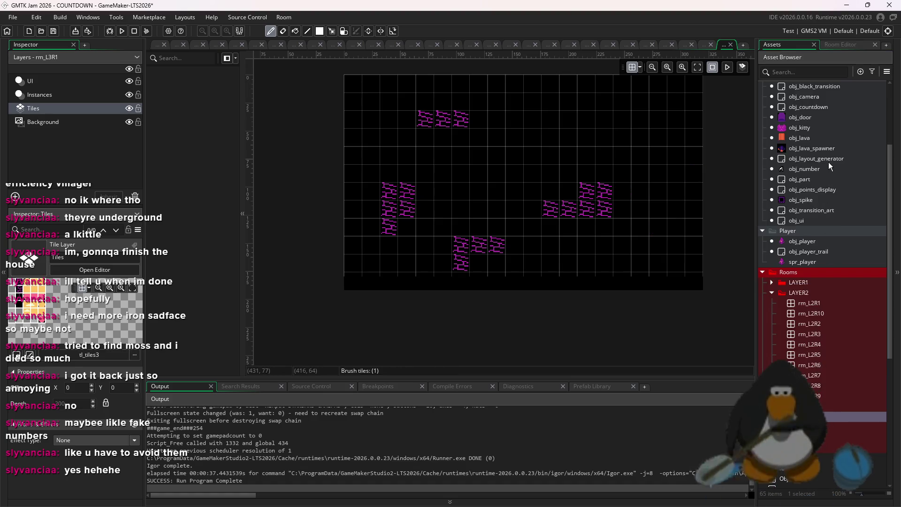
scroll(821, 194, "up", 1)
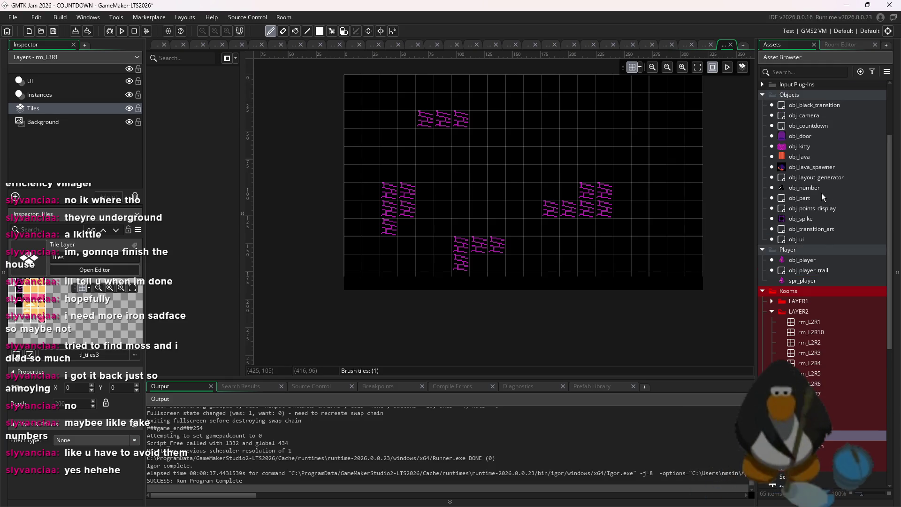
Paint obj_spike instances along the floor row and fill the left and right spike columns.
left_click(817, 218)
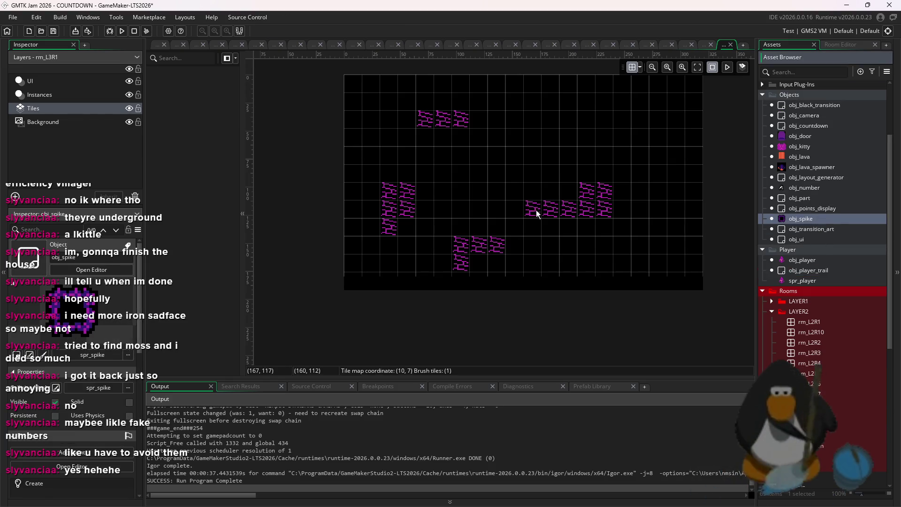
mouse_move(800, 218)
left_mouse_down()
mouse_move(497, 227)
mouse_move(554, 197)
mouse_move(723, 193)
mouse_move(711, 195)
left_mouse_up()
mouse_move(696, 245)
left_mouse_down()
mouse_move(368, 246)
mouse_move(359, 236)
mouse_move(358, 118)
left_mouse_up()
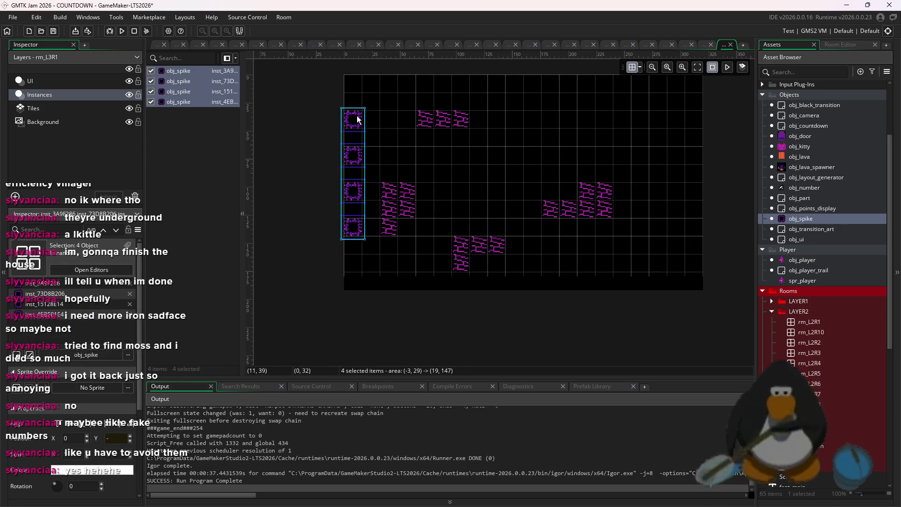
left_click_drag(350, 173, 355, 211)
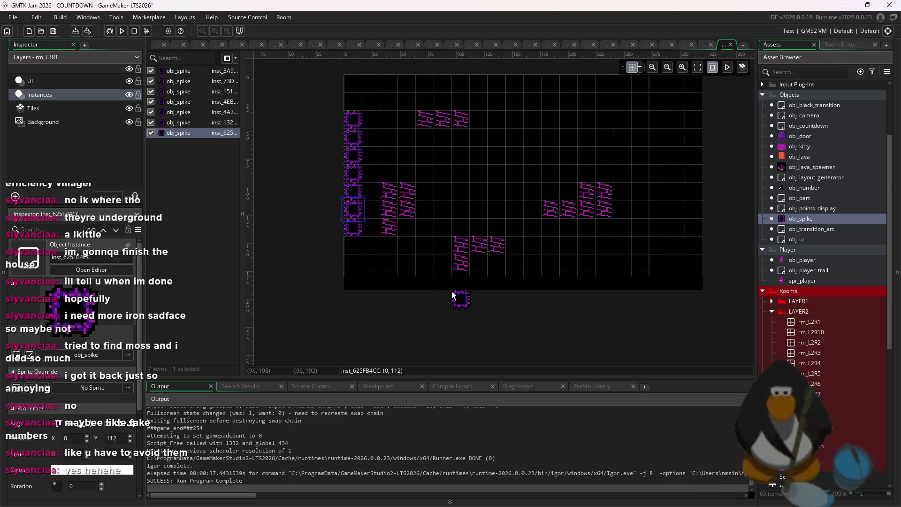
left_click_drag(694, 229, 695, 117)
Add a spike in the bottom strip and four spikes along the centre of the top edge.
scroll(657, 223, "up", 2)
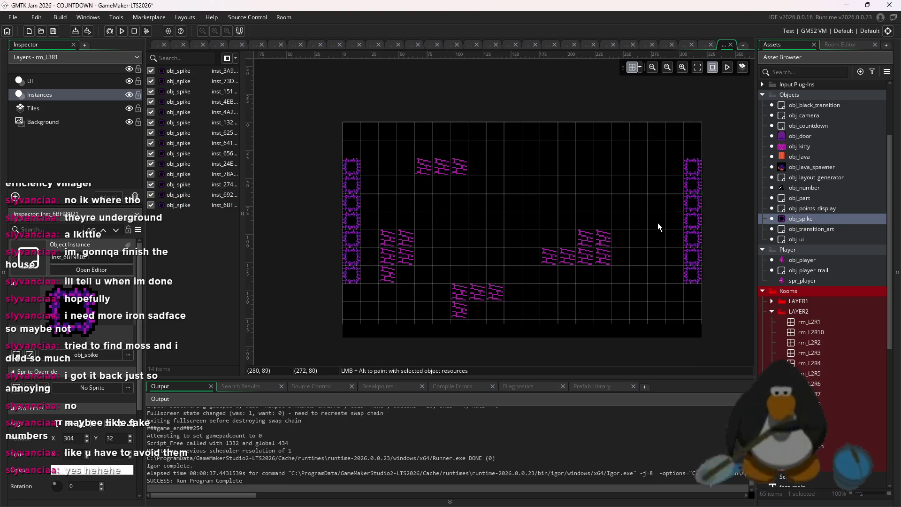
scroll(519, 187, "up", 1)
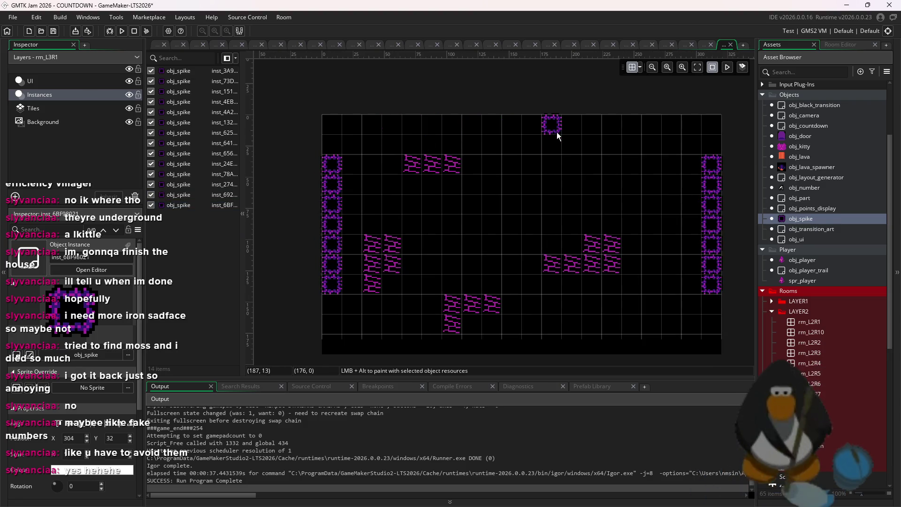
scroll(569, 286, "down", 2)
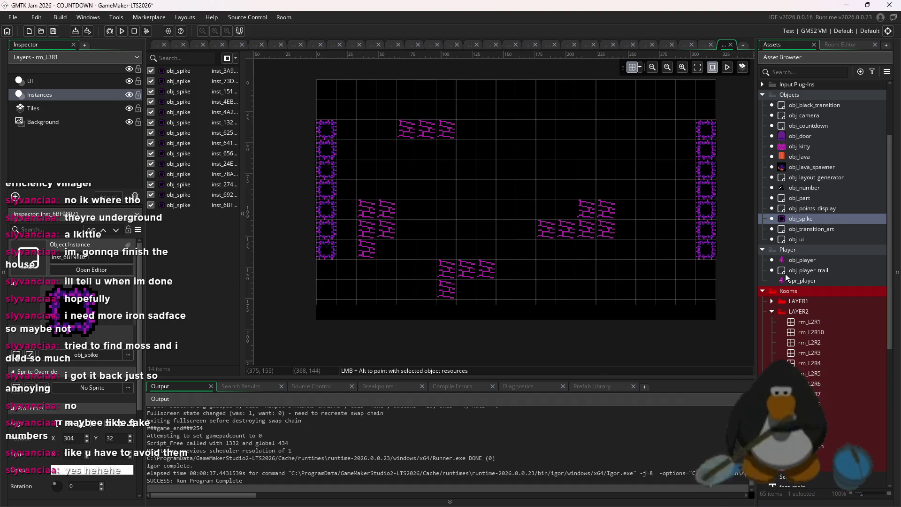
left_click(401, 107, "alt")
left_click_drag(382, 94, 627, 92)
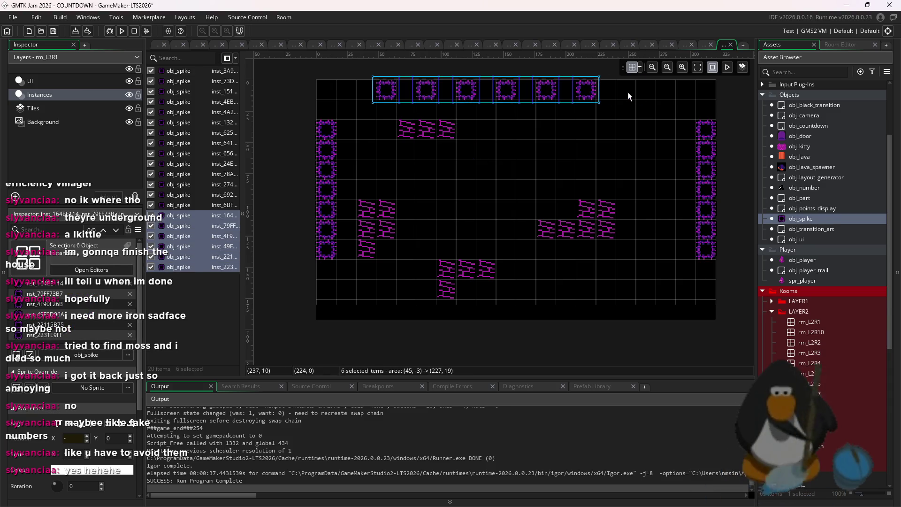
key("ctrl+z")
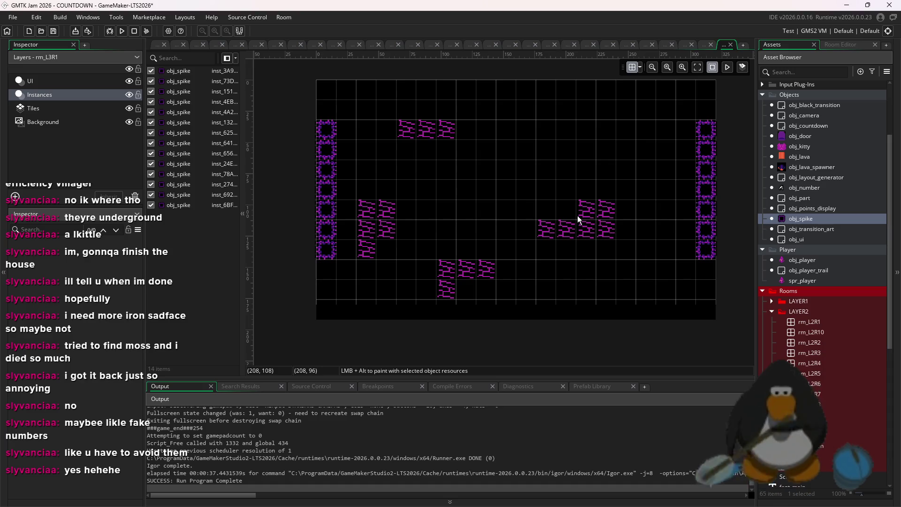
left_click(518, 311, "alt")
mouse_move(499, 301)
left_mouse_down()
mouse_move(478, 282)
mouse_move(547, 290)
left_mouse_up()
mouse_move(545, 110)
left_mouse_down()
mouse_move(537, 117)
mouse_move(487, 111)
left_mouse_up()
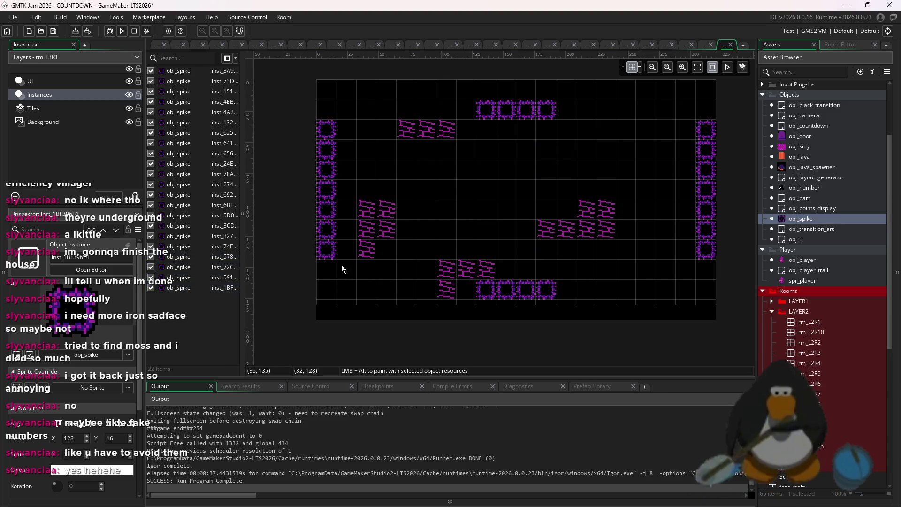
Add a few more spikes near the right-hand brick walls and delete the stray one.
left_click(319, 262, "alt")
left_click(706, 269, "alt")
left_click(586, 250, "alt")
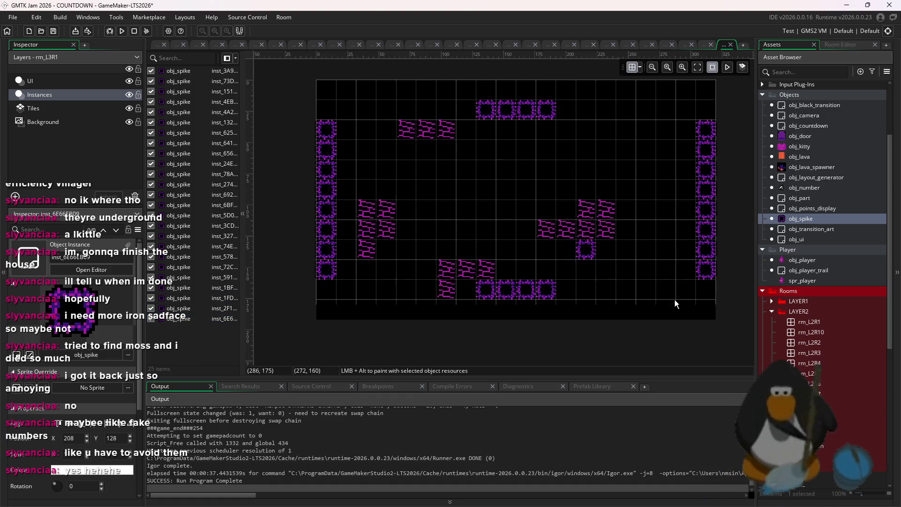
scroll(674, 299, "down", 2)
key("Delete")
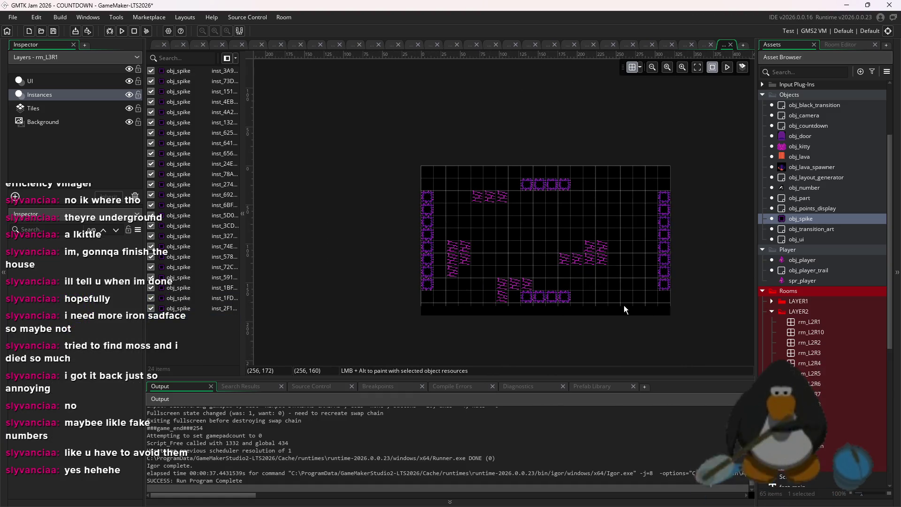
scroll(624, 309, "up", 1)
left_click(33, 108)
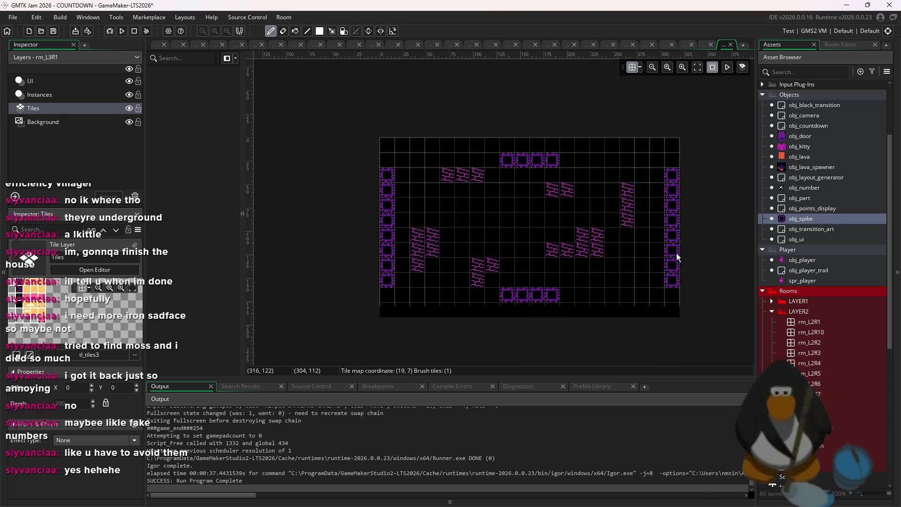
Place obj_door at 176,144 above the bottom spikes and obj_kitty above it, then run the game.
scroll(674, 255, "up", 1)
left_click(801, 136)
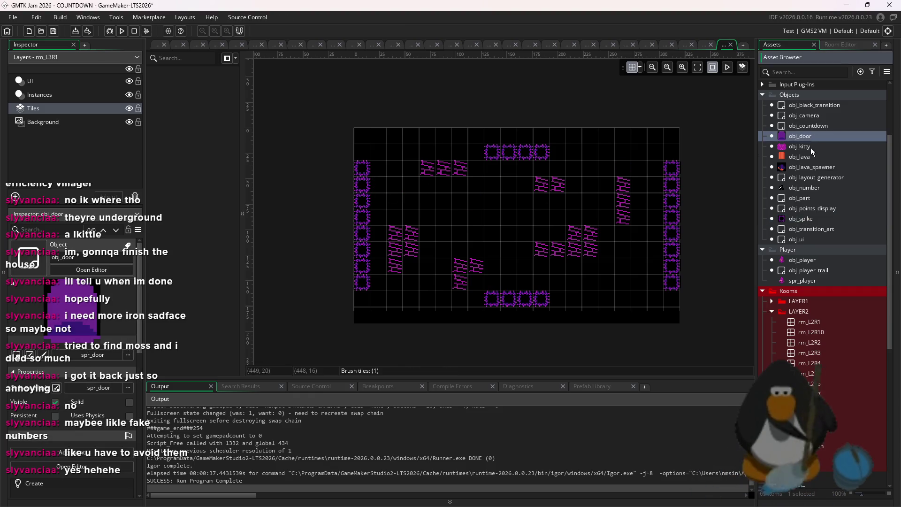
left_click(39, 94)
scroll(517, 301, "up", 2)
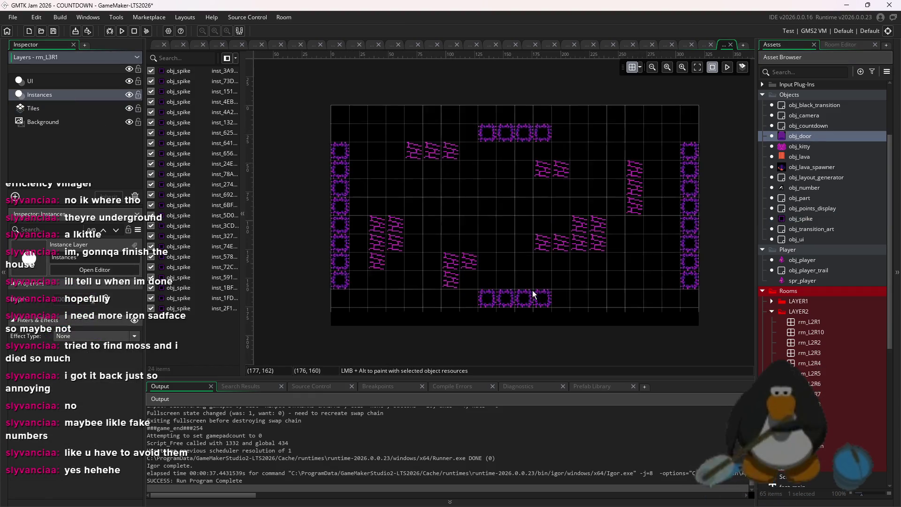
left_click(509, 265, "alt")
left_click(800, 146)
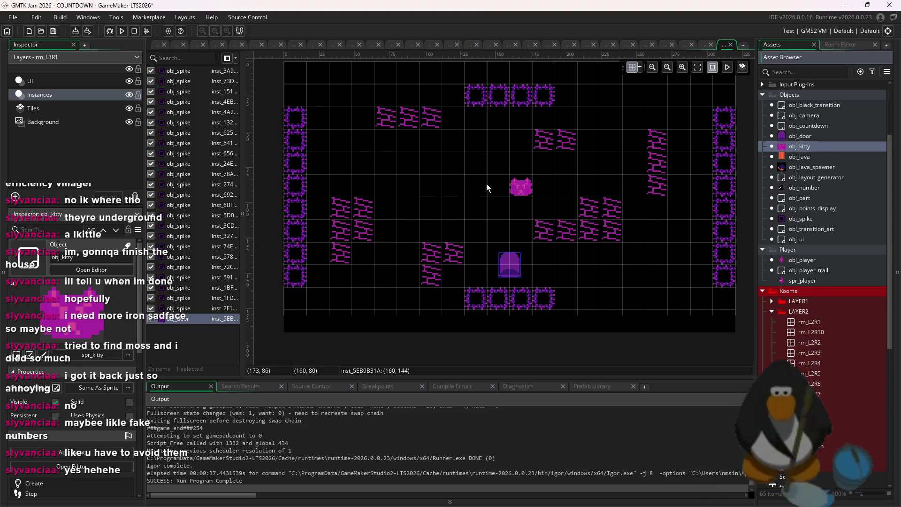
left_click(481, 166, "alt")
left_click_drag(514, 264, 536, 264)
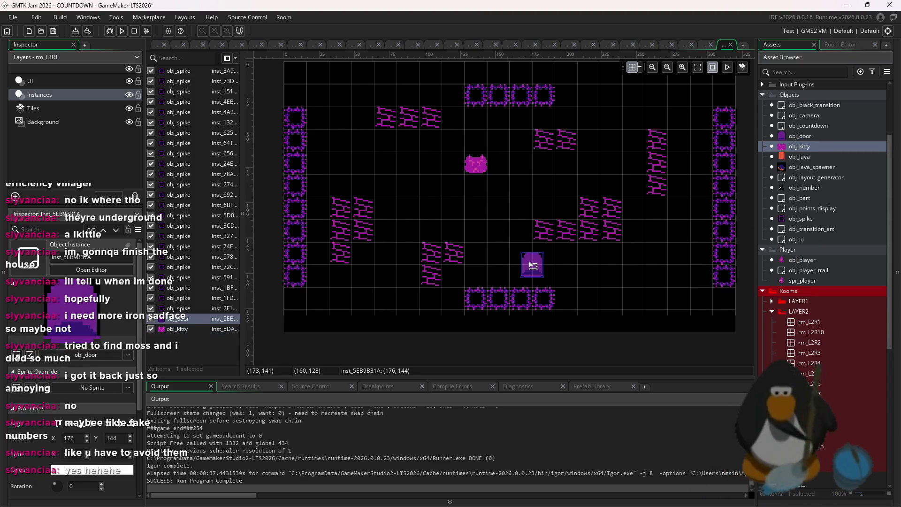
left_click(123, 31)
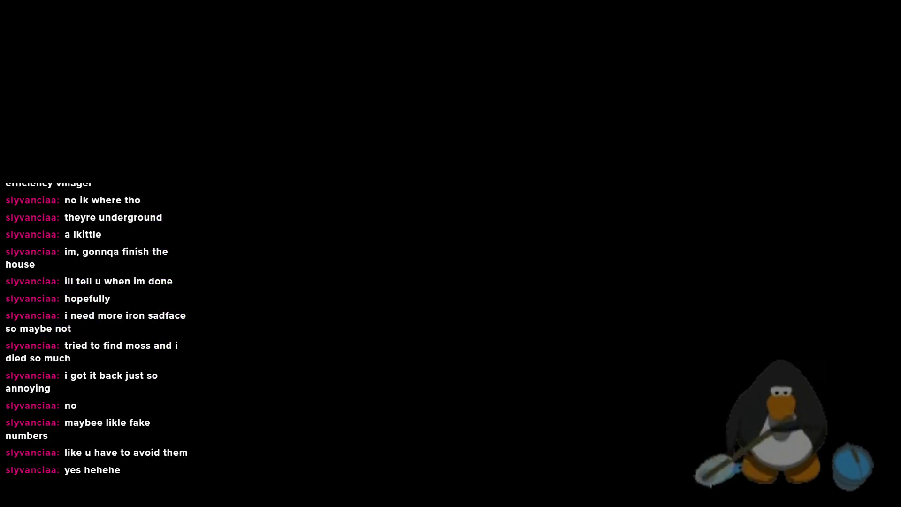
Steer the player with the arrow keys through every numbered pickup until ROOM CLEAR shows at score 450.
key("Up")
key("Right")
key("Down")
key("Right")
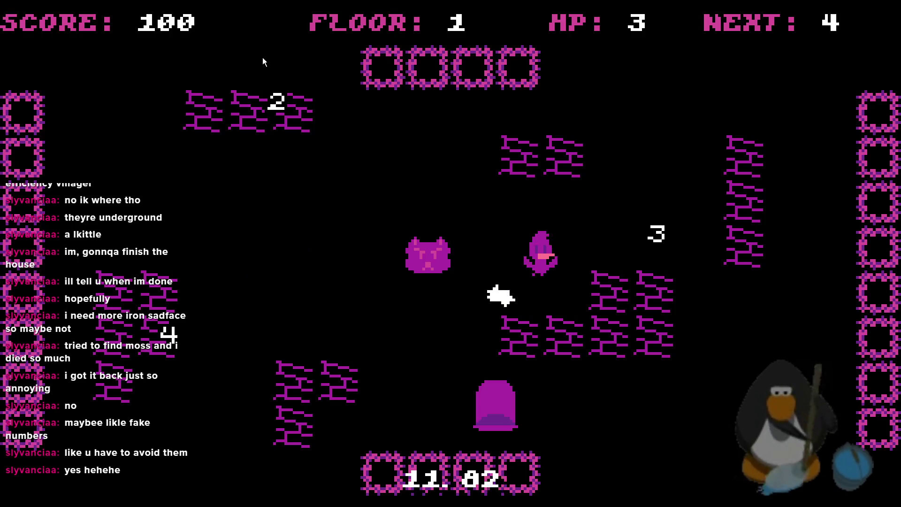
key("Up")
key("Left")
key("Down")
key("Left")
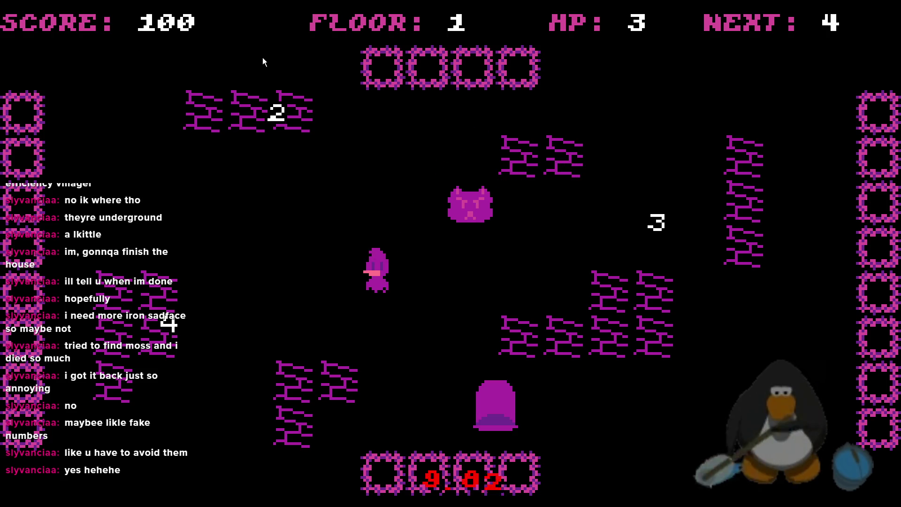
key("Up")
key("Down")
key("Down")
key("Right")
key("Up")
key("Right")
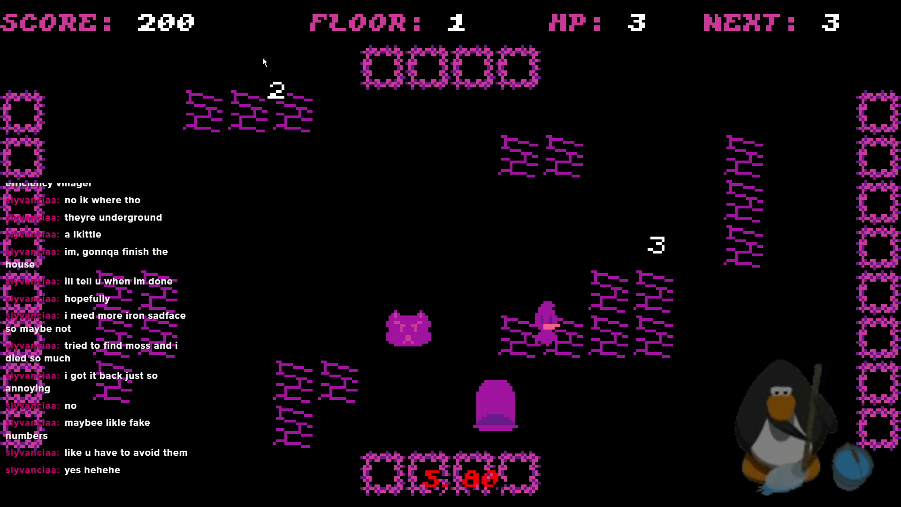
key("Up")
key("Left")
key("Left")
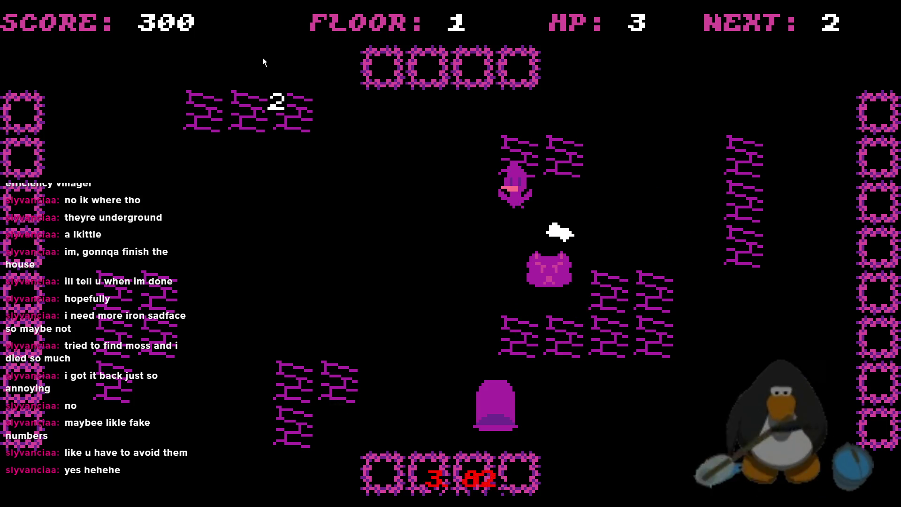
key("Up")
key("Left")
key("Down")
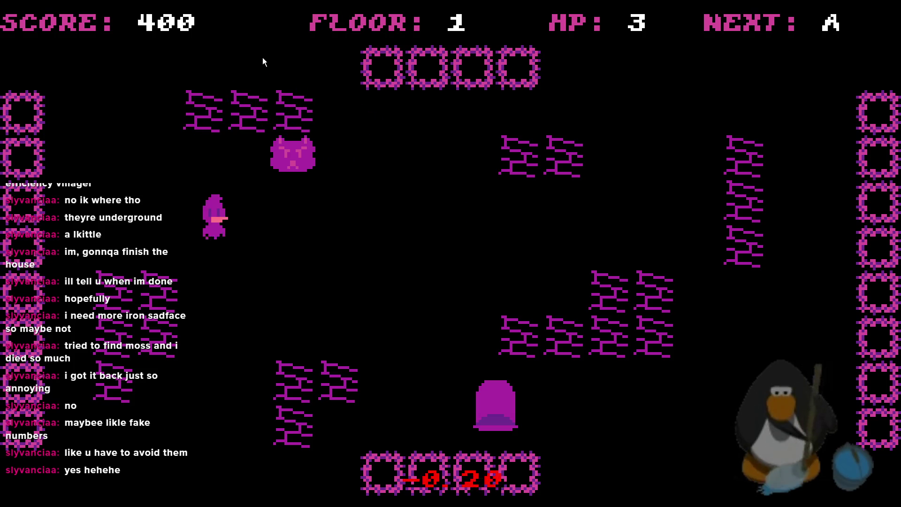
key("Right")
key("Up")
key("Right")
key("Up")
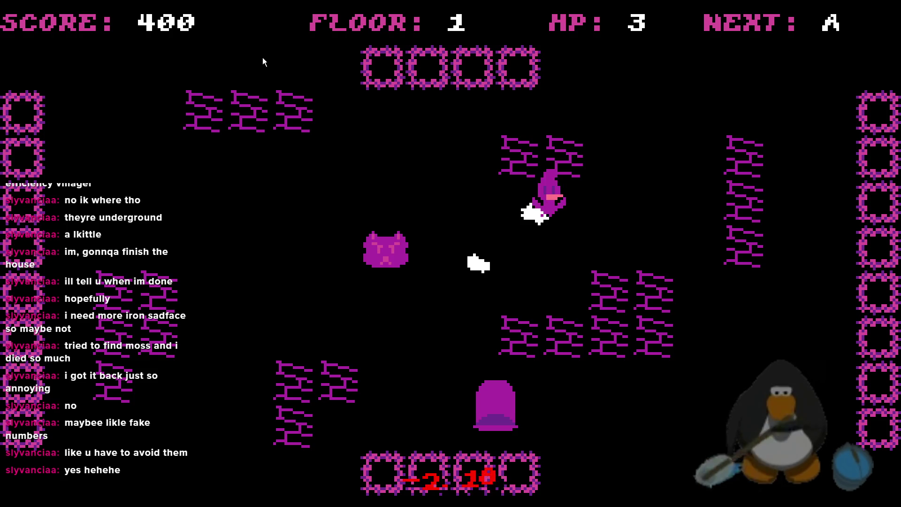
key("Left")
key("Right")
key("Up")
key("Right")
key("Down")
key("Left")
key("Left")
key("Up")
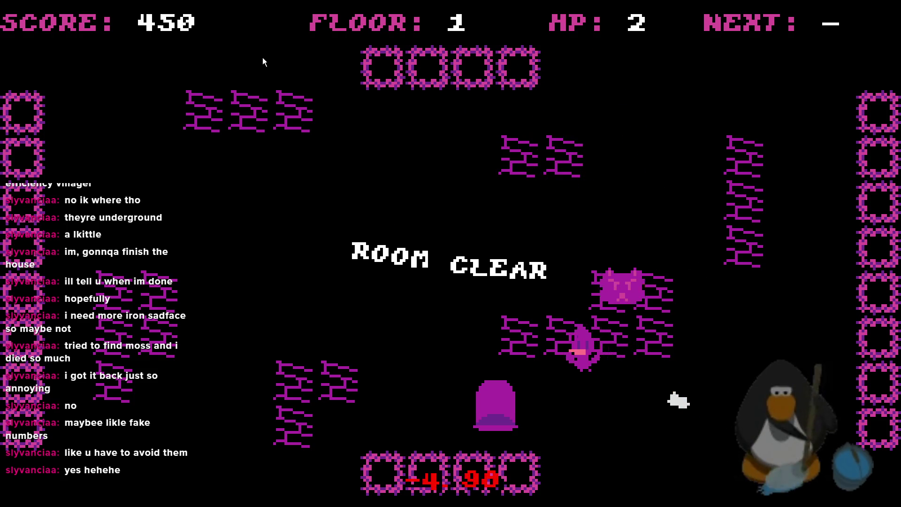
key("Right")
key("Right")
key("Down")
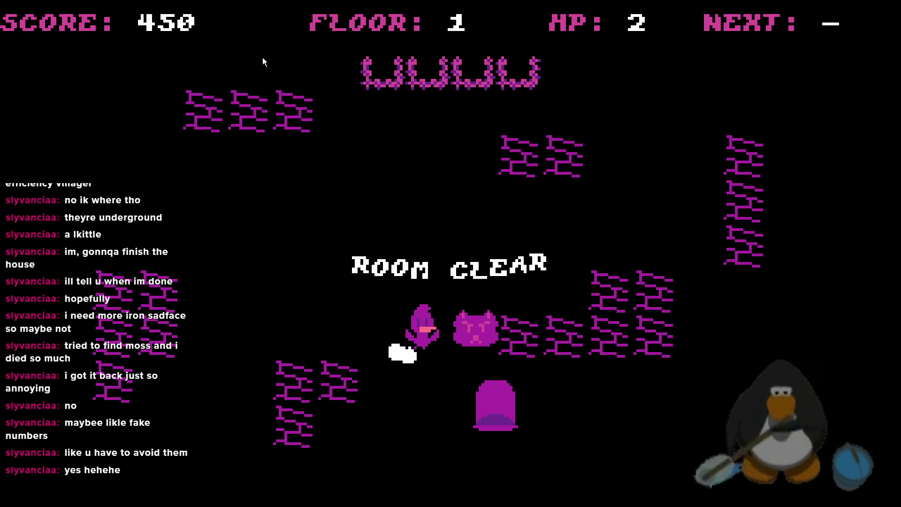
key("Up")
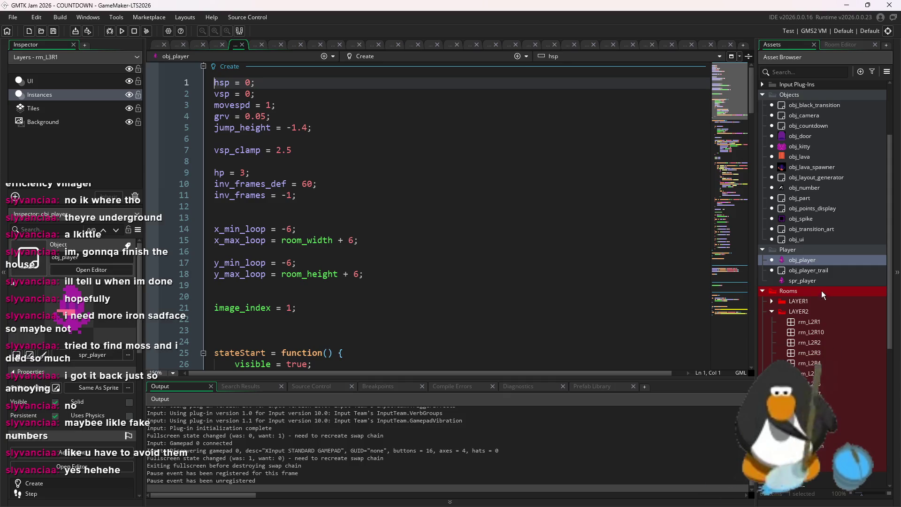
Open spr_player's frame in the Image Editor, capture the whole canvas, and switch to Aseprite.
double_click(816, 282)
left_click(266, 124)
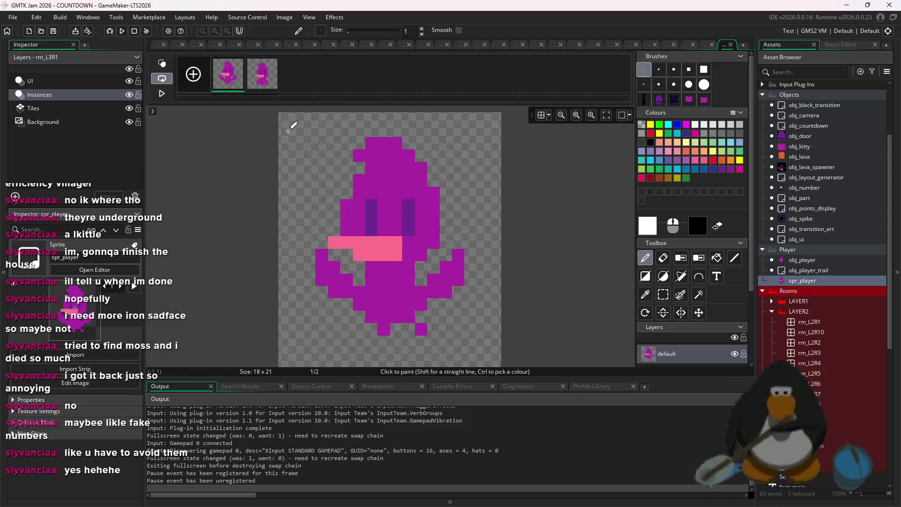
key("ctrl+a")
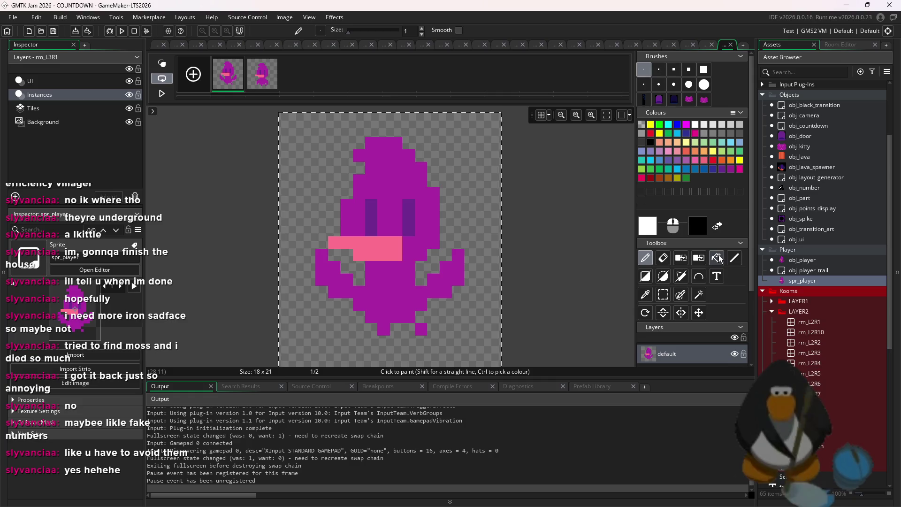
key("ctrl+c")
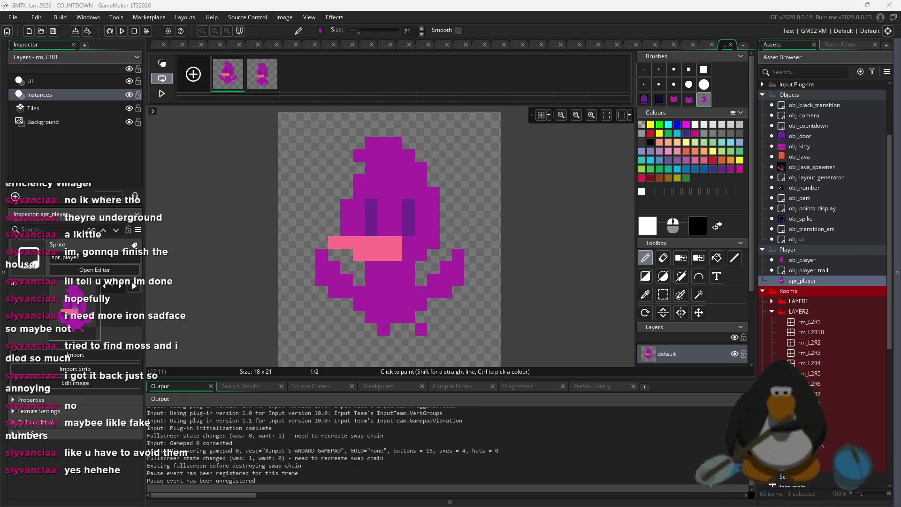
key("alt+Tab")
scroll(469, 208, "up", 5)
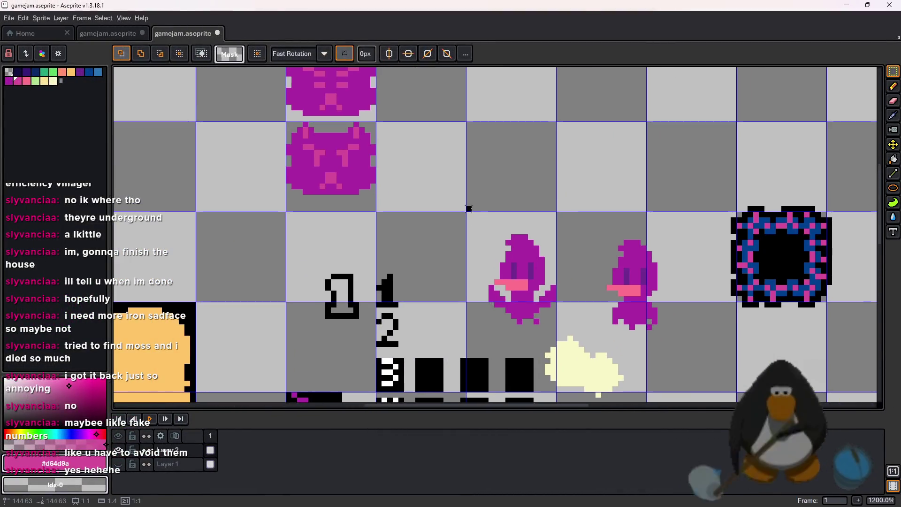
Copy the left and right purple characters one cell up and select both copies.
left_click_drag(469, 209, 557, 322)
left_click_drag(521, 281, 521, 169)
left_click(672, 203)
mouse_move(704, 217)
left_mouse_down()
mouse_move(629, 332)
mouse_move(609, 332)
left_mouse_up()
mouse_move(680, 229)
left_mouse_down()
mouse_move(634, 307)
mouse_move(605, 331)
left_mouse_up()
left_click_drag(633, 281, 617, 169)
left_click(672, 178)
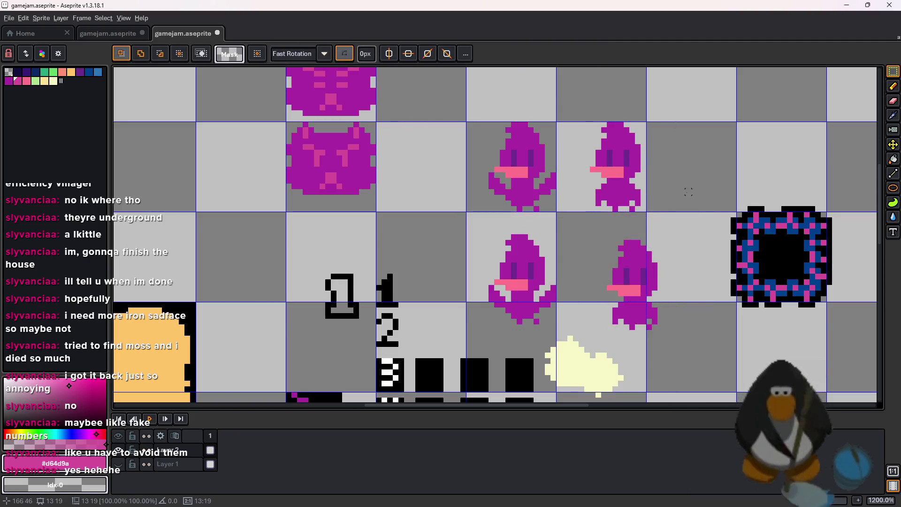
scroll(671, 179, "up", 2)
left_click_drag(674, 161, 450, 272)
Apply a black, circle-matrix Outside outline to the two selected sprites.
key("shift+o")
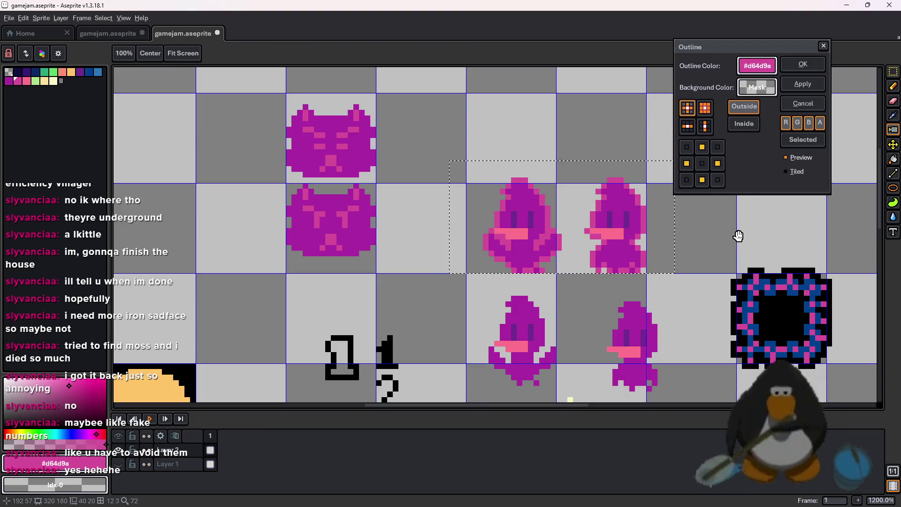
left_click(798, 104)
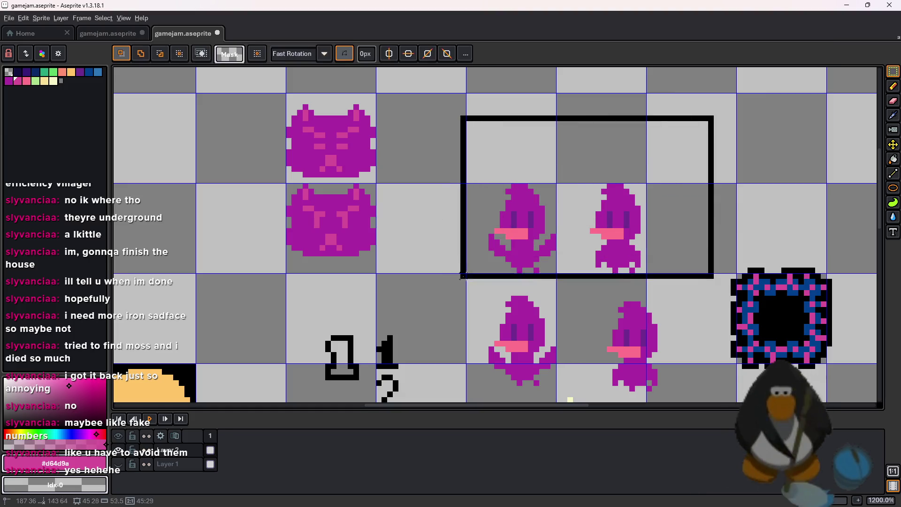
key("shift+o")
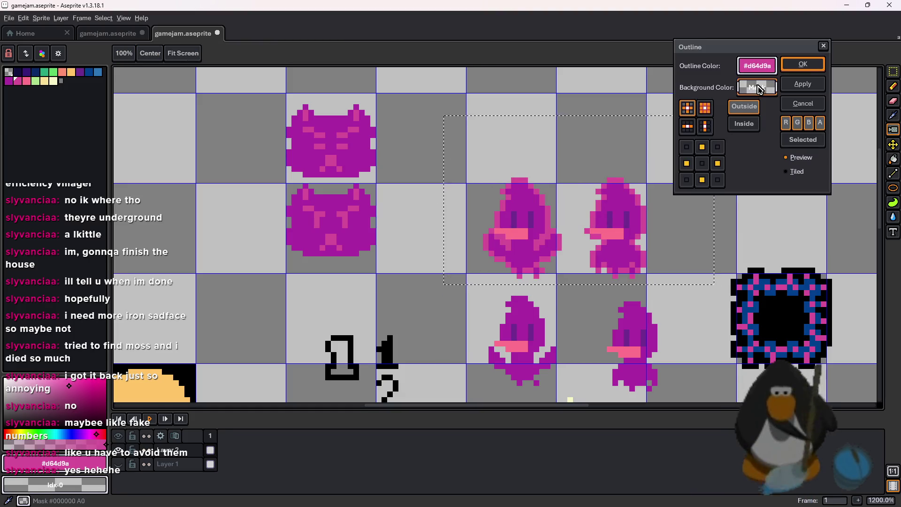
left_click(764, 67)
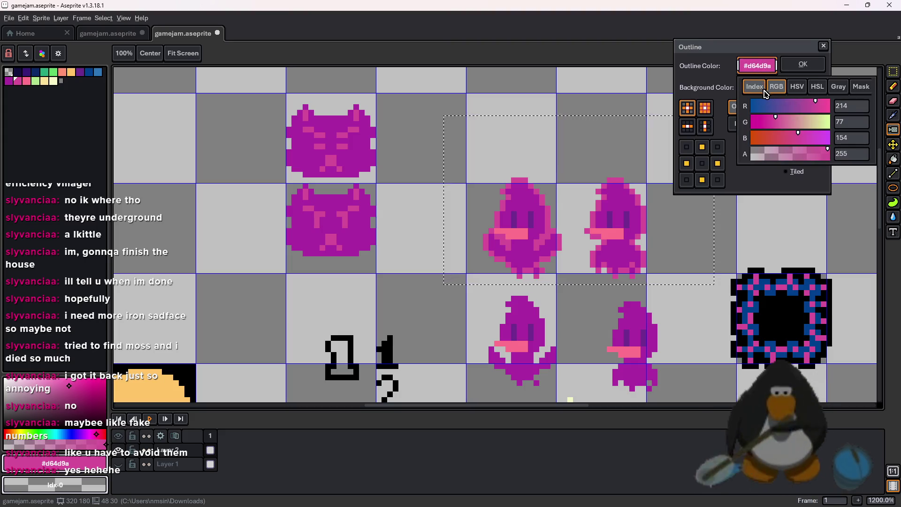
left_click(763, 91)
left_click(834, 88)
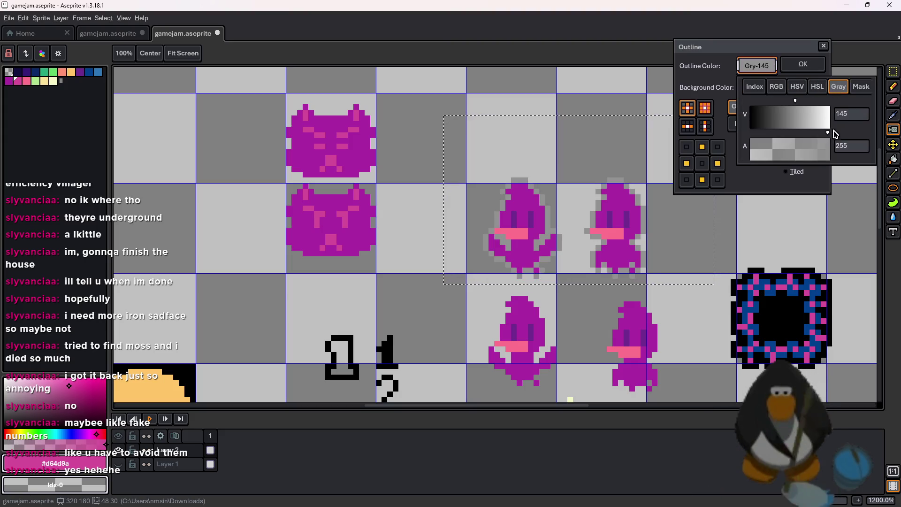
left_click_drag(794, 121, 751, 121)
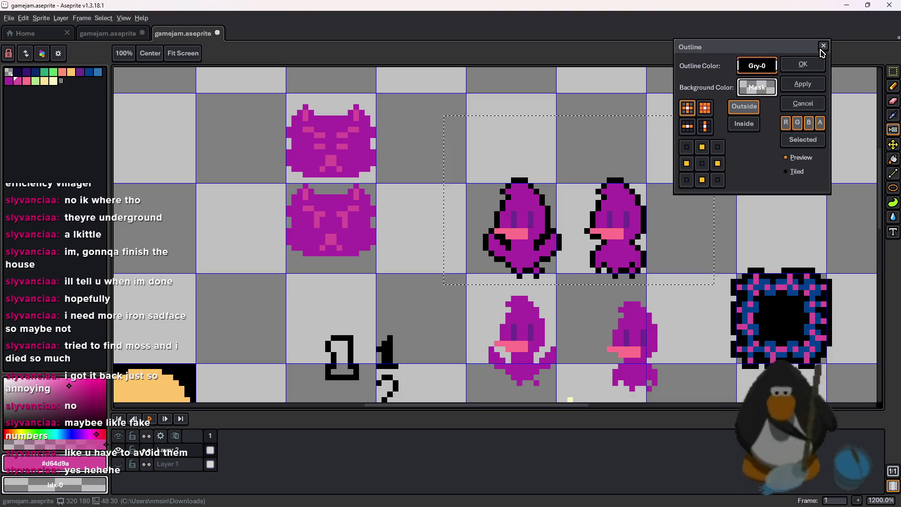
left_click(696, 109)
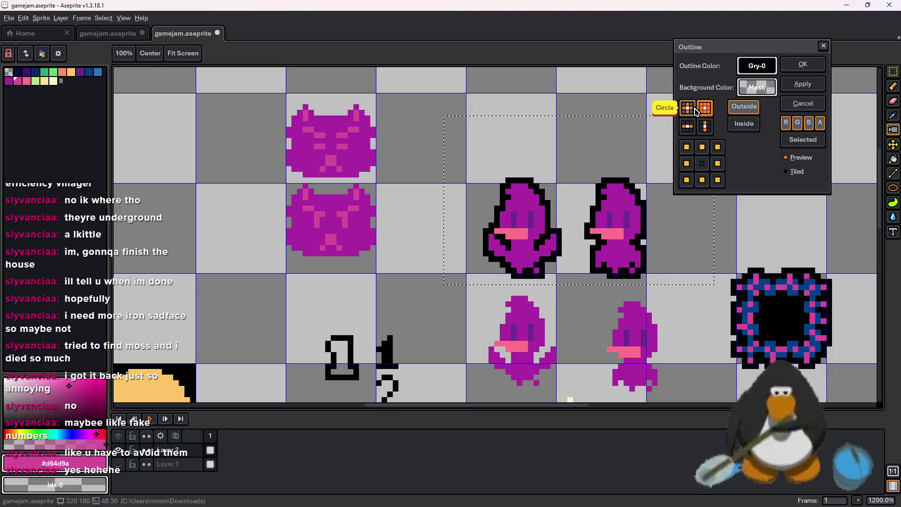
left_click(746, 124)
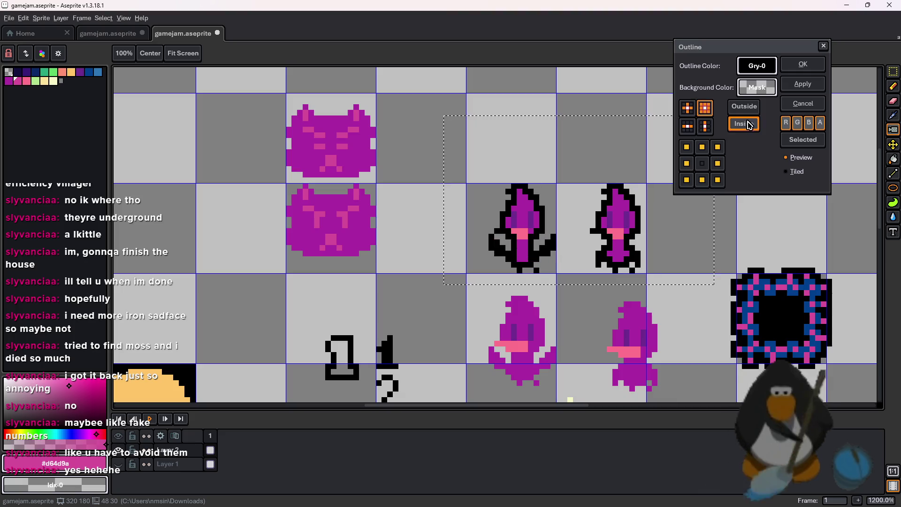
left_click(690, 112)
left_click(744, 107)
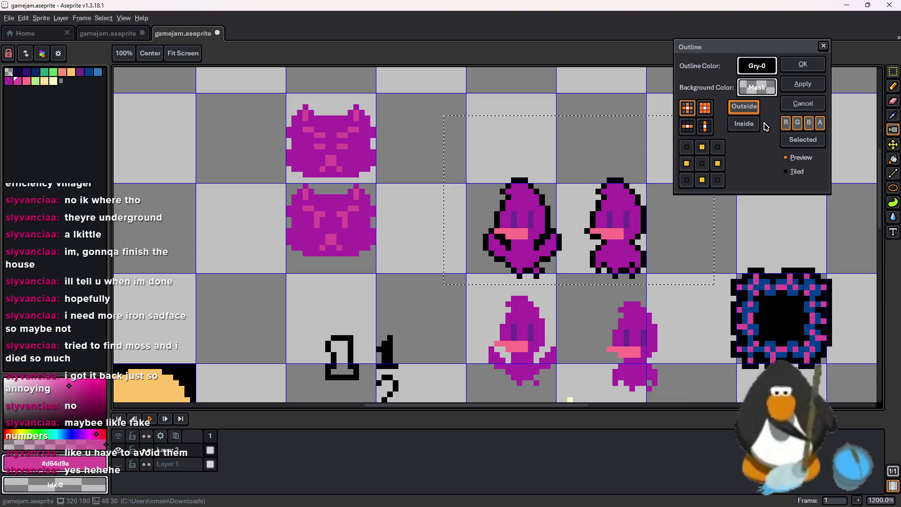
left_click(803, 64)
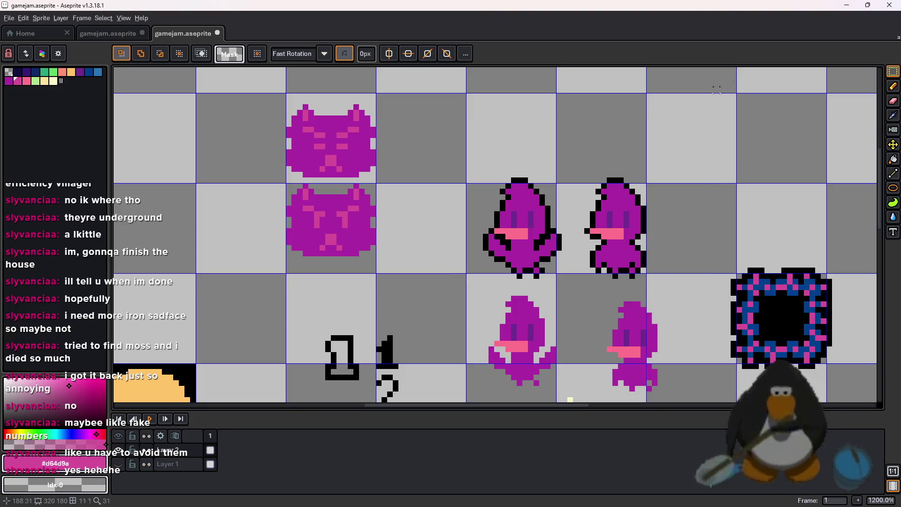
key("alt+Tab")
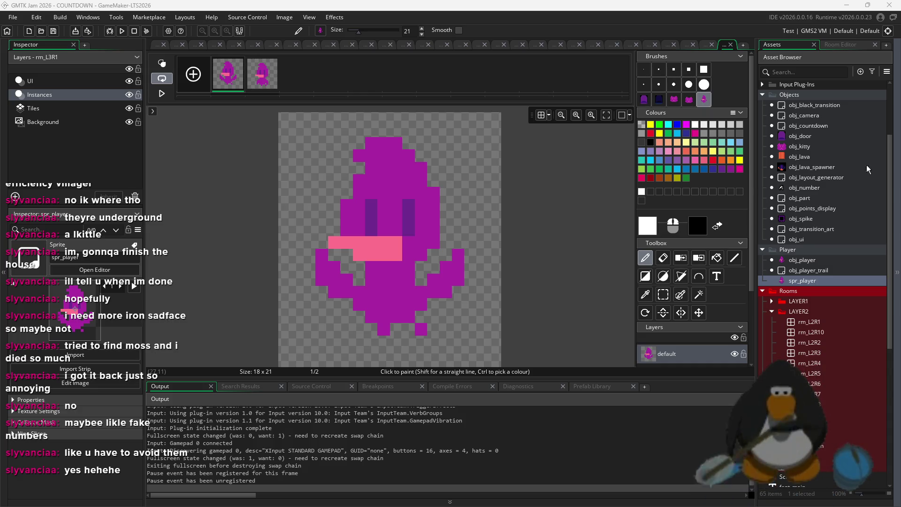
Paste the black-outlined player image onto frames 1 and 2 of spr_player, keeping the canvas size.
left_click(655, 71)
key("ctrl+v")
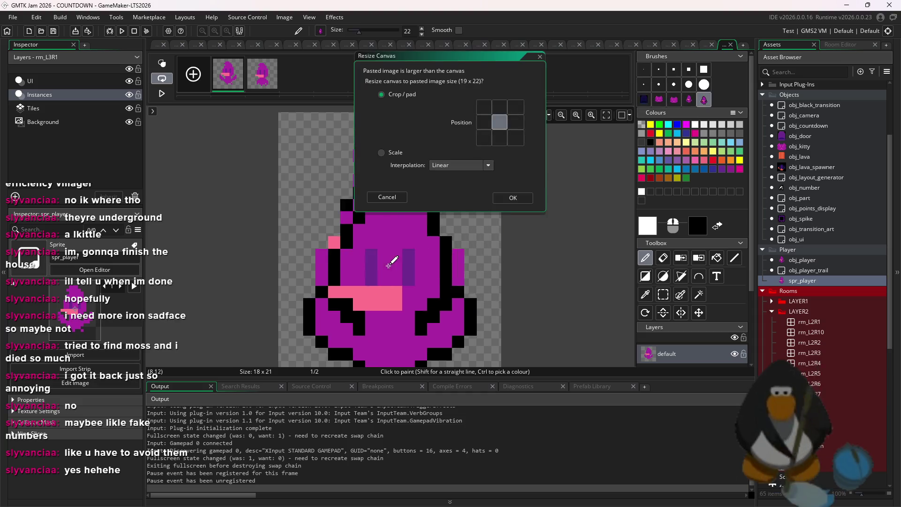
left_click(386, 196)
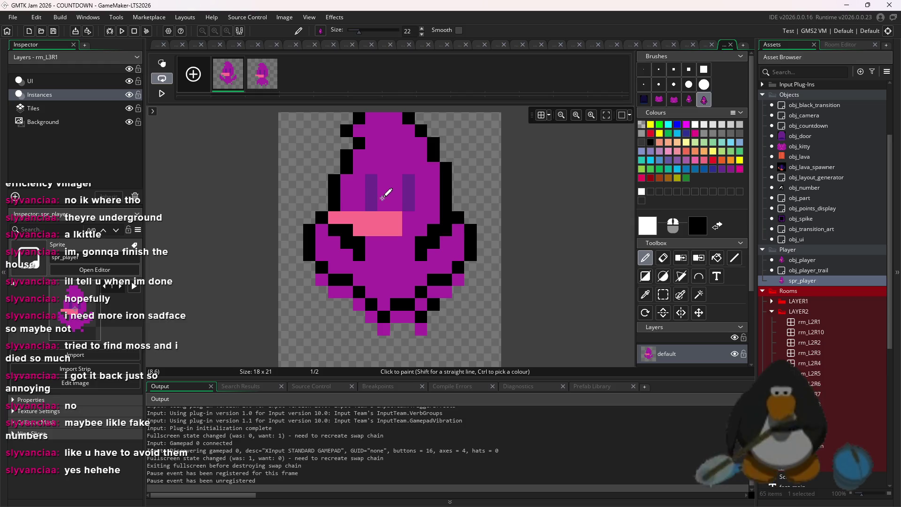
left_click(268, 89)
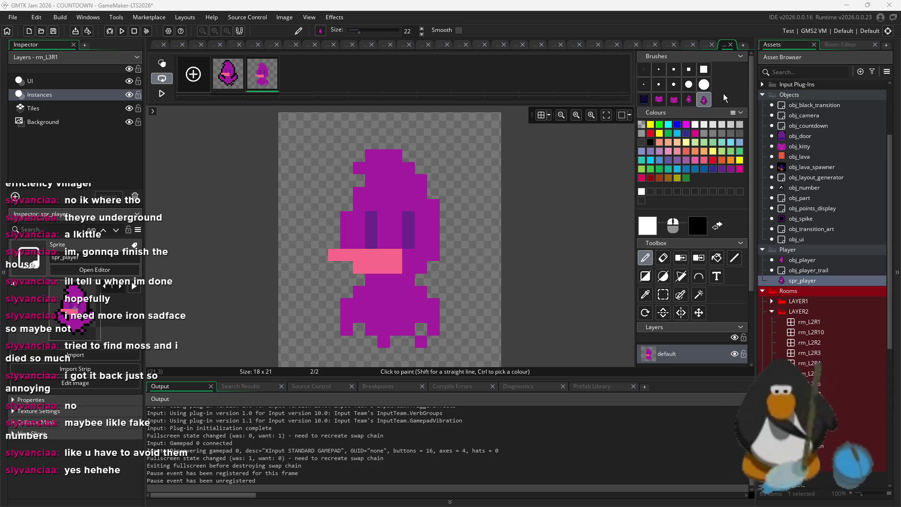
key("ctrl+v")
key("Escape")
key("ctrl+v")
left_click(392, 201)
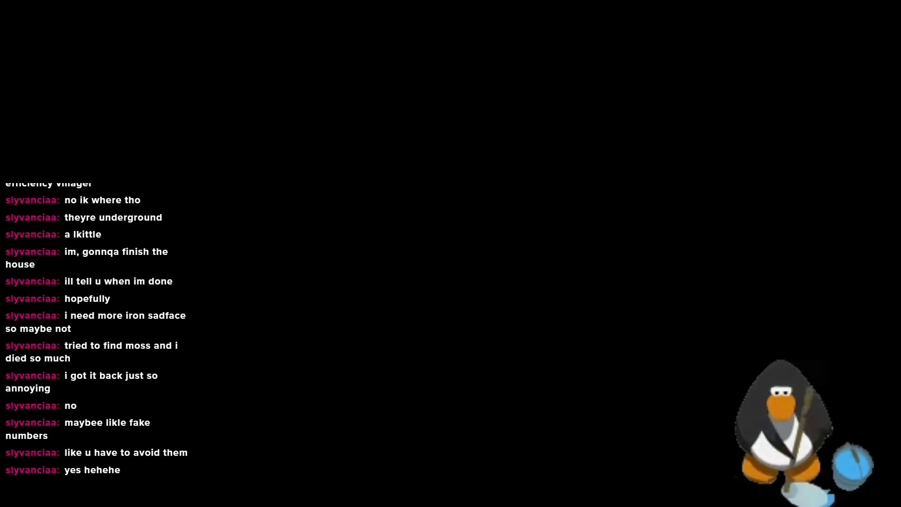
Steer the outlined player to collect 5, 4, 3, 2 and then the A, reaching a score of 300.
key("Up")
key("Right")
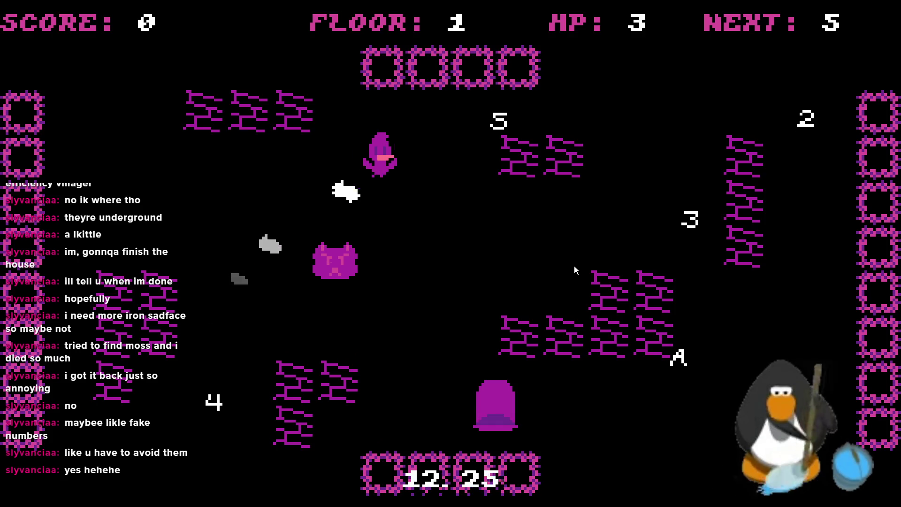
key("Right")
key("Down")
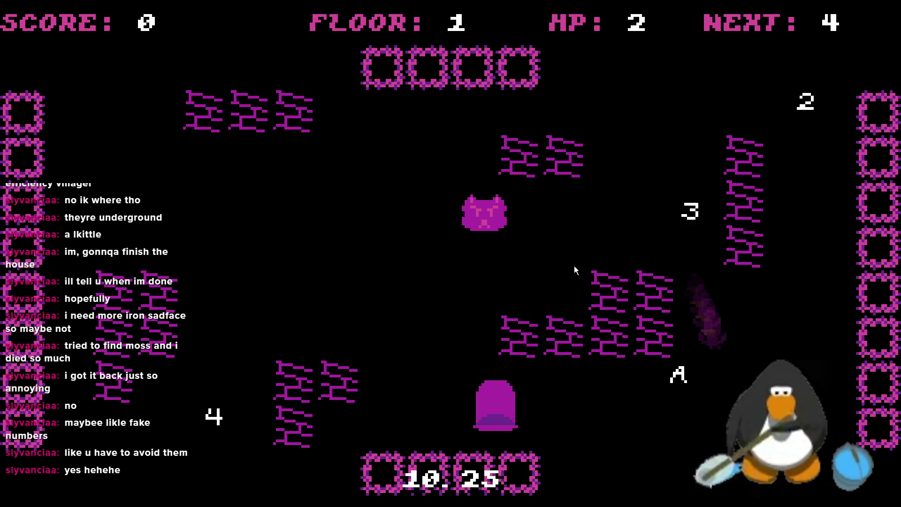
key("Up")
key("Left")
key("Down")
key("Up")
key("Left")
key("Down")
key("Right")
key("Up")
key("Right")
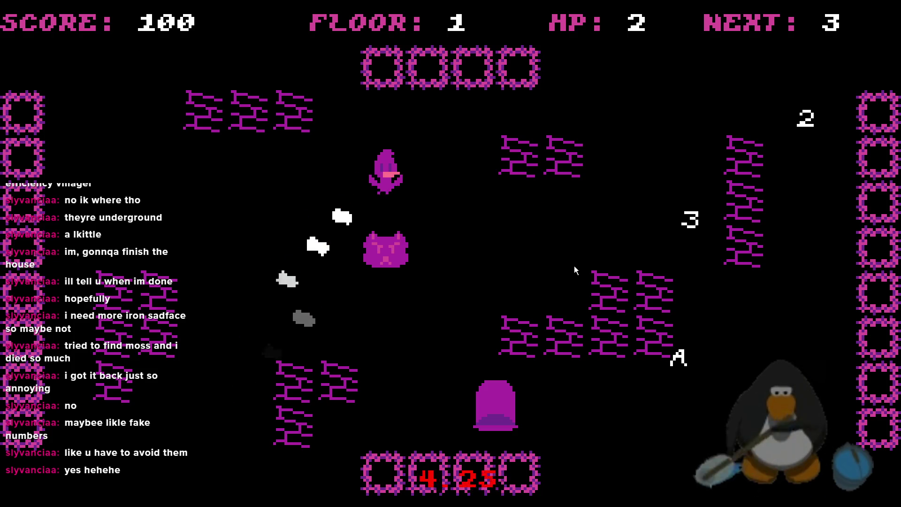
key("Up")
key("Right")
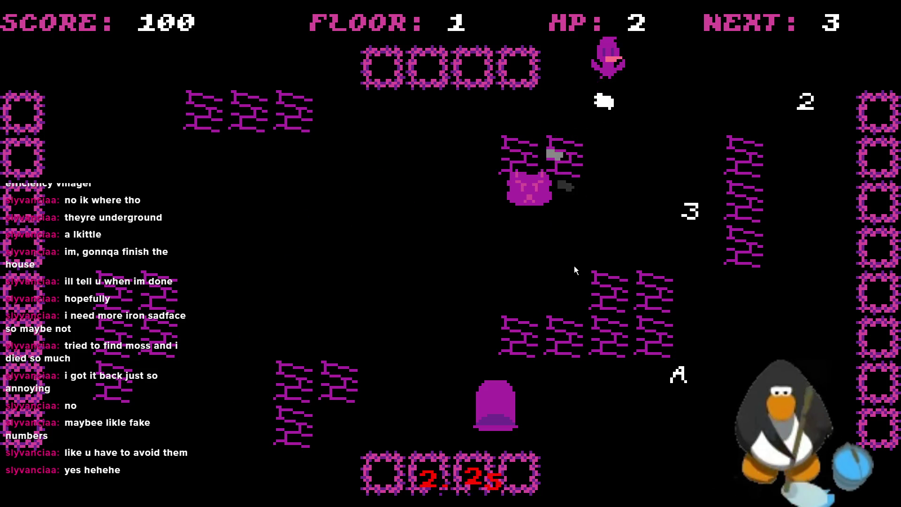
key("Down")
key("Up")
key("Down")
key("Right")
key("Up")
key("Left")
key("Down")
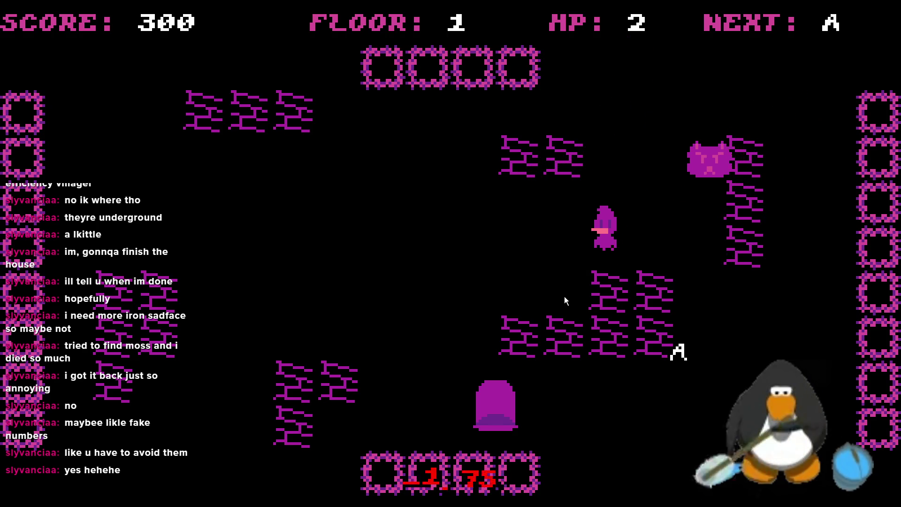
key("Right")
key("Up")
key("Up")
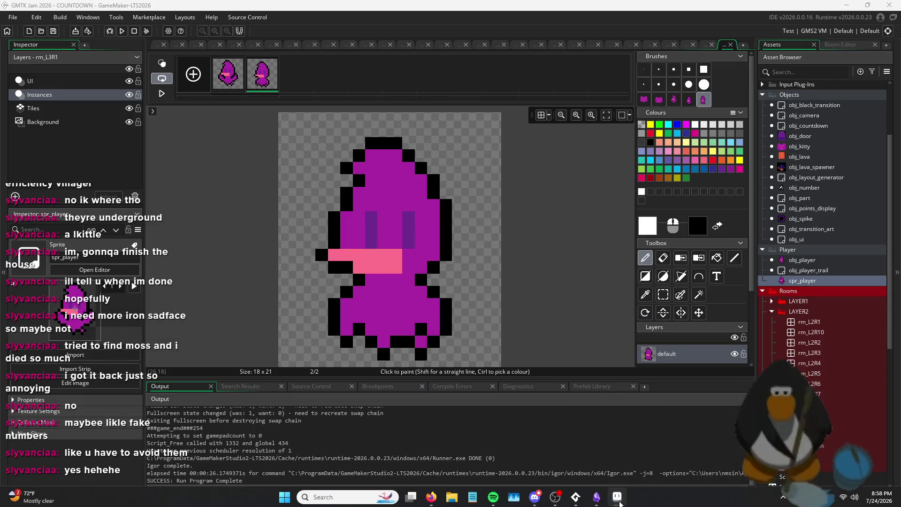
Run the game and clear floor 1 by collecting the 5, 4, 3, 2 and A pickups.
left_click(123, 31)
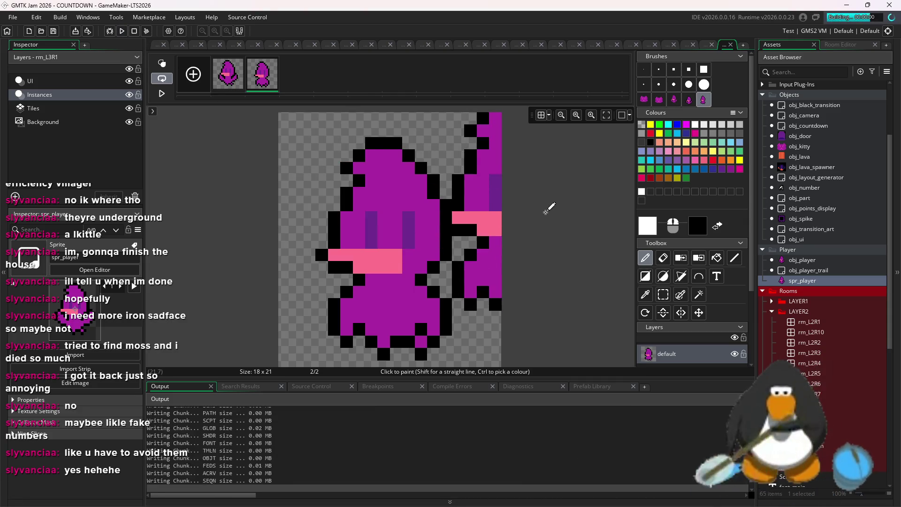
key("Up")
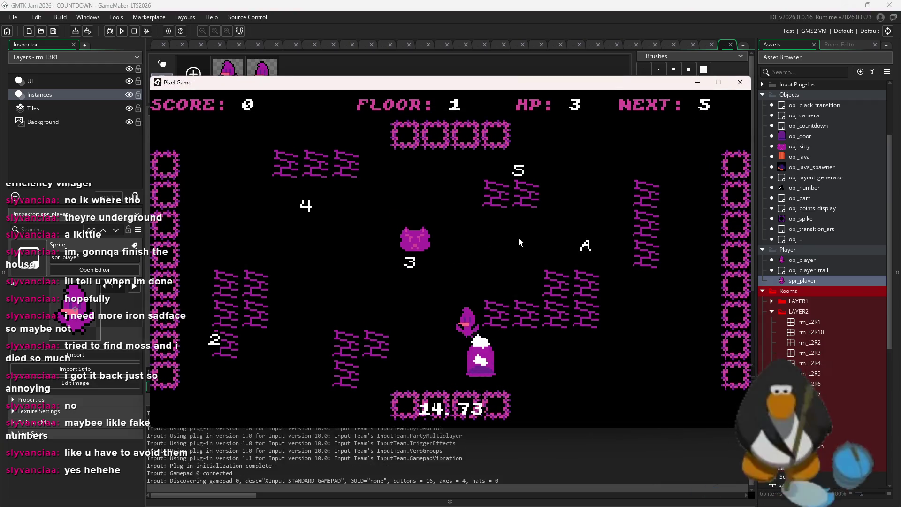
key("Right")
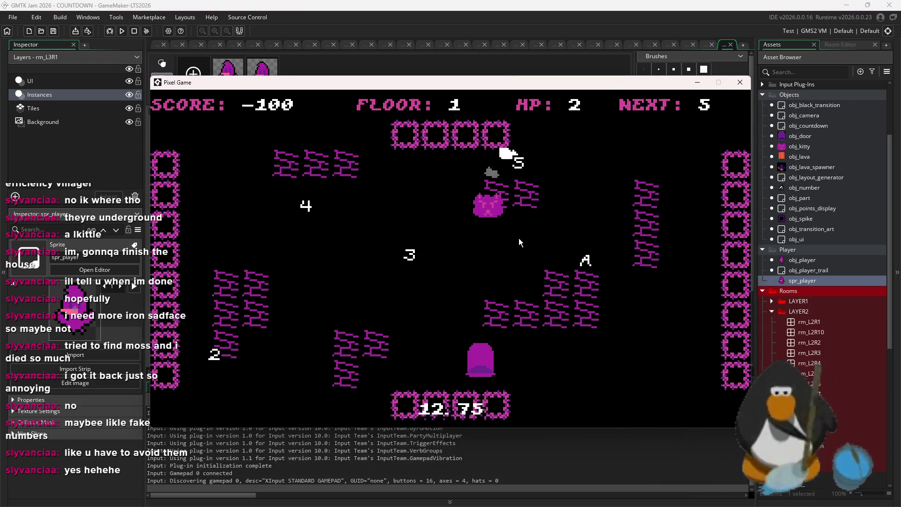
key("Left")
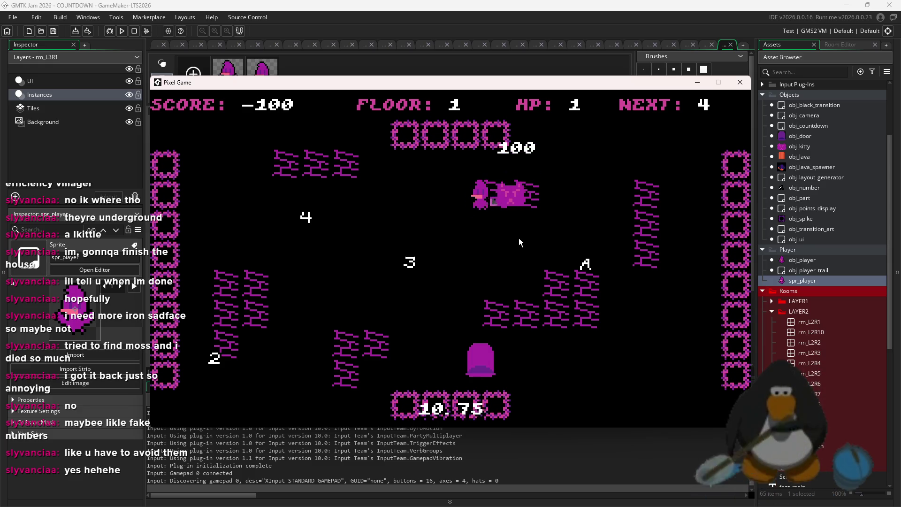
key("Down")
key("Up")
key("Down")
key("Right")
key("Up")
key("Up")
key("Right")
key("Up")
key("Left")
key("Left")
key("Down")
key("Down")
key("Up")
key("Right")
key("Right")
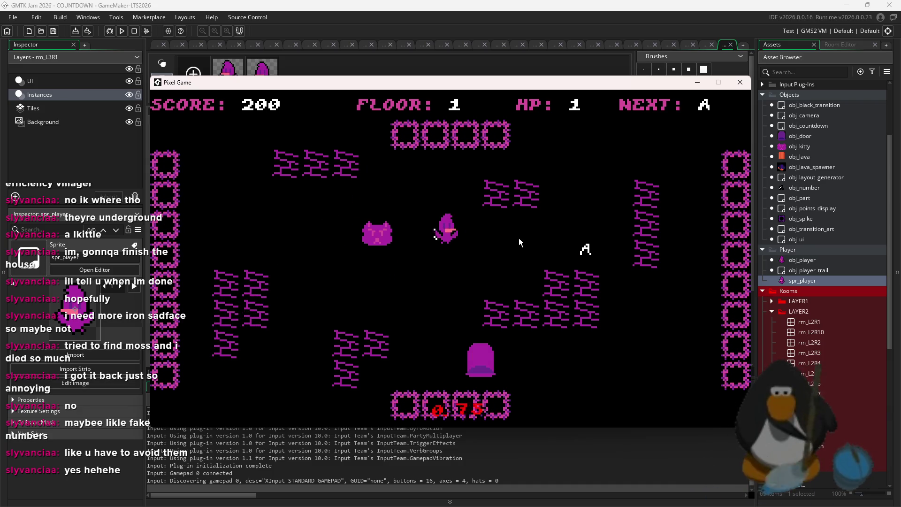
key("Down")
key("Up")
key("Right")
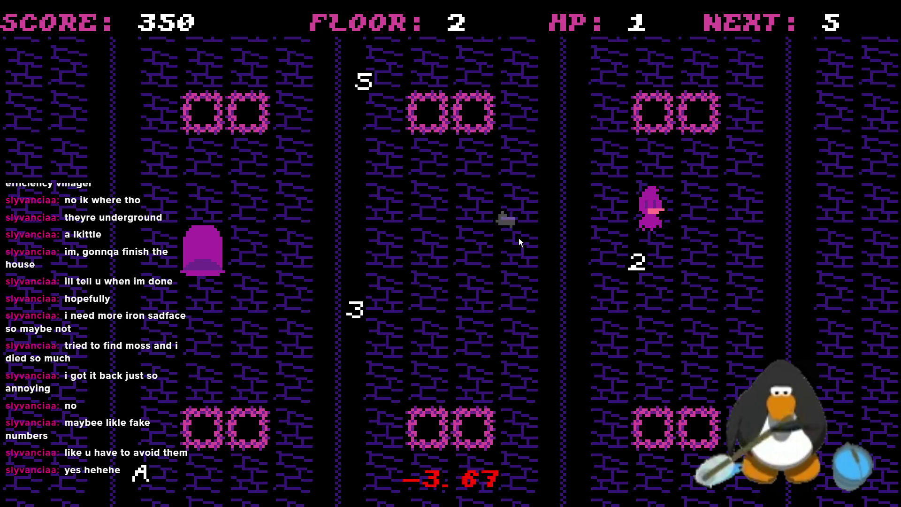
Play through floor 2 across the columns to a score of 650, then close the game.
key("Left")
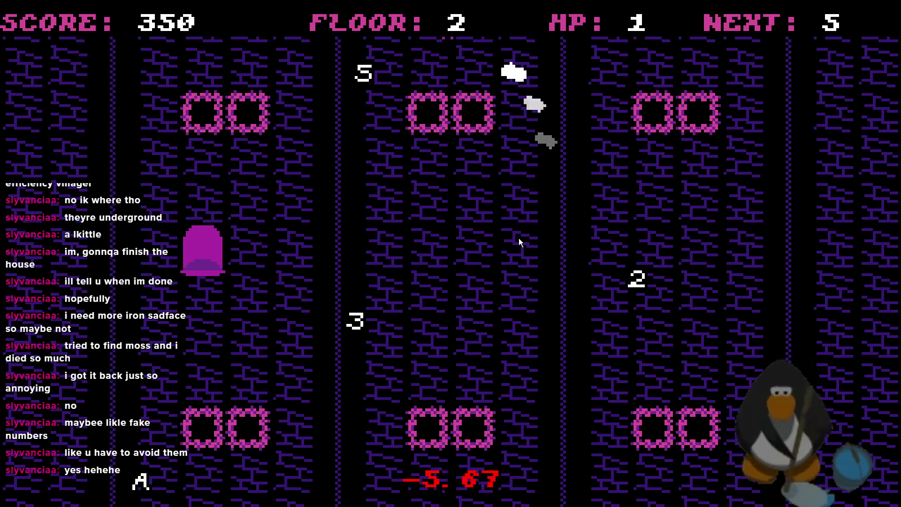
key("Right")
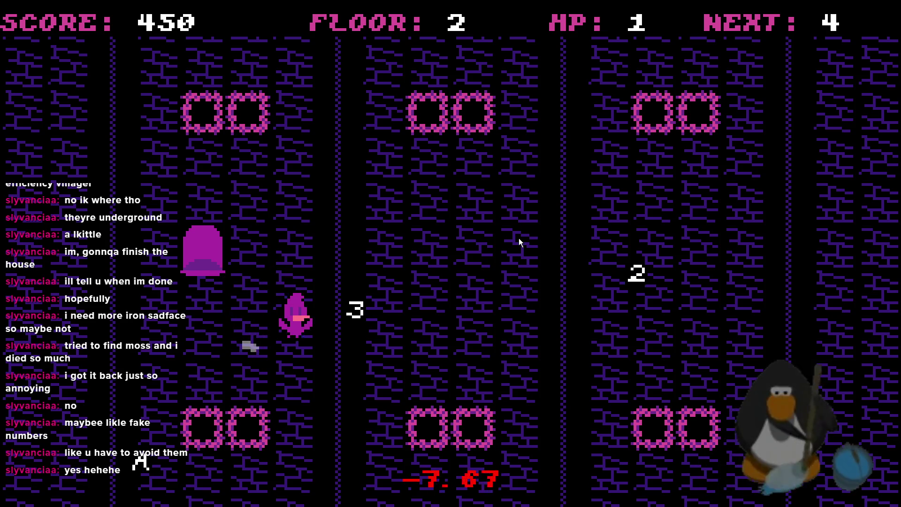
key("Right")
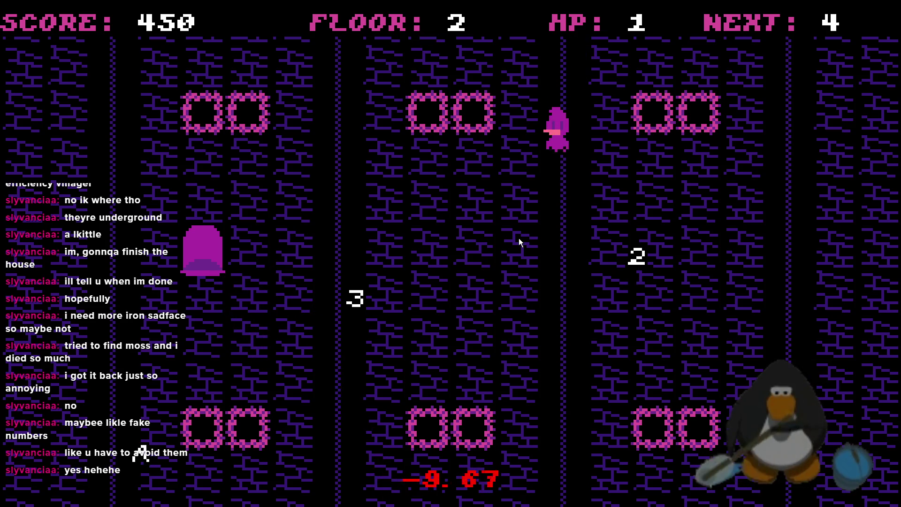
key("Left")
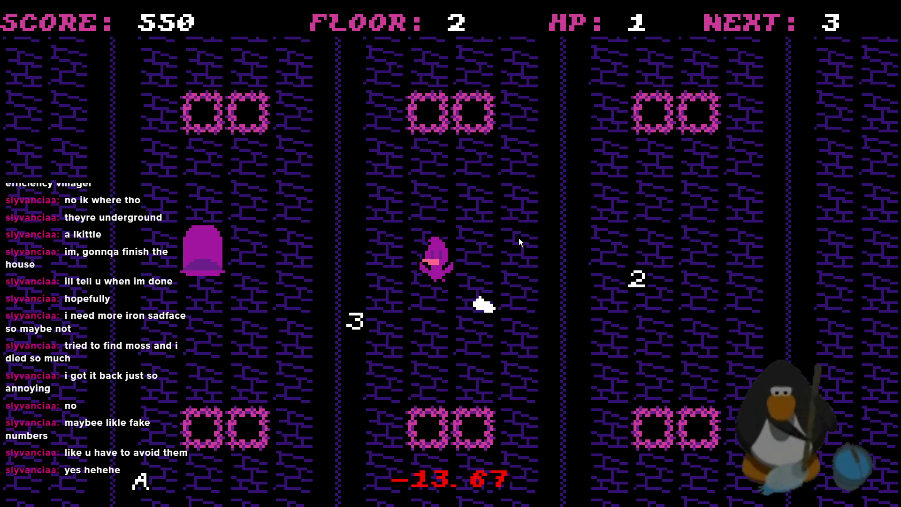
key("Right")
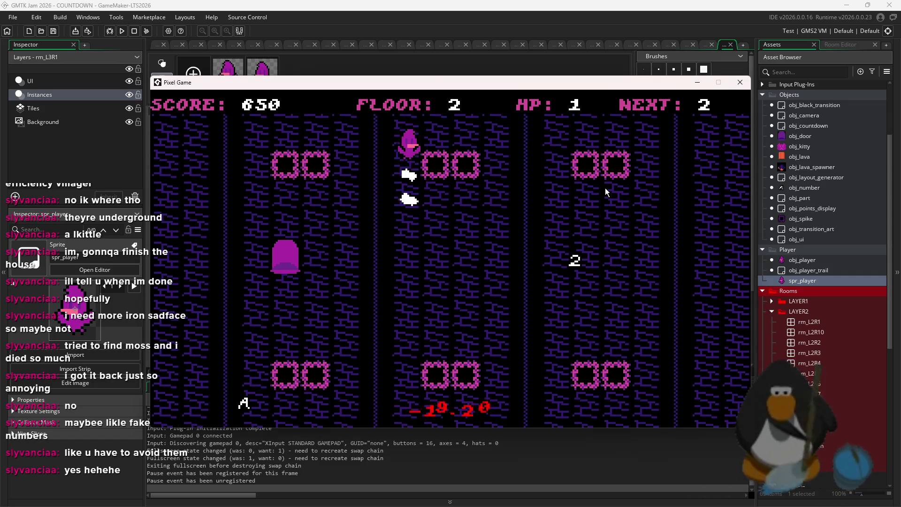
left_click(748, 83)
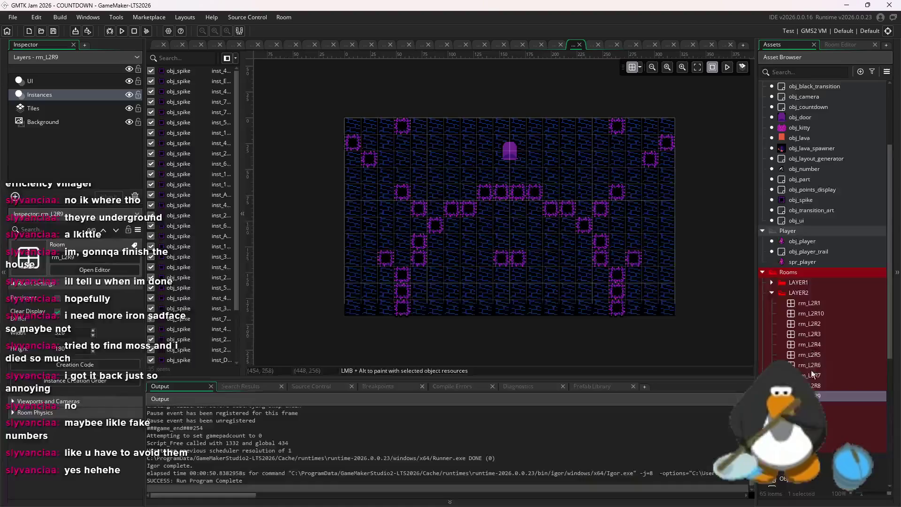
Open rooms rm_L2R2 through rm_L2R5 and select rm_L2R5's door on the Instances layer.
double_click(809, 323)
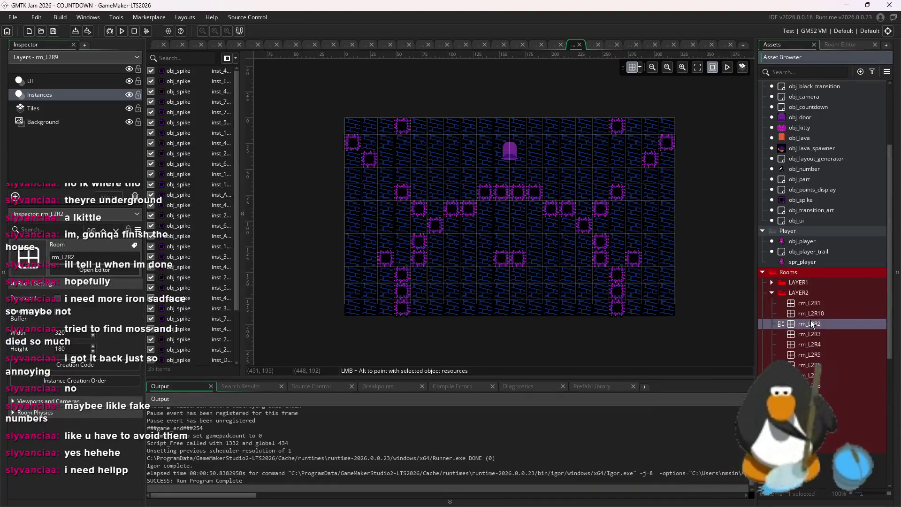
double_click(810, 334)
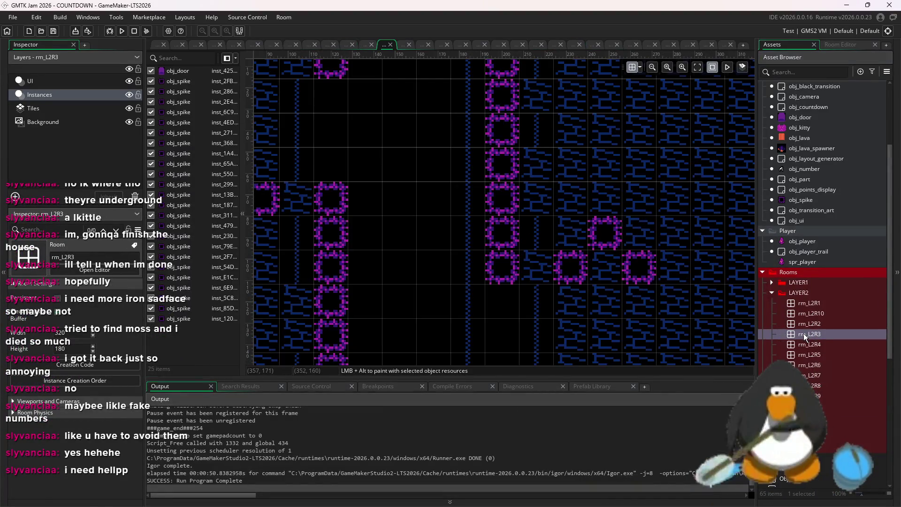
double_click(827, 344)
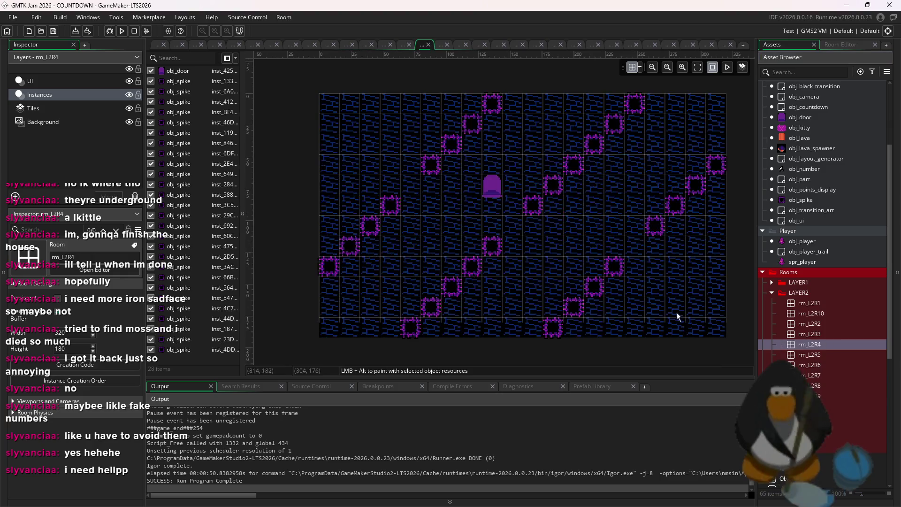
double_click(811, 355)
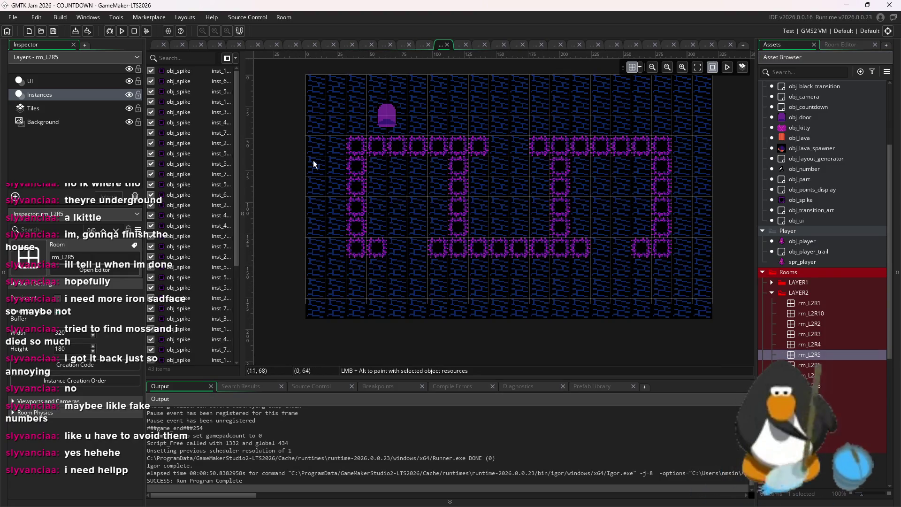
left_click(94, 97)
left_click(634, 67)
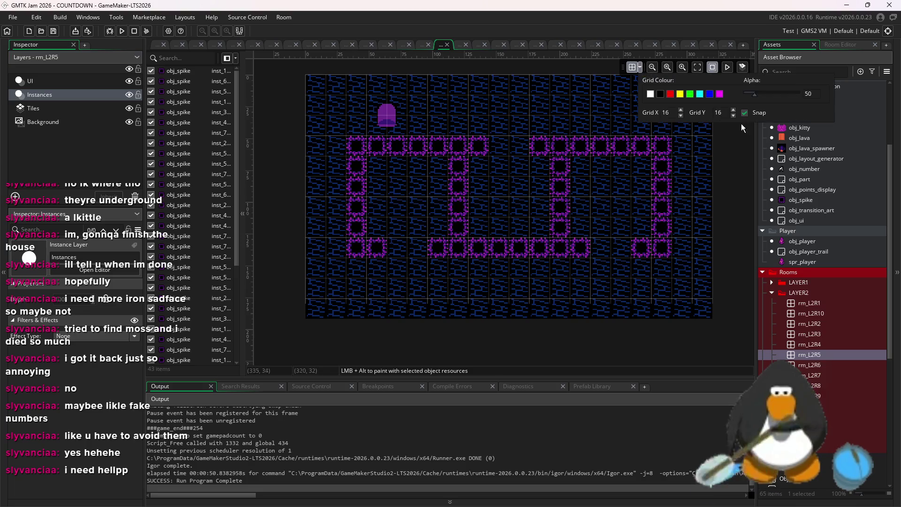
scroll(382, 117, "up", 5)
left_click(400, 105)
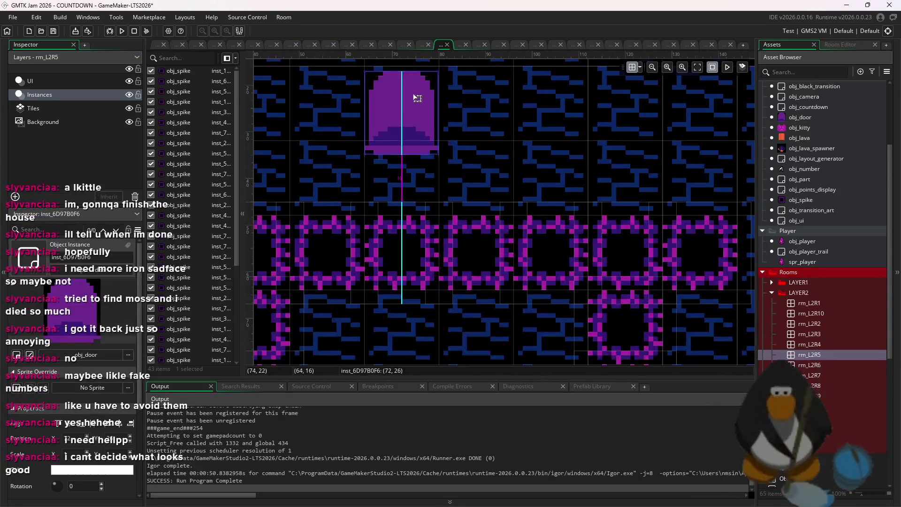
Move rm_L2R6's door down near the room's bottom edge, snapped to the grid.
double_click(809, 365)
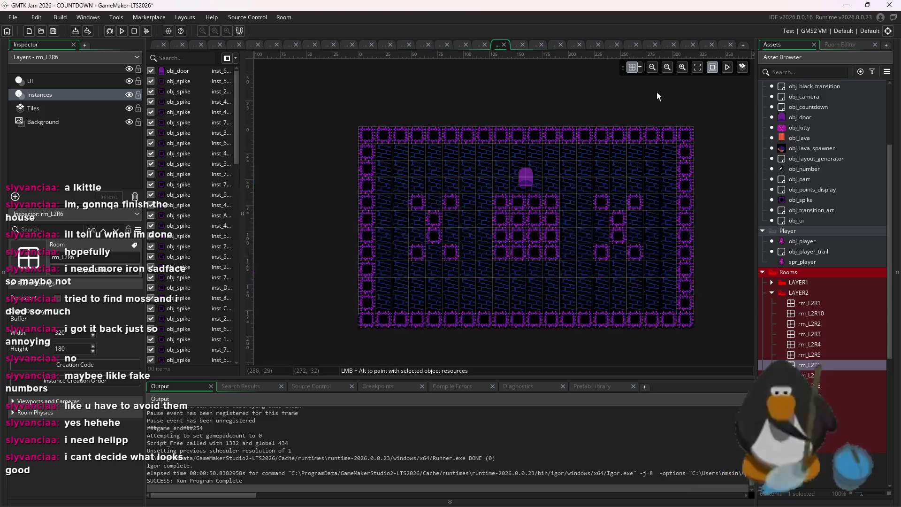
left_click(642, 67)
scroll(523, 188, "up", 2)
mouse_move(527, 177)
left_mouse_down()
mouse_move(458, 165)
mouse_move(461, 187)
mouse_move(523, 184)
mouse_move(382, 198)
left_mouse_up()
scroll(522, 183, "up", 3)
scroll(570, 112, "down", 3)
left_click_drag(570, 130, 490, 107)
scroll(489, 170, "up", 2)
scroll(490, 173, "down", 4)
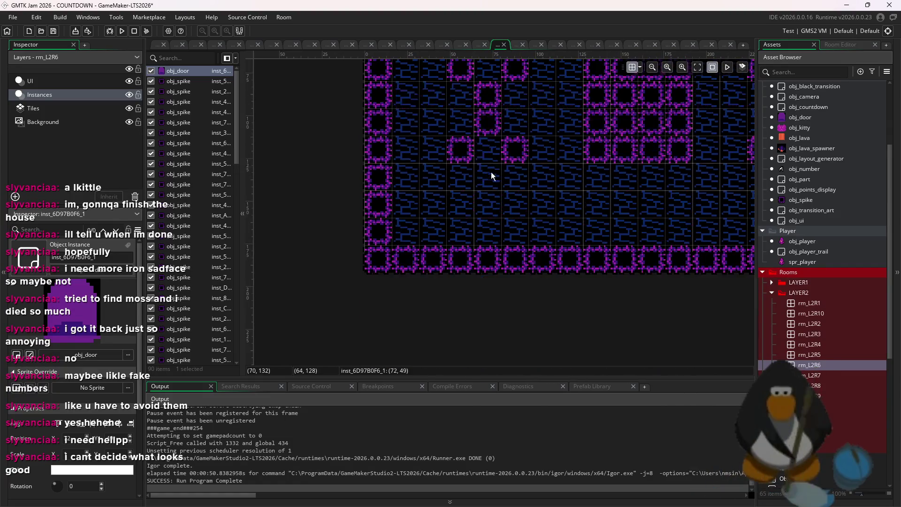
scroll(514, 160, "up", 2)
mouse_move(467, 100)
left_mouse_down()
mouse_move(535, 259)
mouse_move(523, 277)
mouse_move(540, 270)
left_mouse_up()
scroll(524, 277, "up", 3)
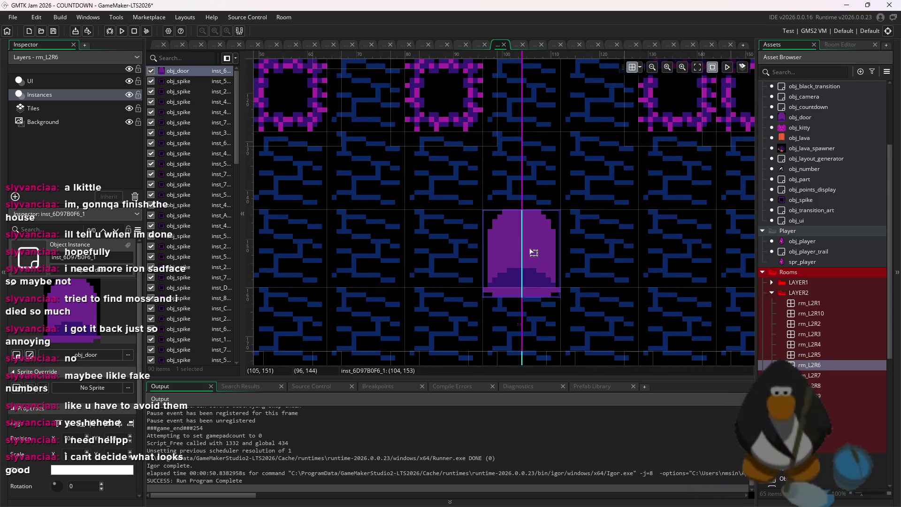
left_click(751, 331)
double_click(810, 354)
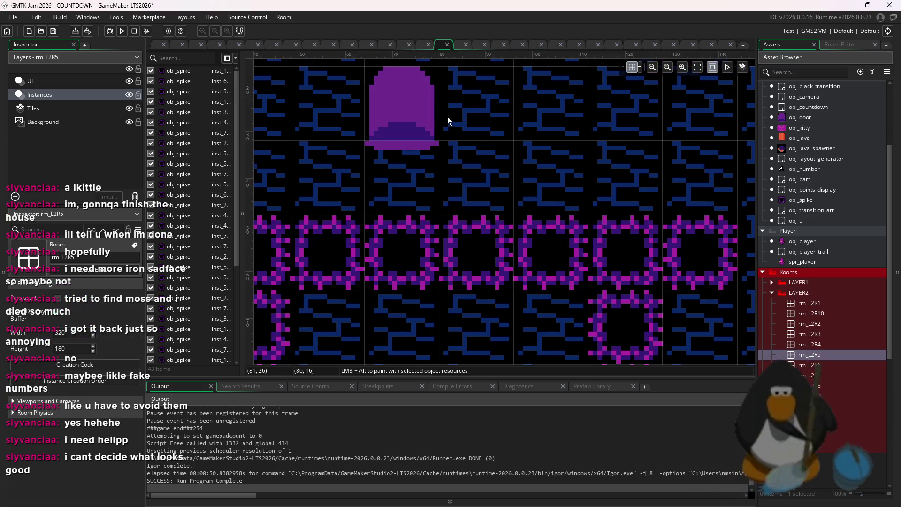
double_click(822, 374)
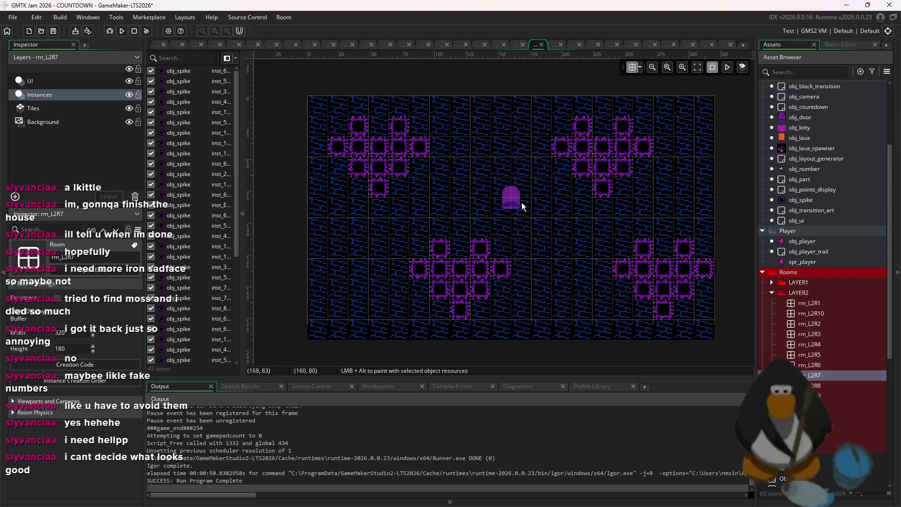
Snap the door in rm_L2R7 onto the grid and save the project.
scroll(492, 204, "up", 3)
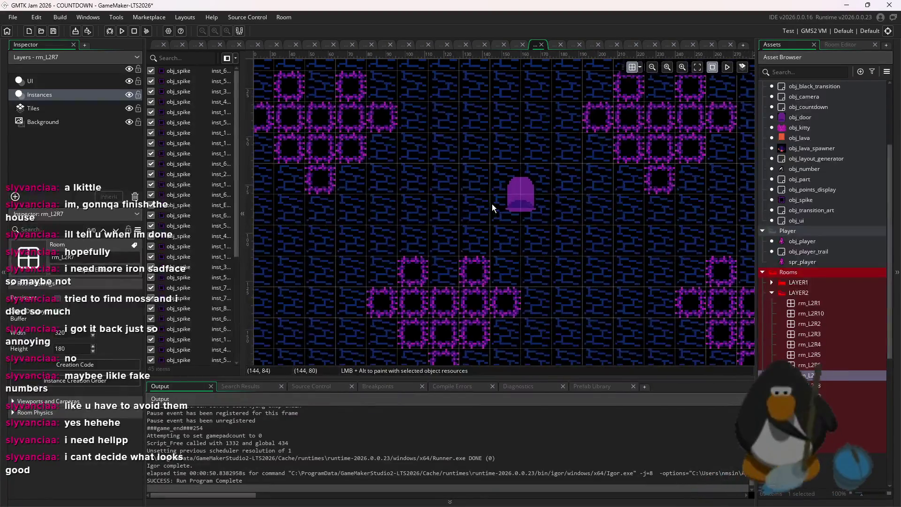
mouse_move(532, 196)
left_mouse_down()
mouse_move(499, 196)
mouse_move(510, 188)
left_mouse_up()
scroll(509, 187, "up", 3)
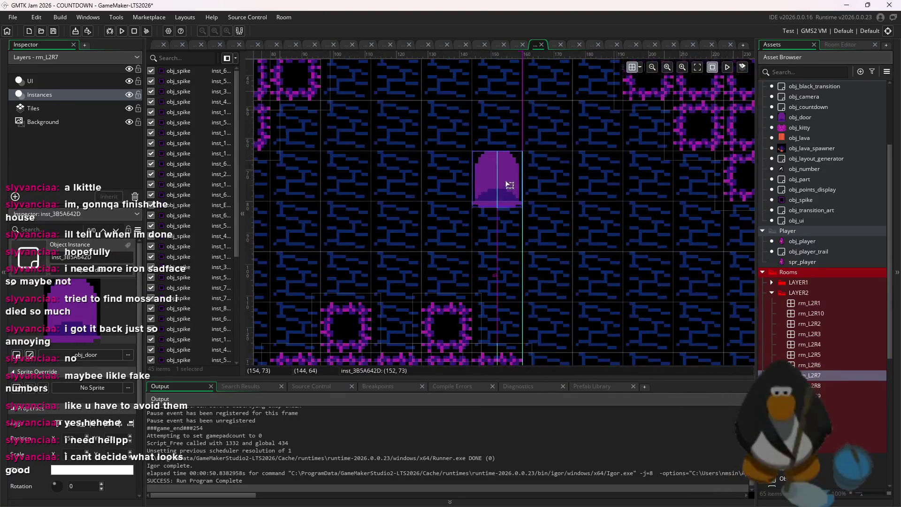
key("Escape")
key("ctrl+s")
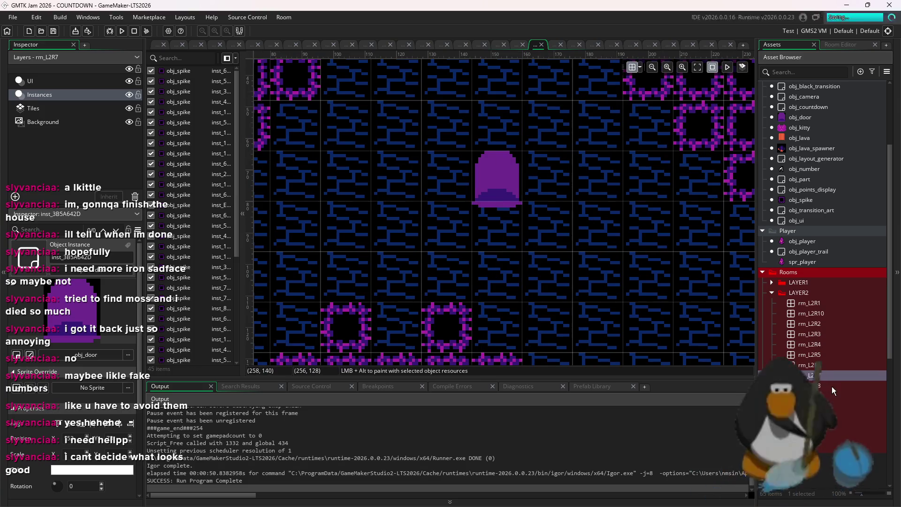
Reposition the doors in rm_L2R8 and rm_L2R9 to grid-snapped spots.
double_click(833, 389)
left_click(638, 69)
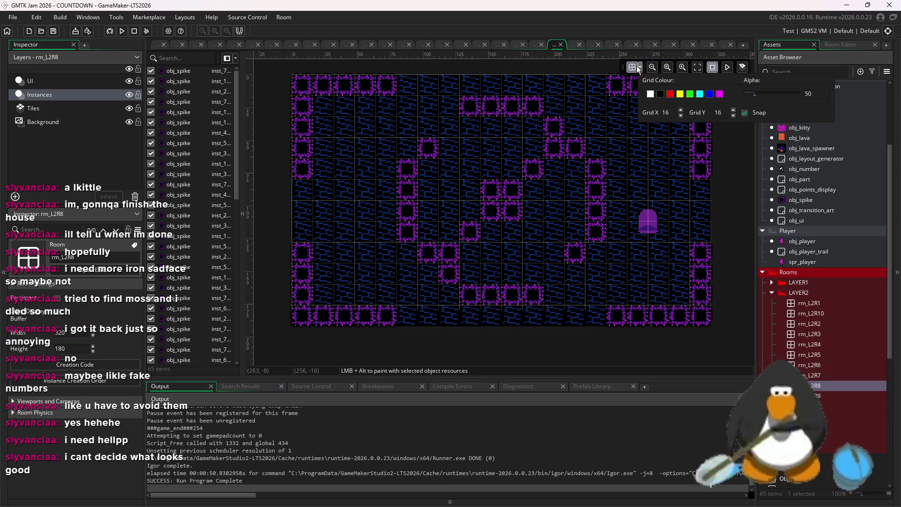
scroll(647, 220, "up", 3)
left_click_drag(676, 272, 674, 264)
left_click(838, 392)
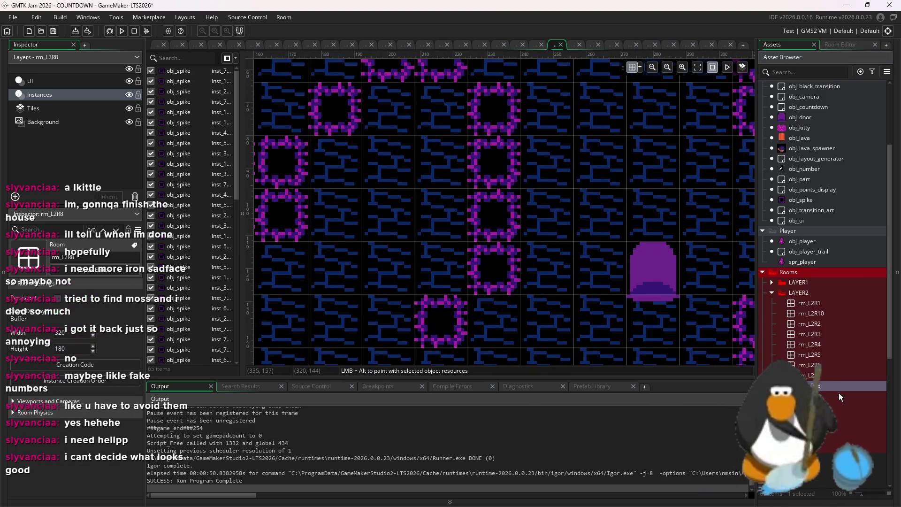
double_click(839, 393)
left_click(639, 68)
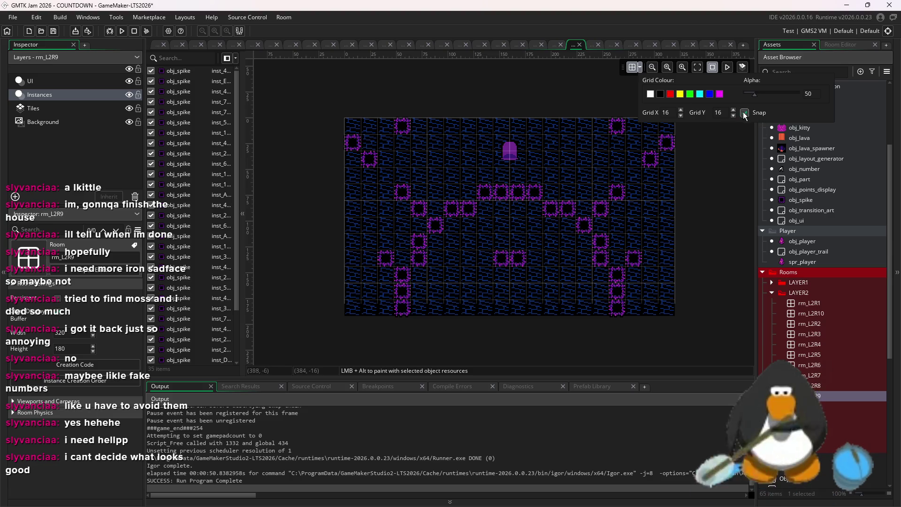
scroll(463, 150, "up", 2)
left_click_drag(528, 153, 451, 173)
scroll(467, 160, "up", 3)
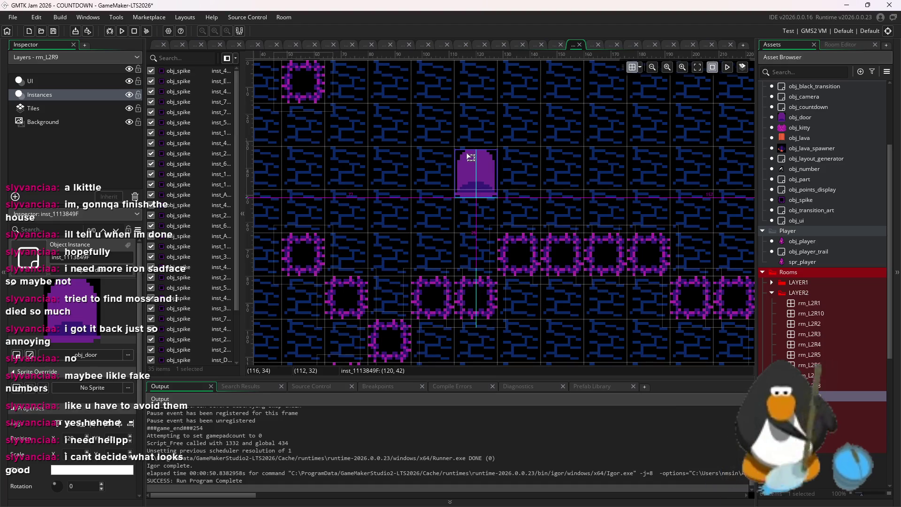
scroll(474, 165, "up", 3)
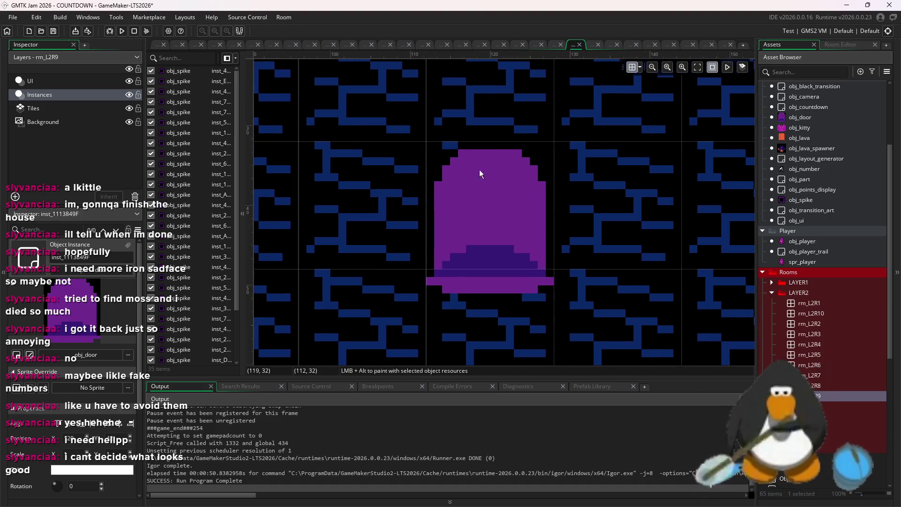
Move rm_L2R10's door down beside the lower spike row with snap on.
double_click(815, 312)
scroll(500, 261, "up", 3)
left_click(639, 67)
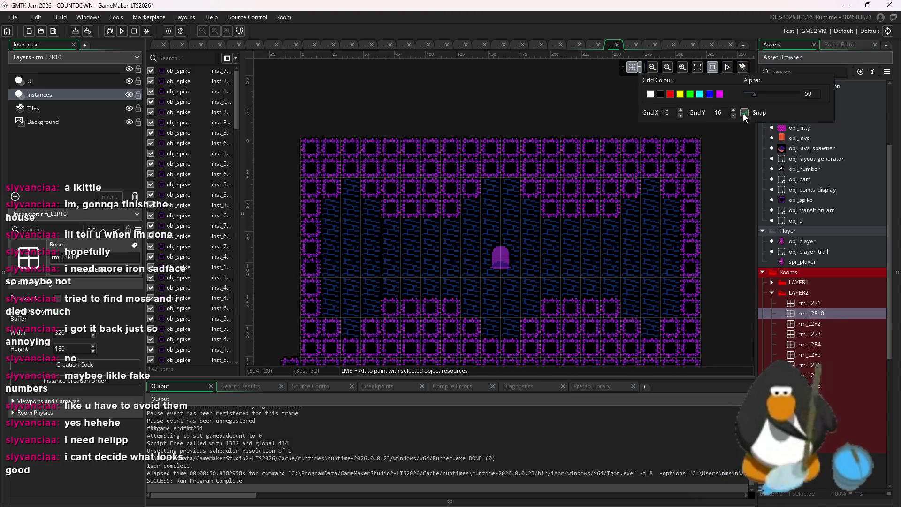
scroll(539, 259, "up", 2)
left_click(487, 275)
left_click_drag(486, 275, 474, 319)
scroll(467, 307, "up", 3)
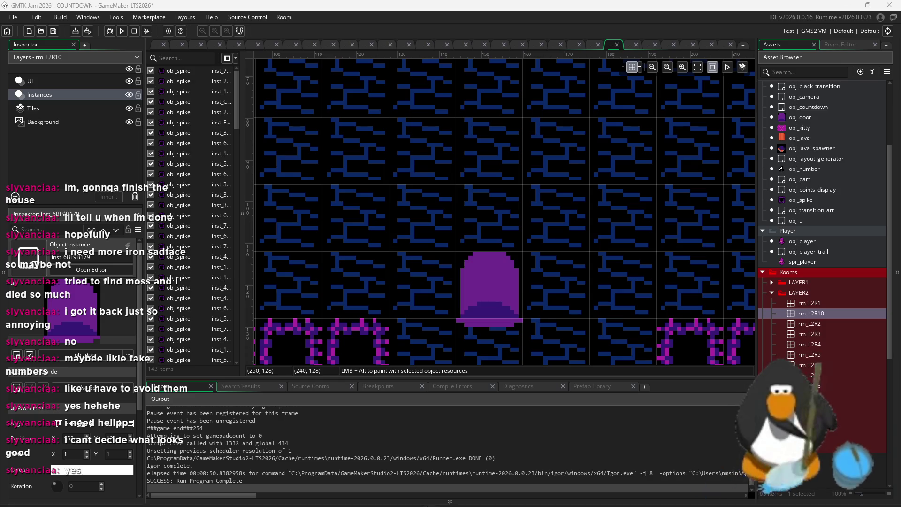
left_click(336, 493)
Open Prism Launcher from Windows search and launch the Cobblemon Server instance.
type("prism")
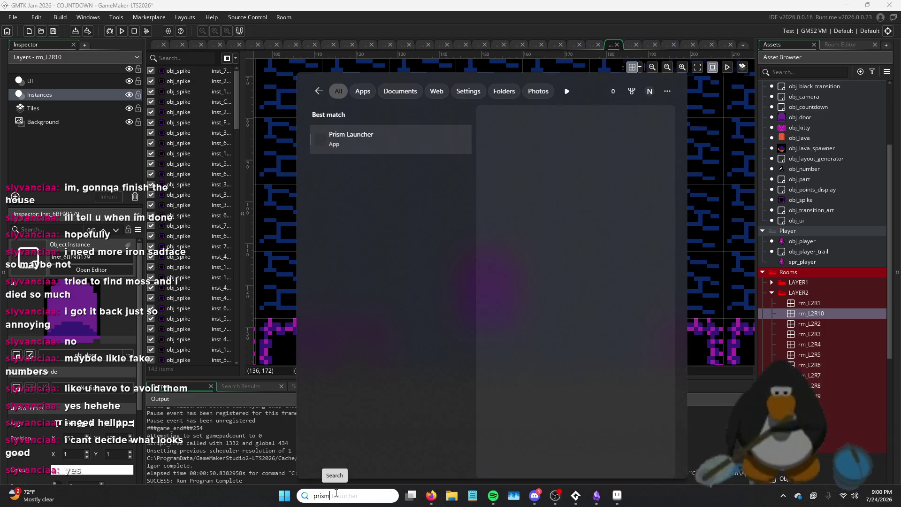
key("Return")
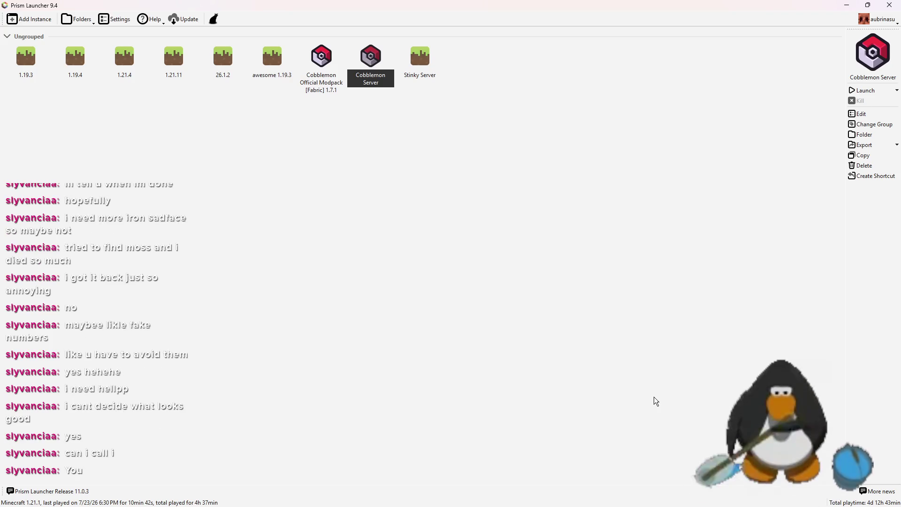
double_click(374, 64)
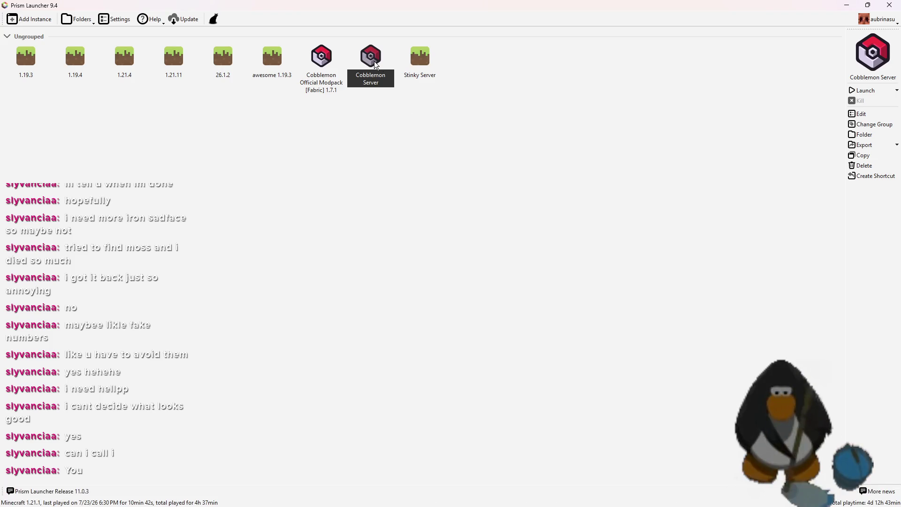
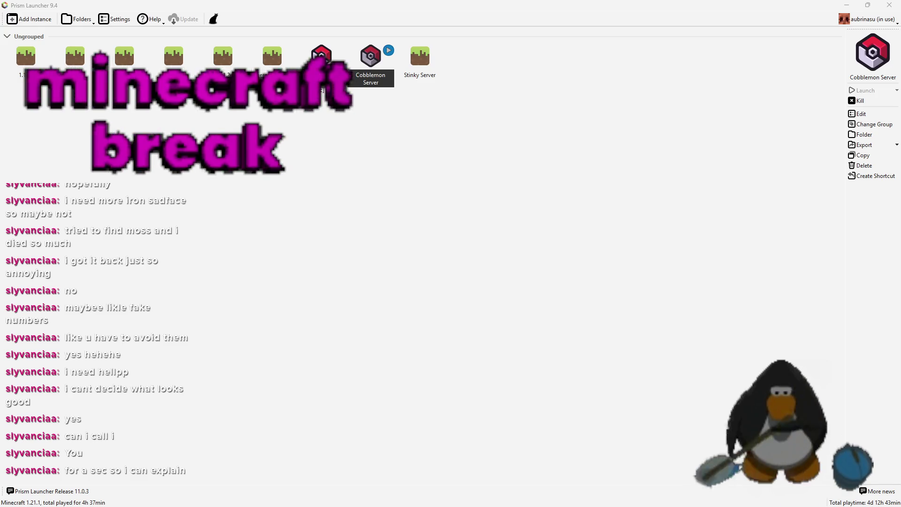
Maximize the loading Cobblemon game window and decline updating the out-of-date map mods.
mouse_move(626, 500)
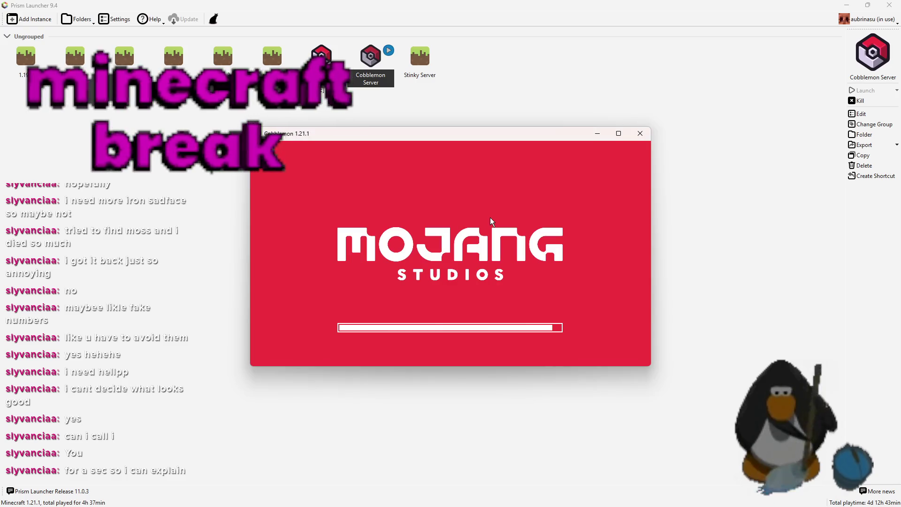
left_click(618, 133)
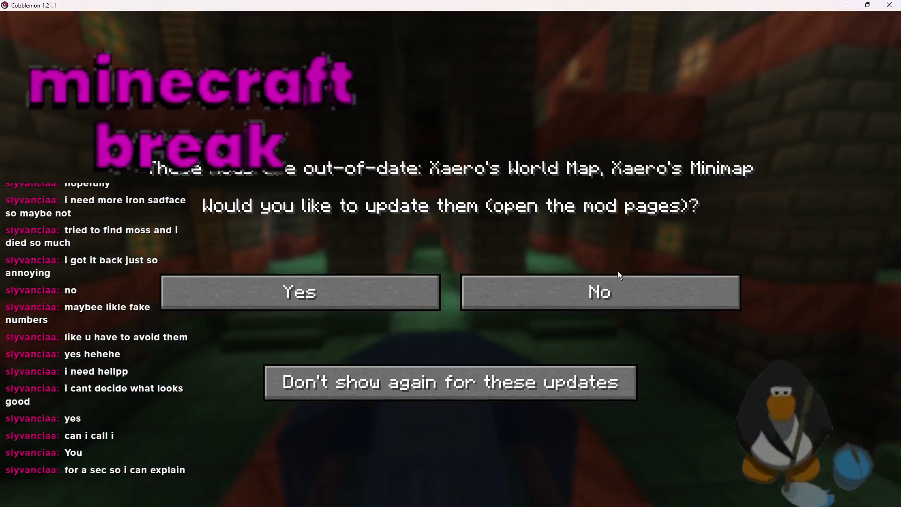
left_click(564, 300)
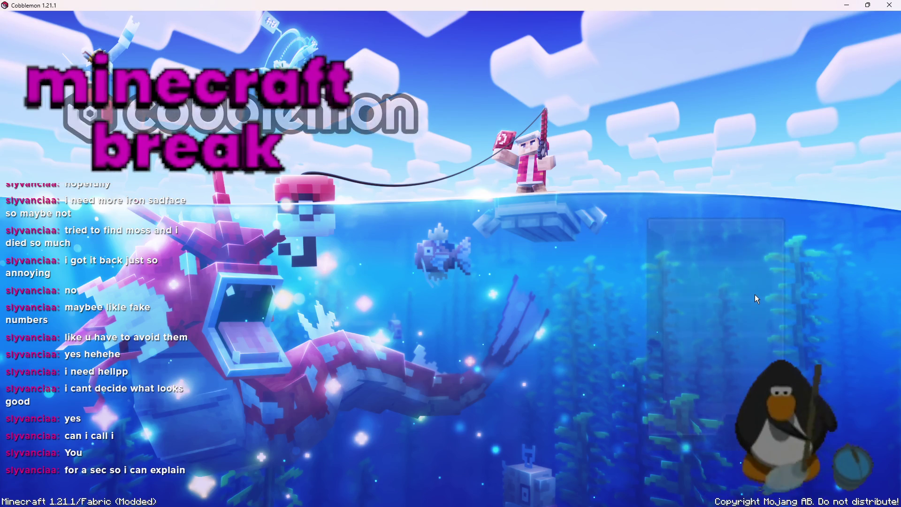
Join the saved Multiplayer server, retry after the failed connection, then resume play in the pink room.
left_click(719, 283)
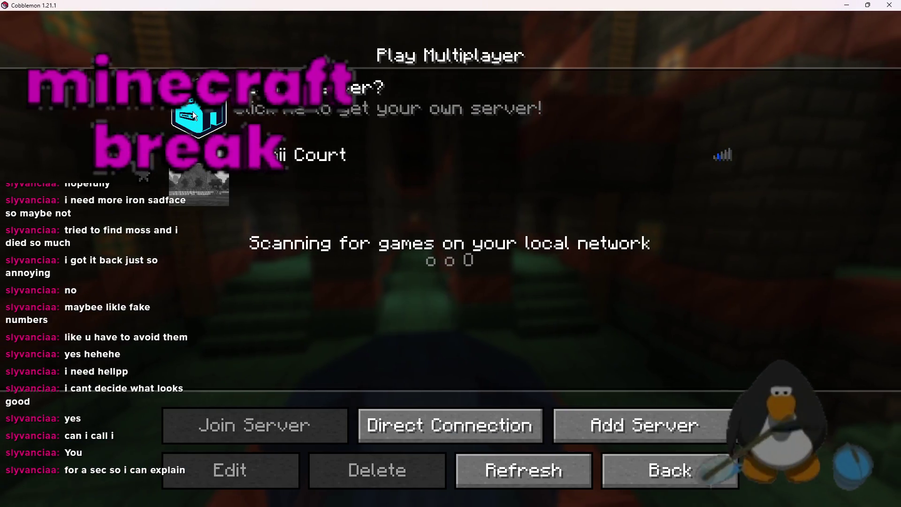
left_click(209, 172)
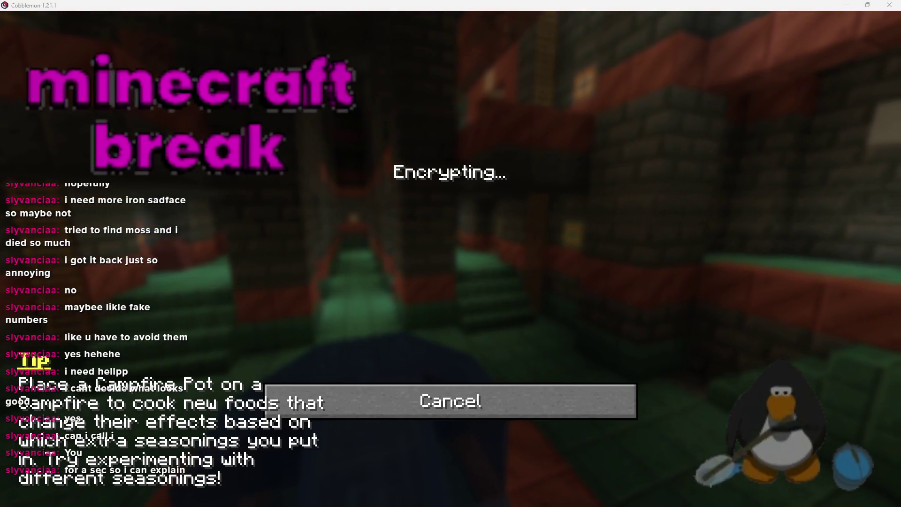
left_click(483, 312)
double_click(218, 177)
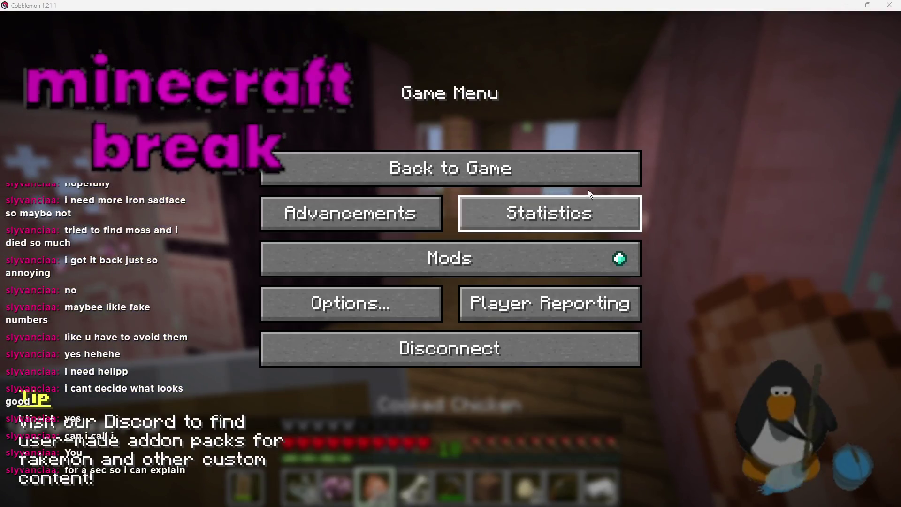
left_click(588, 179)
key("w")
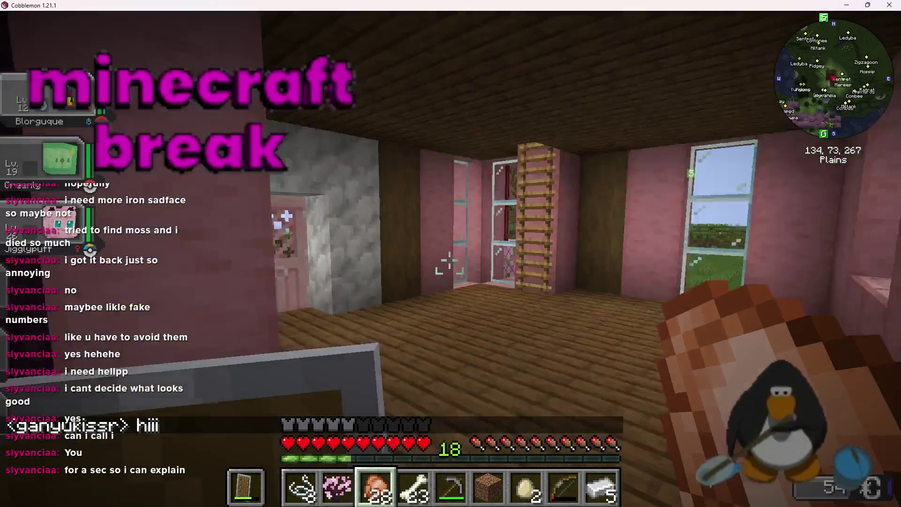
Return to the game and exit the pink room through its door toward the lake.
key("super")
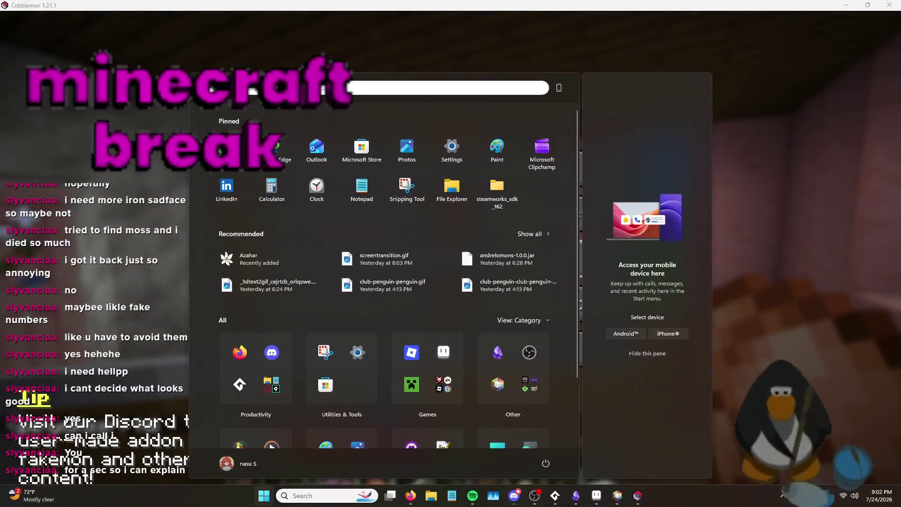
key("super")
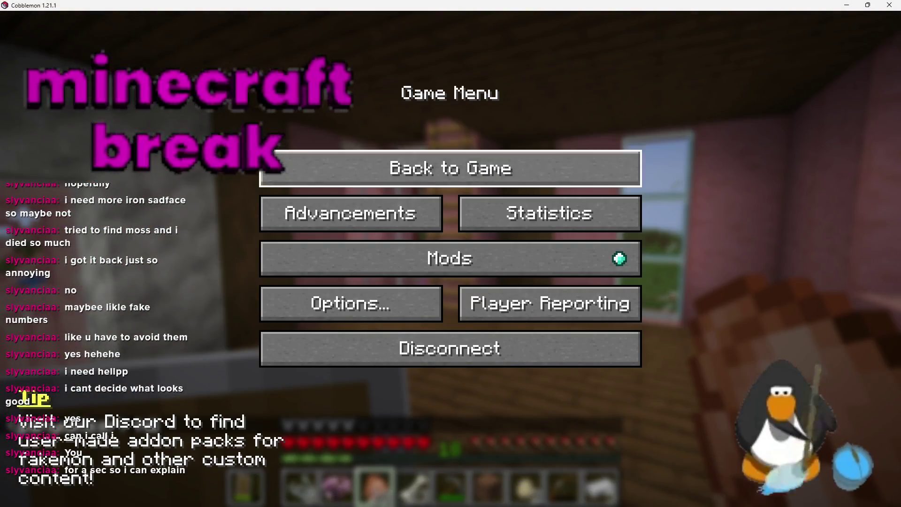
left_click(568, 169)
right_click(450, 264)
key("w")
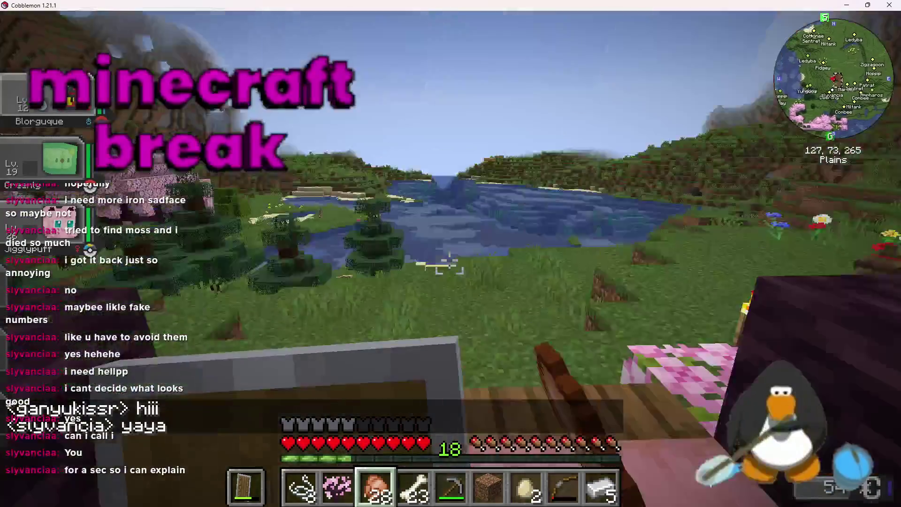
Walk along the side of the cherry house, then back away to take it in.
key("w")
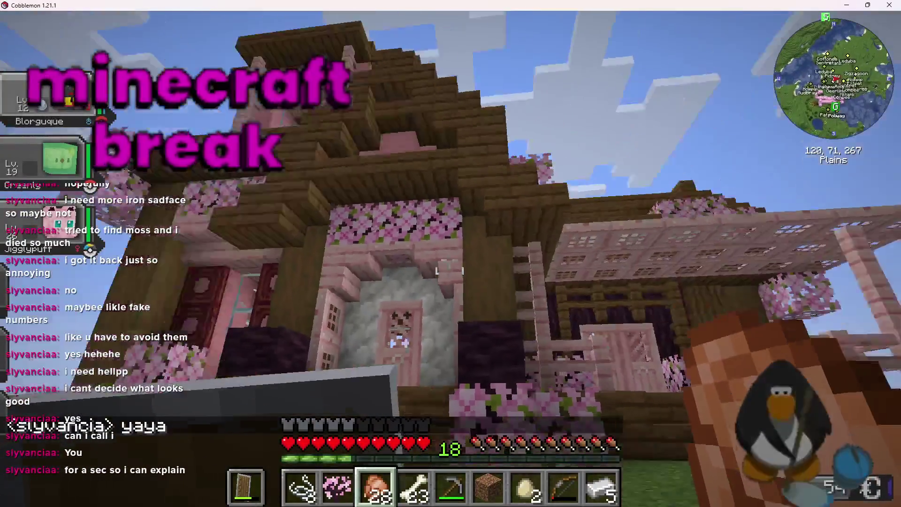
key("w")
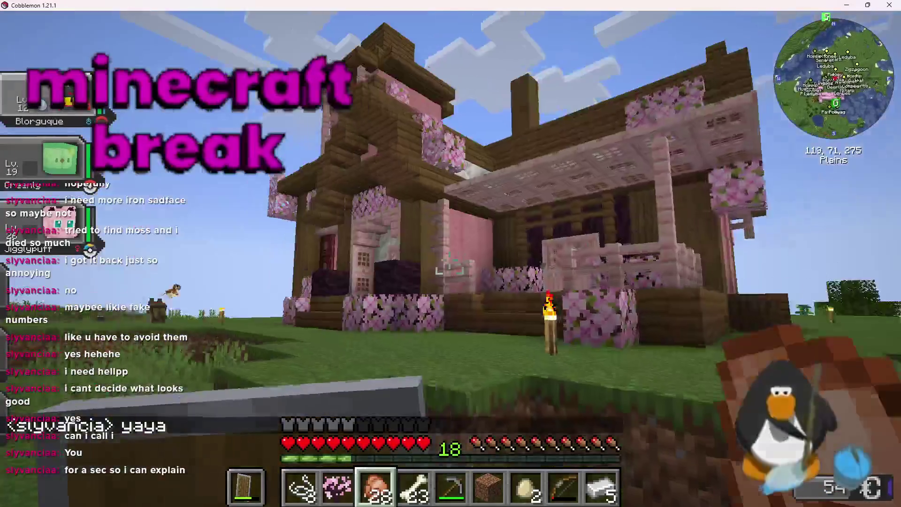
key("w")
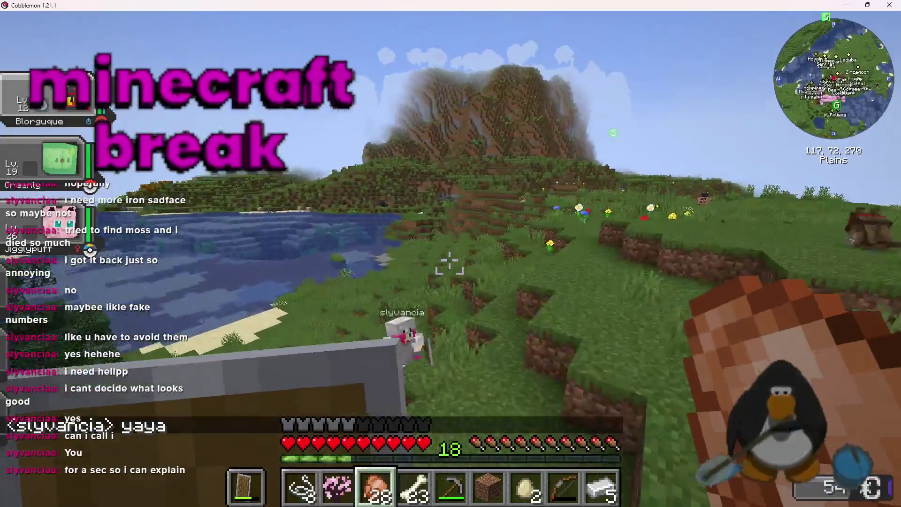
key("s")
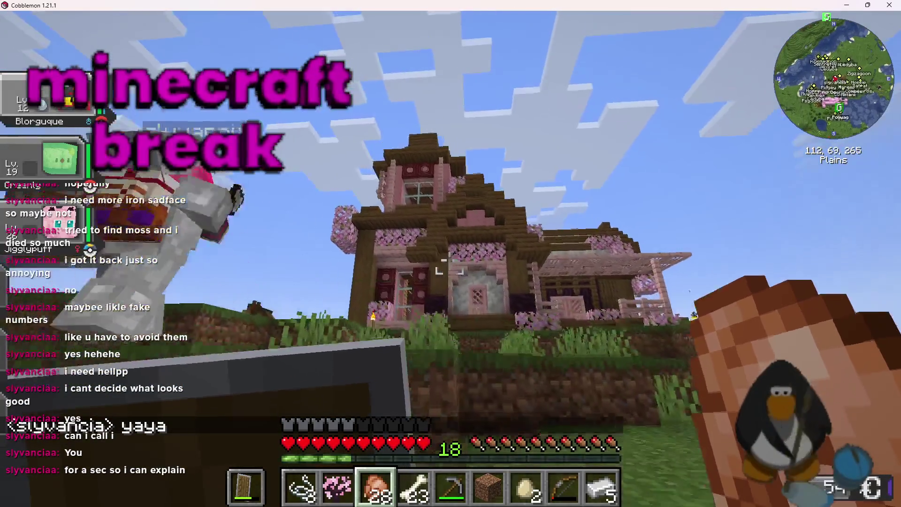
key("w")
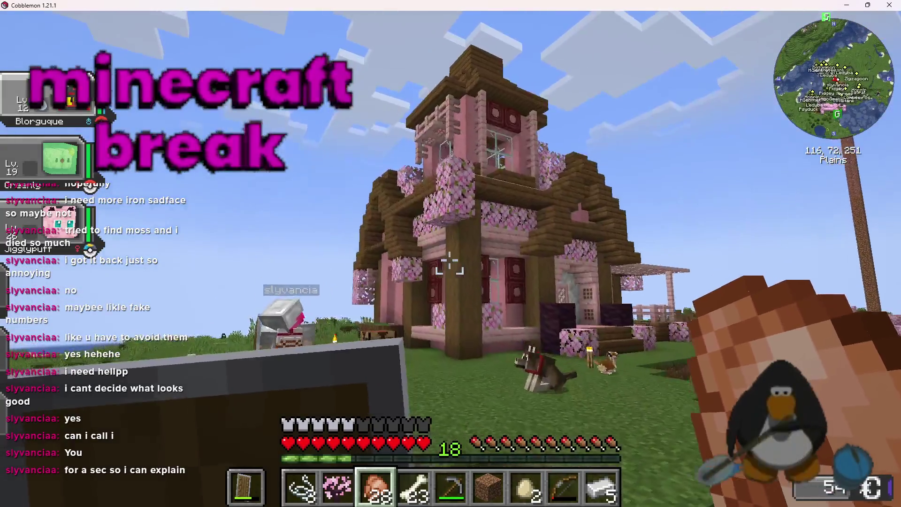
Walk past the front of the house, looking up at the roof and down at the meadow.
key("w")
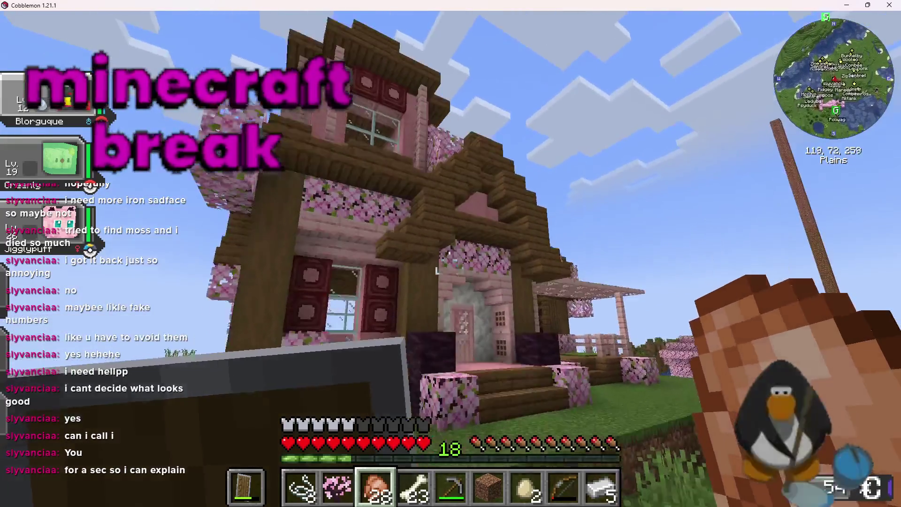
key("w")
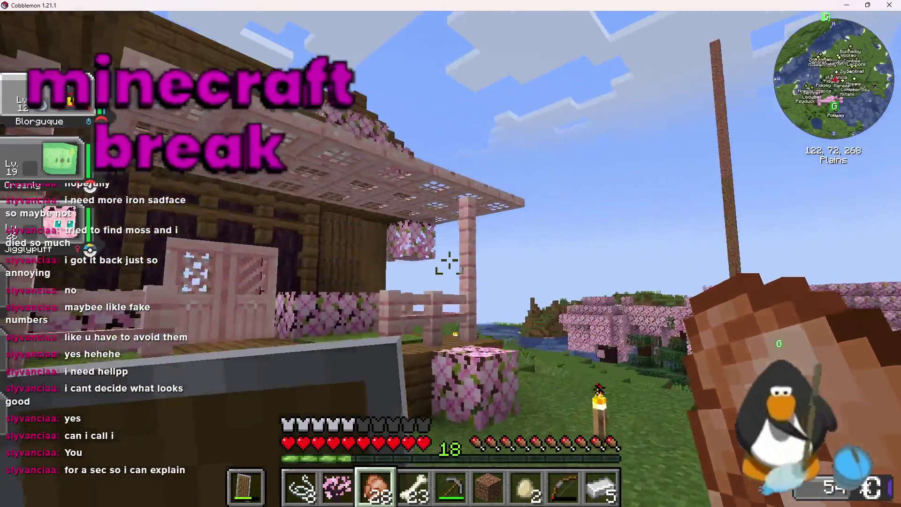
key("w")
key("w")
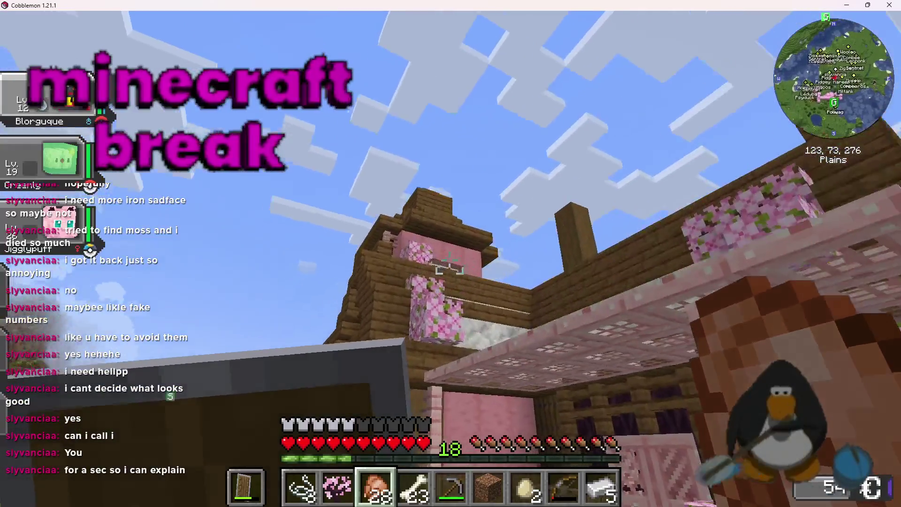
key("w")
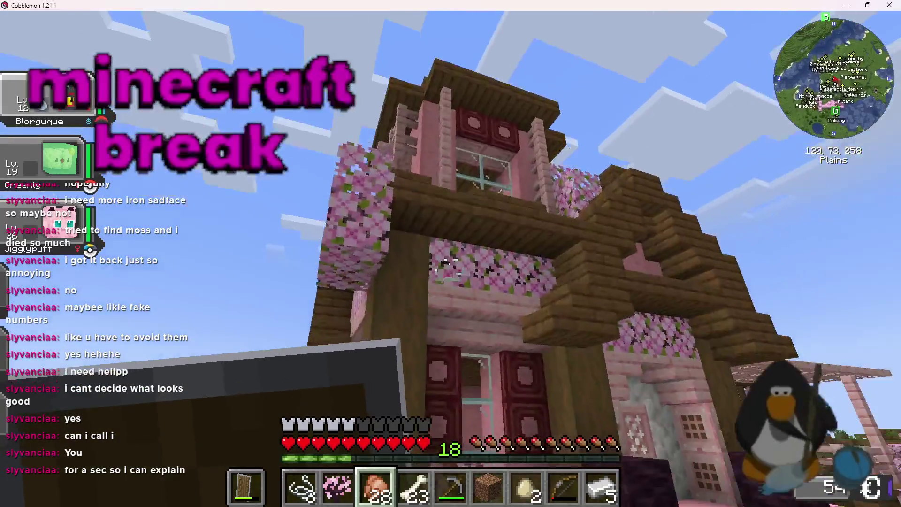
key("w")
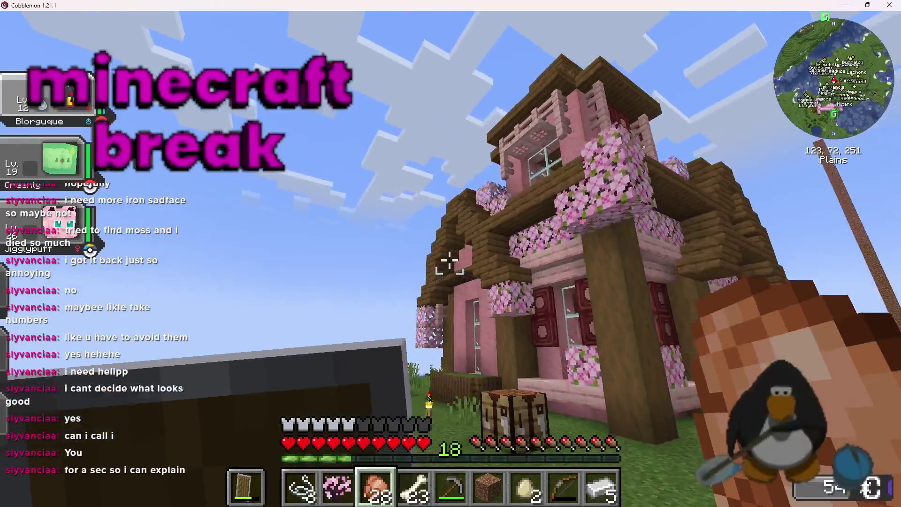
key("w")
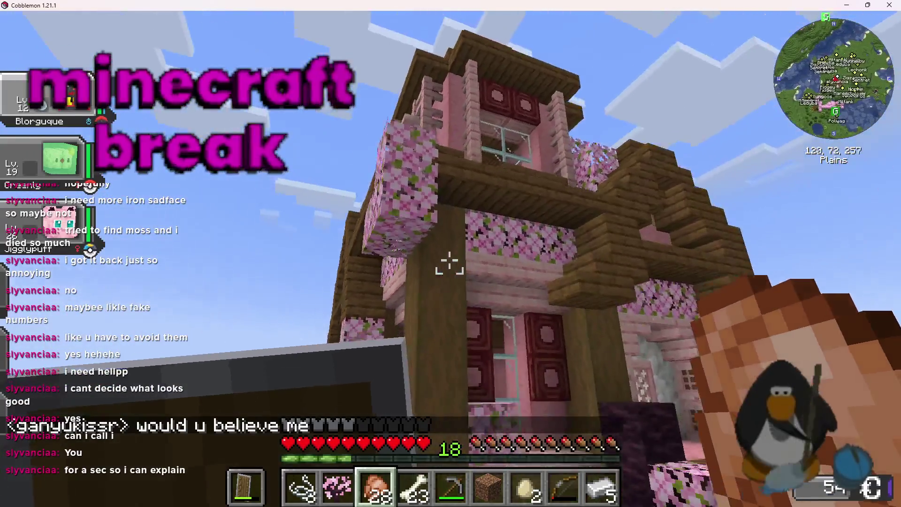
Walk around beneath the house's upper floor and out toward the open plains.
key("w")
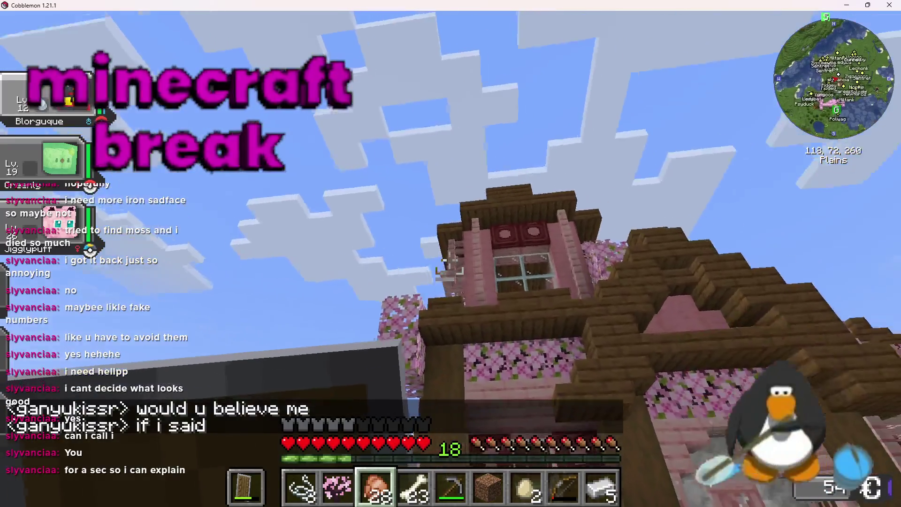
left_click(449, 265)
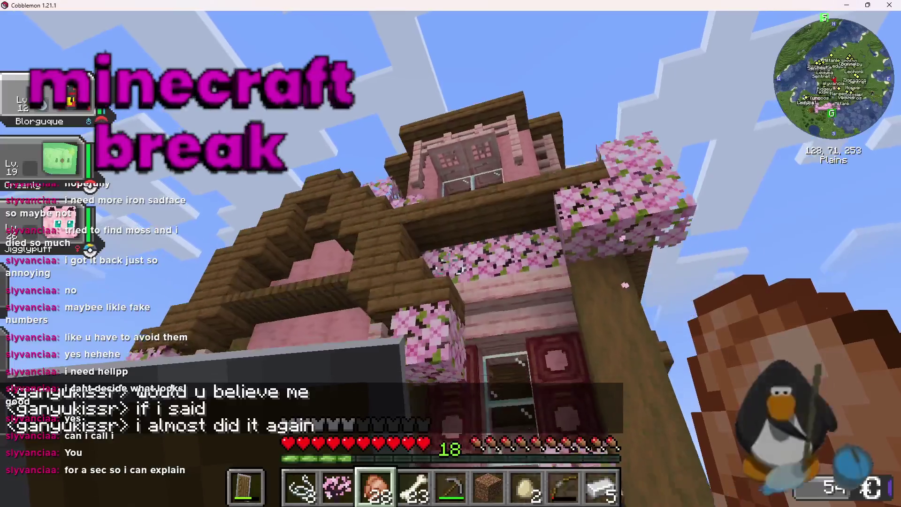
key("w")
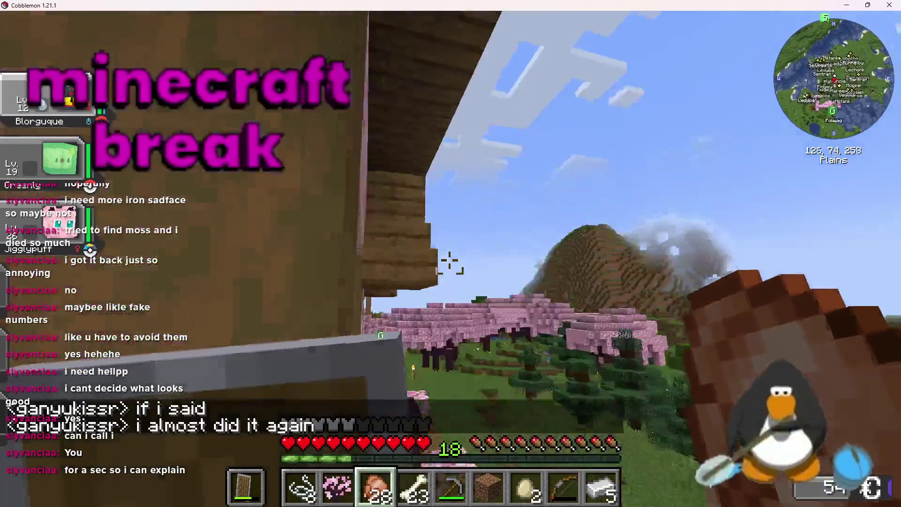
key("w")
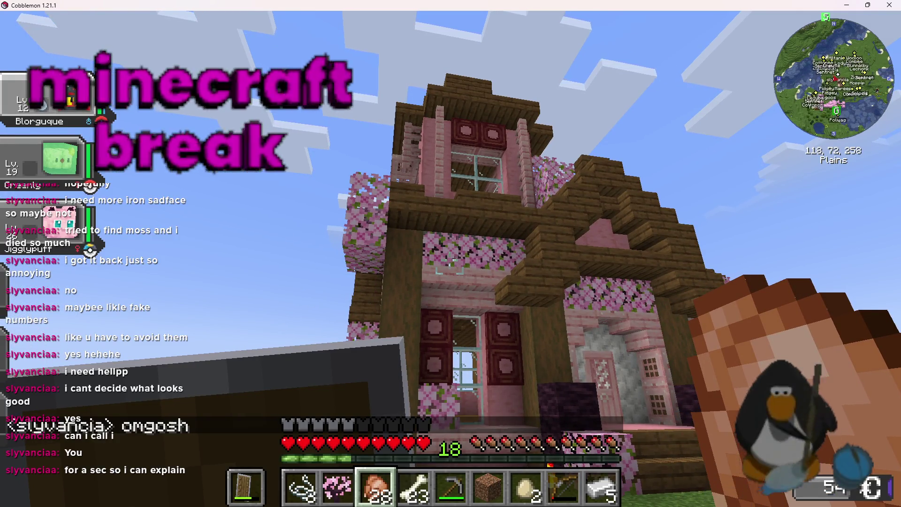
key("w")
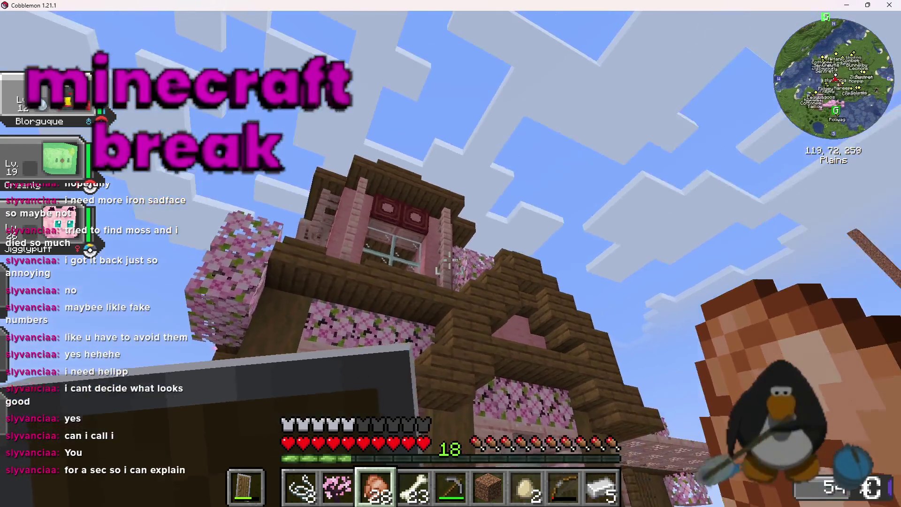
key("w")
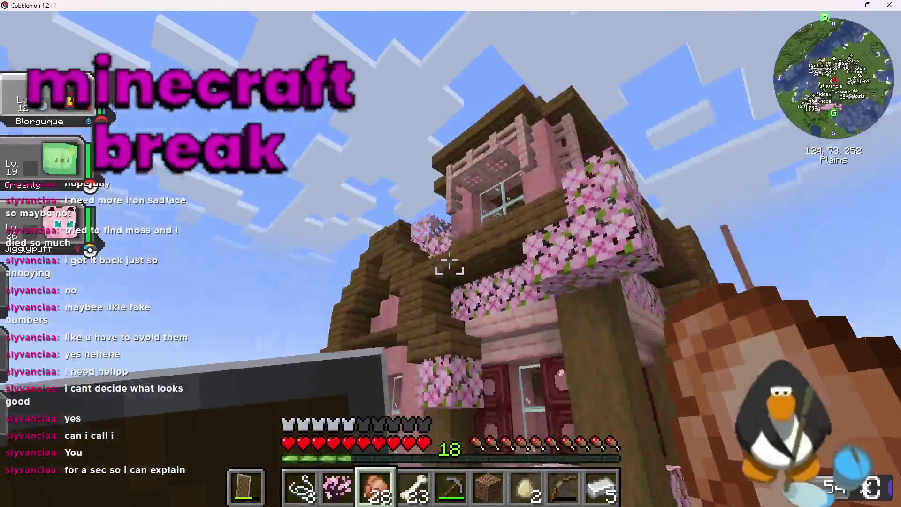
Walk past the pink house toward the lake and turn to face it.
key("w")
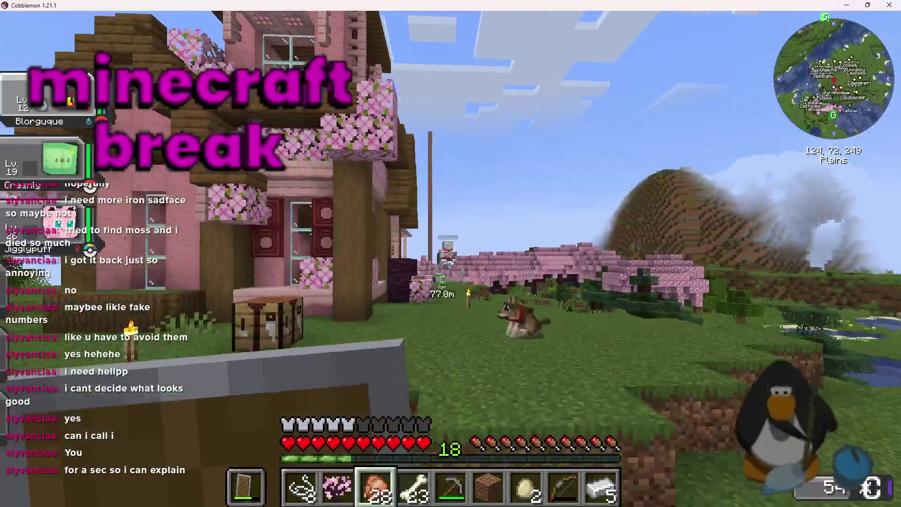
key("w")
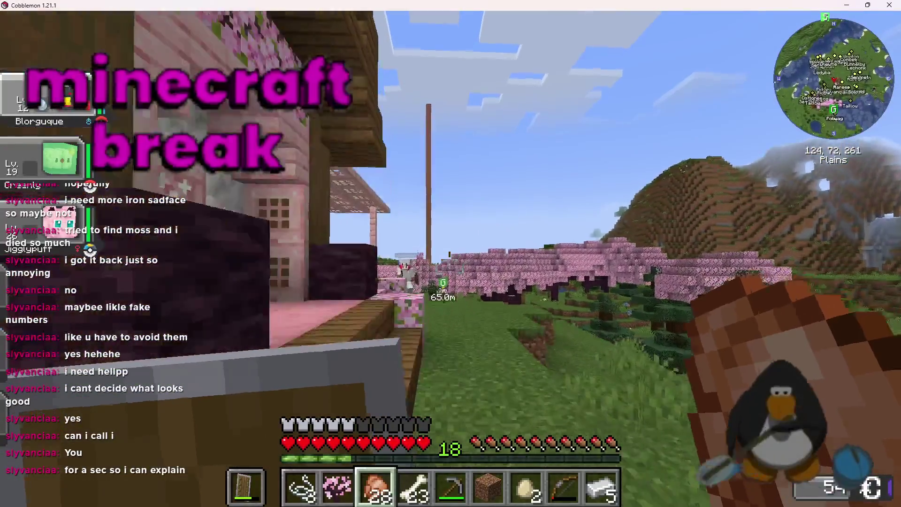
key("w")
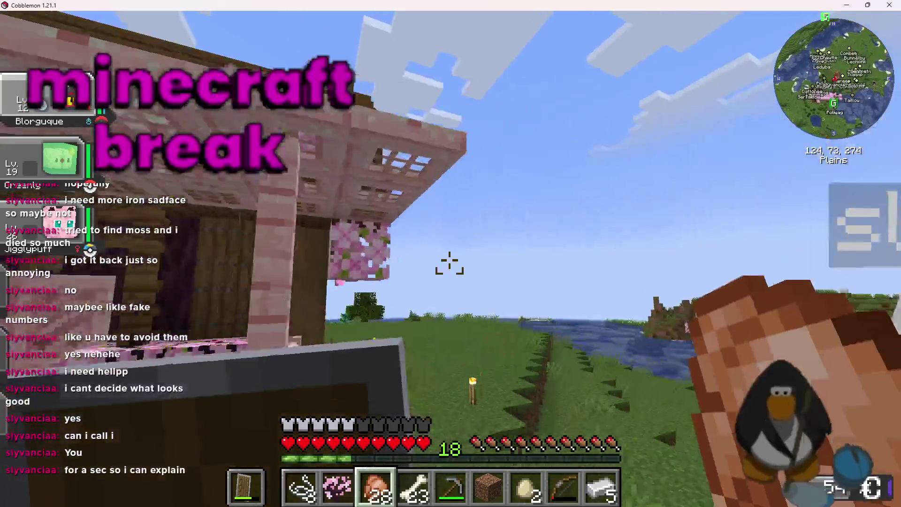
key("w")
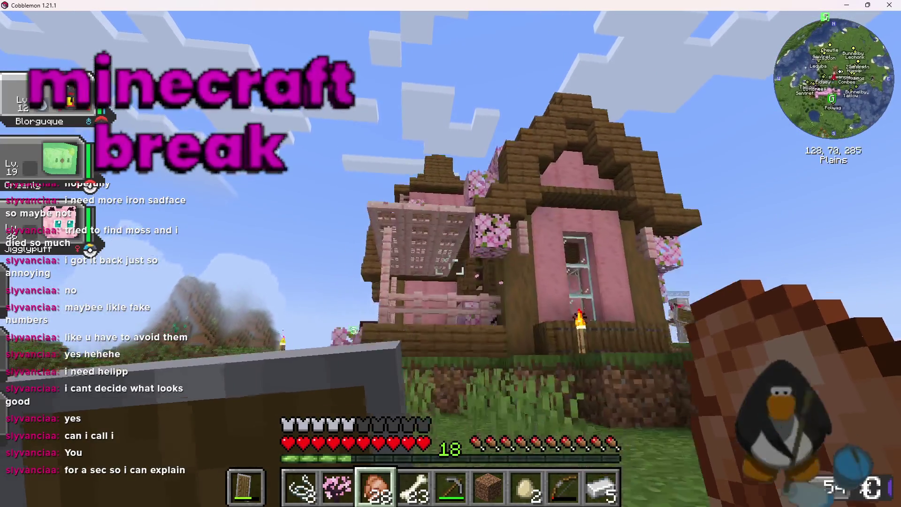
key("w")
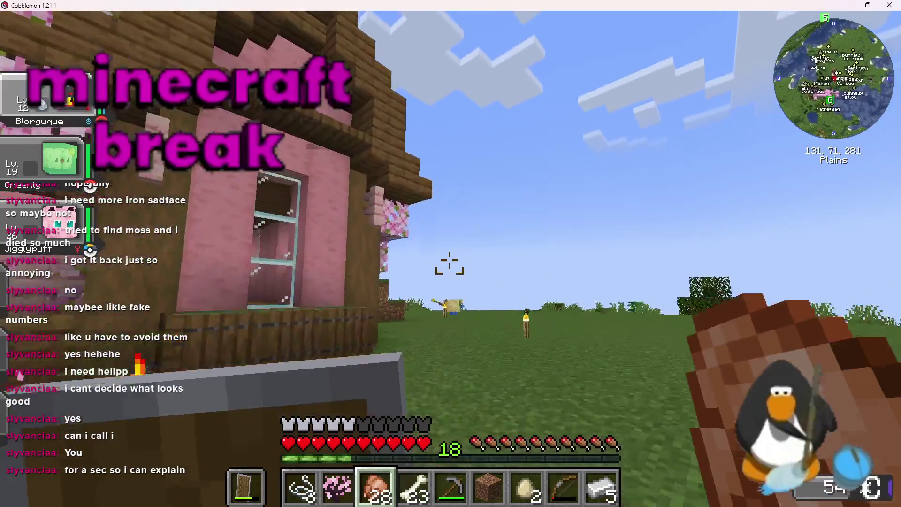
Climb onto the upper wooden deck and circle the house past the other player and glass window.
key("w")
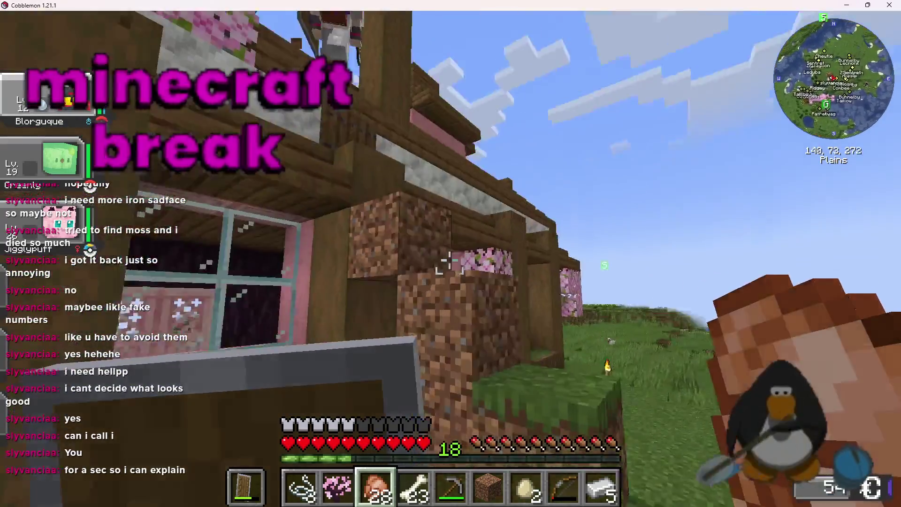
key("w")
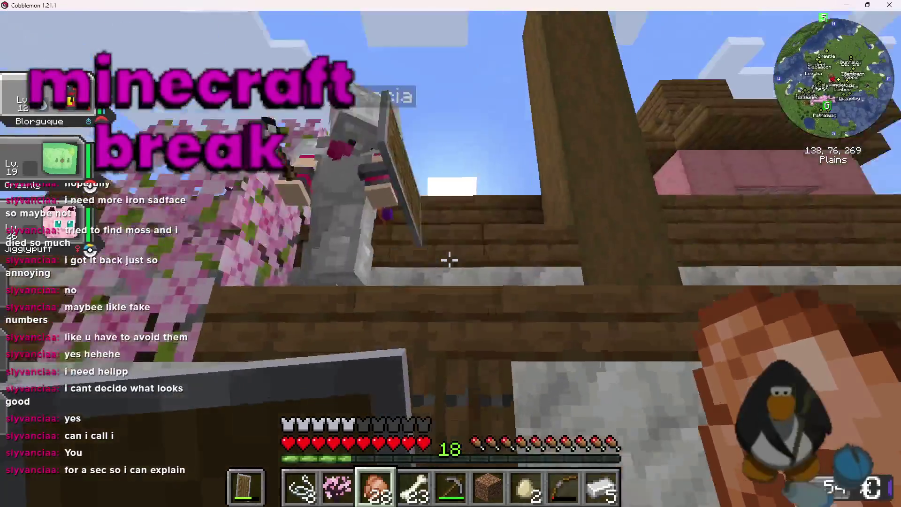
key("w")
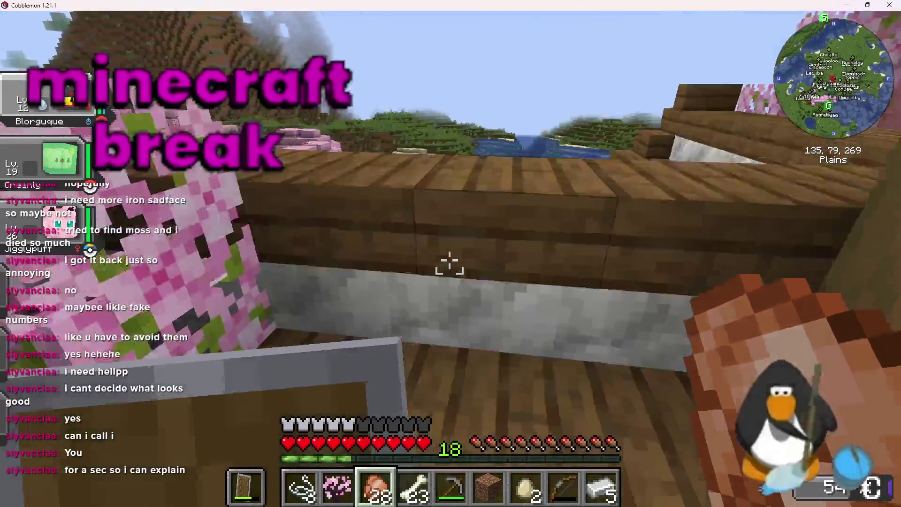
key("w")
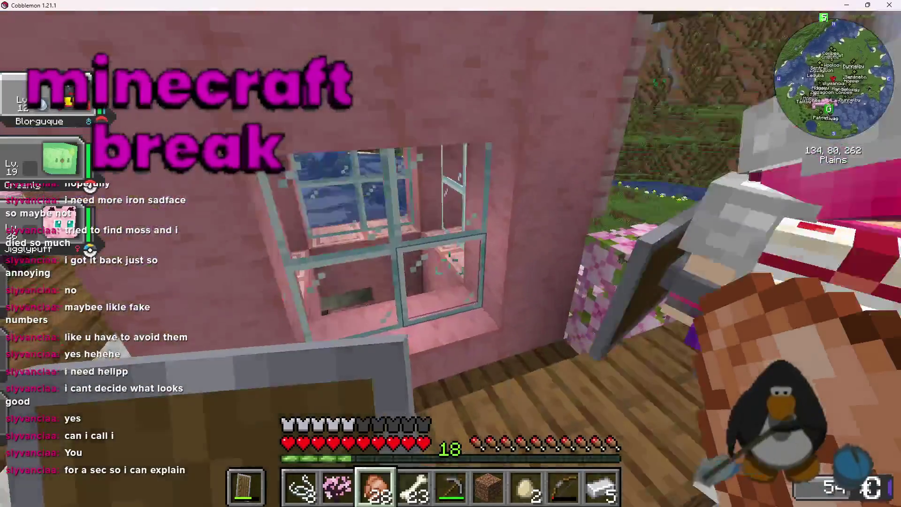
key("w")
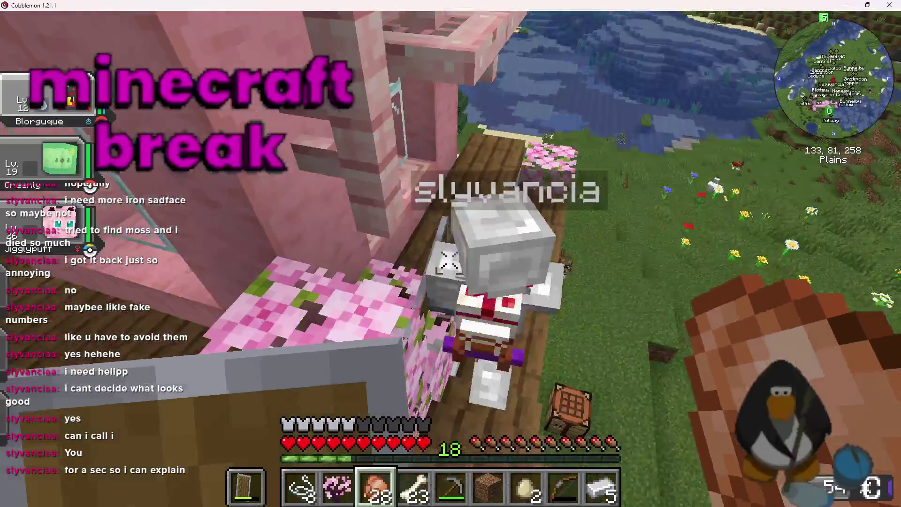
key("w")
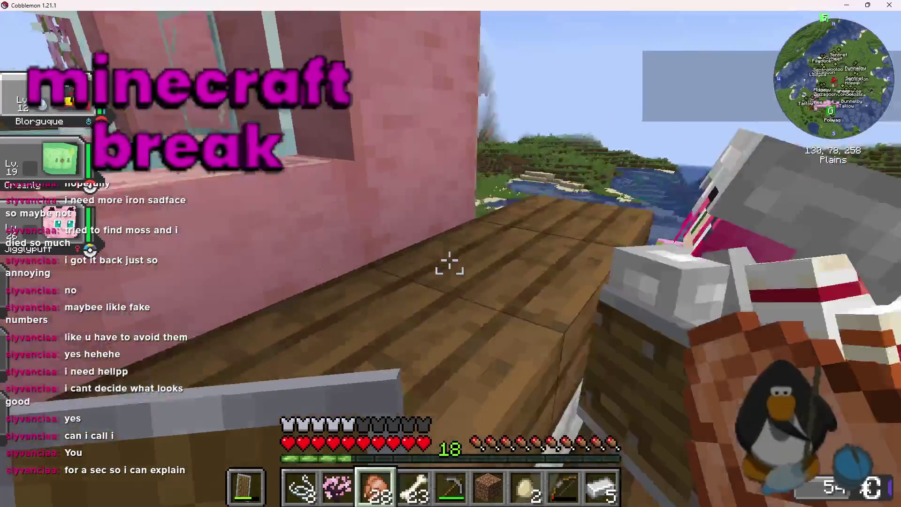
key("w")
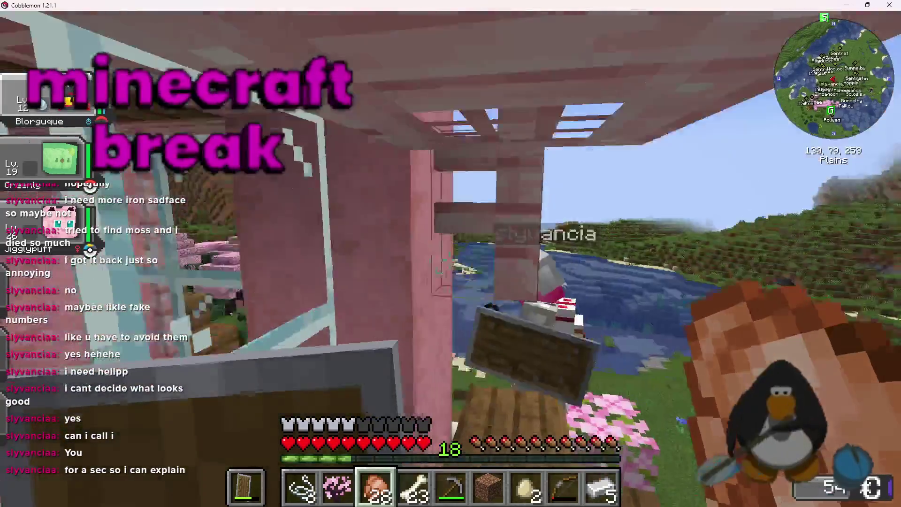
key("w")
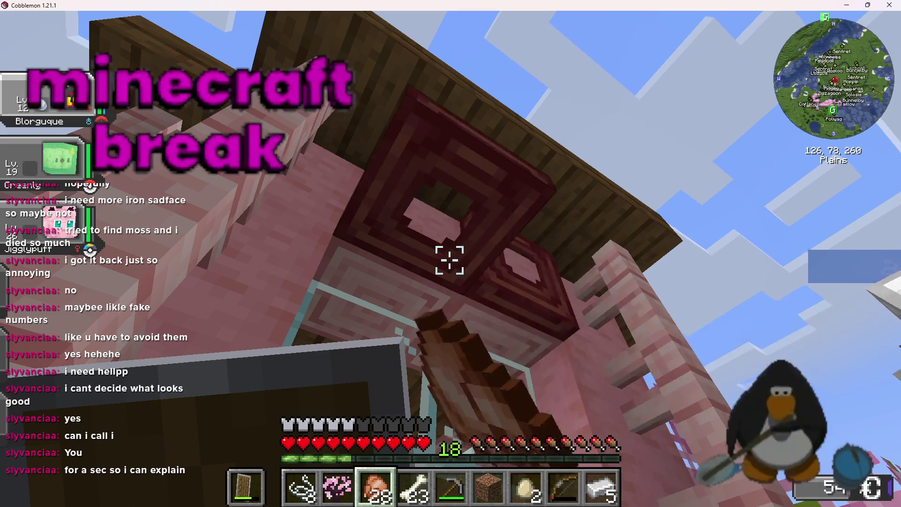
Go down the wooden stairs and walk past the house toward the lake and grassland.
key("w")
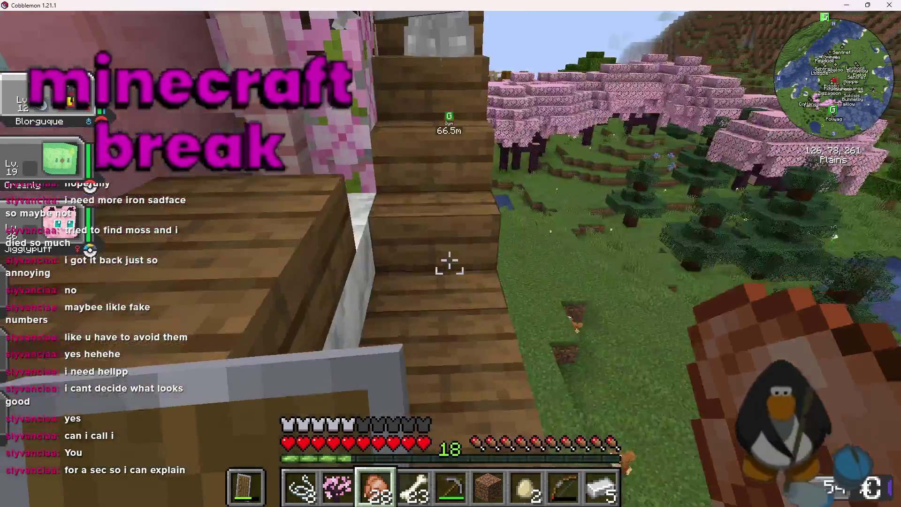
key("w")
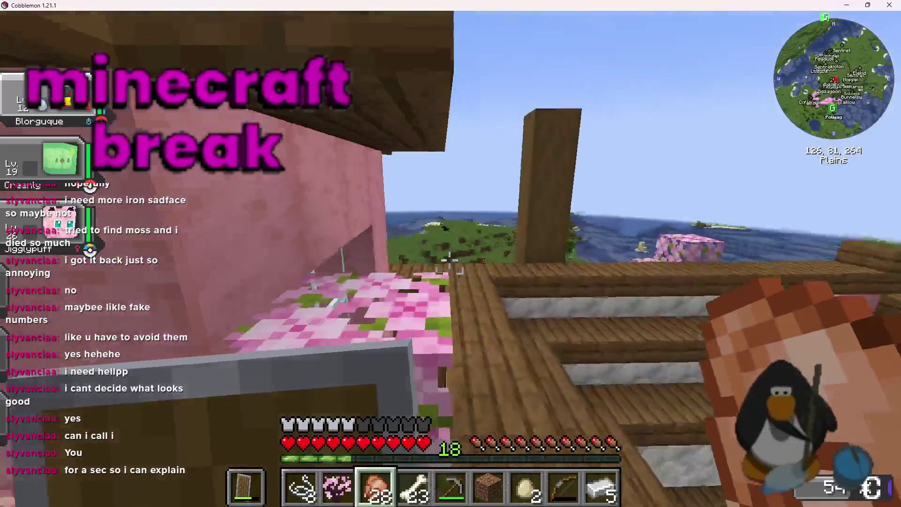
key("w")
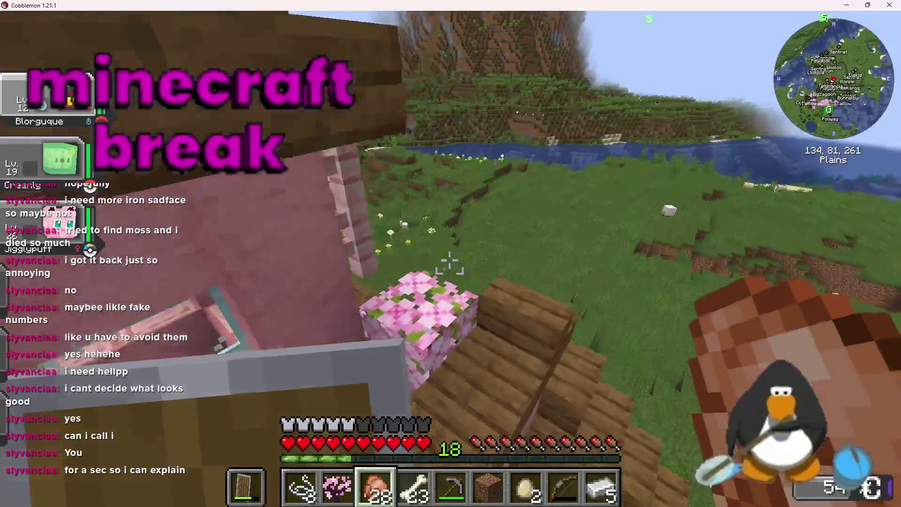
key("w")
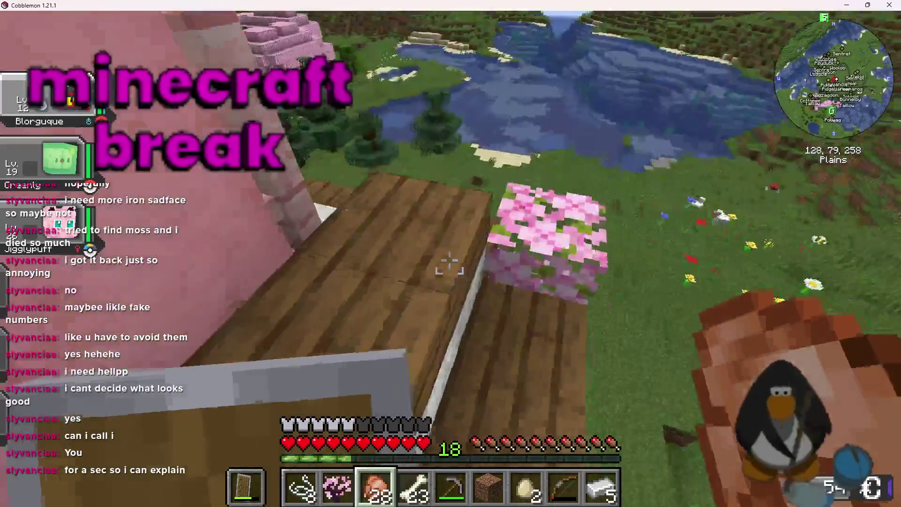
key("w")
key("w")
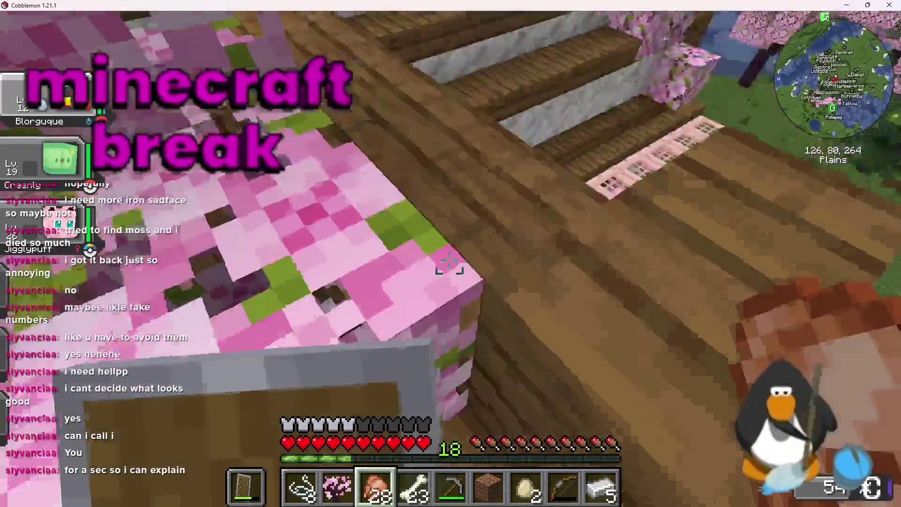
key("w")
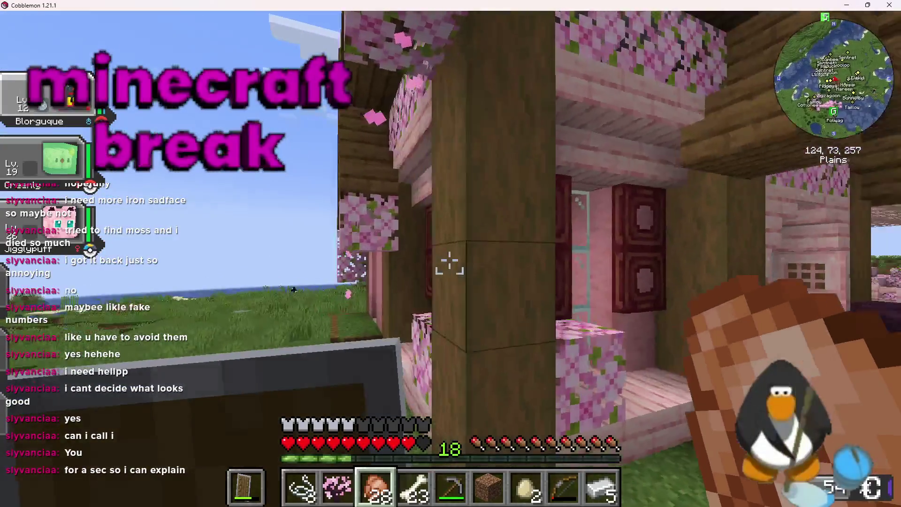
key("w")
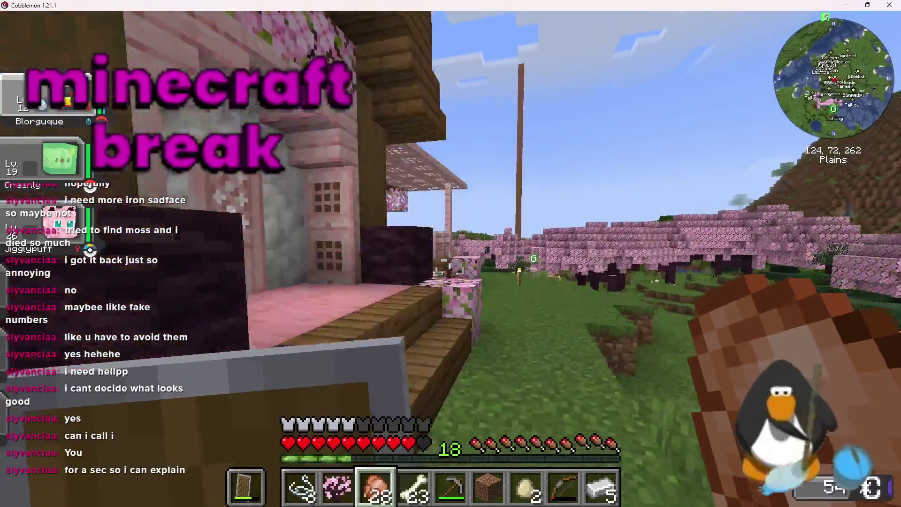
key("w")
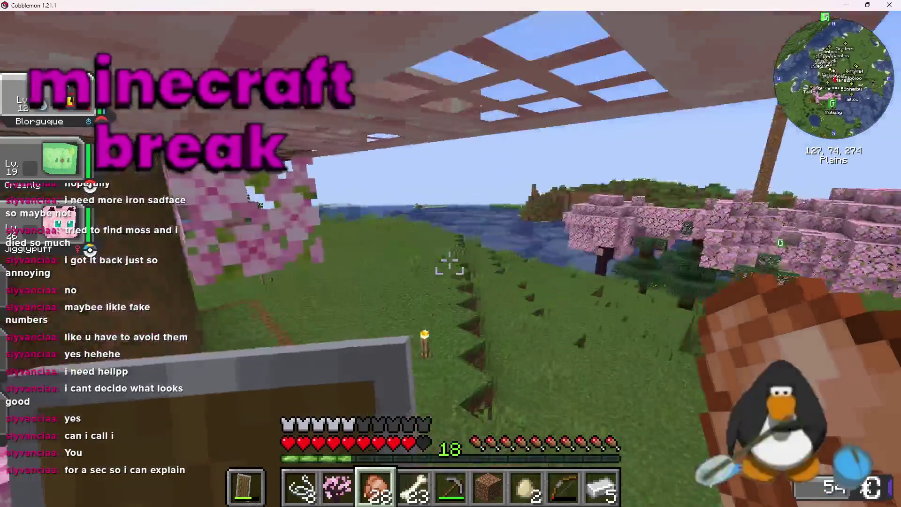
key("w")
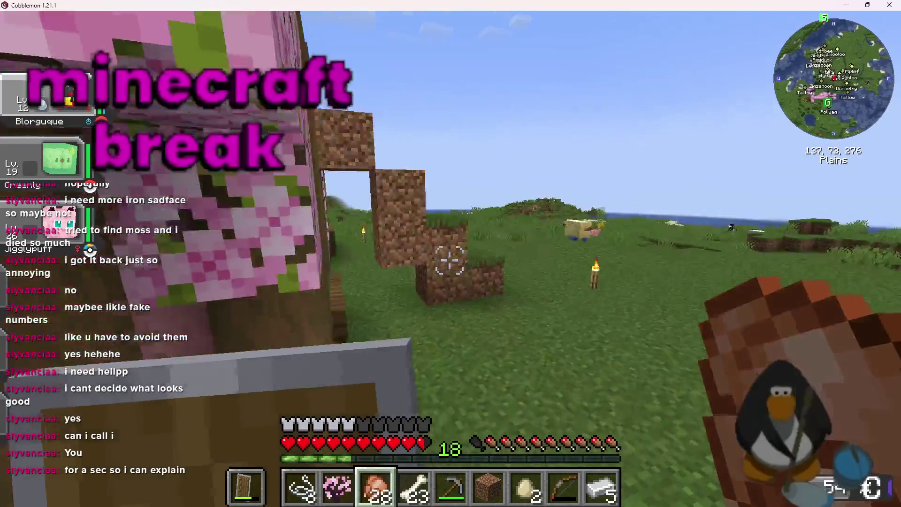
key("w")
Climb the stairs back to the pink upper floor and bring up the Windows Start menu.
key("w")
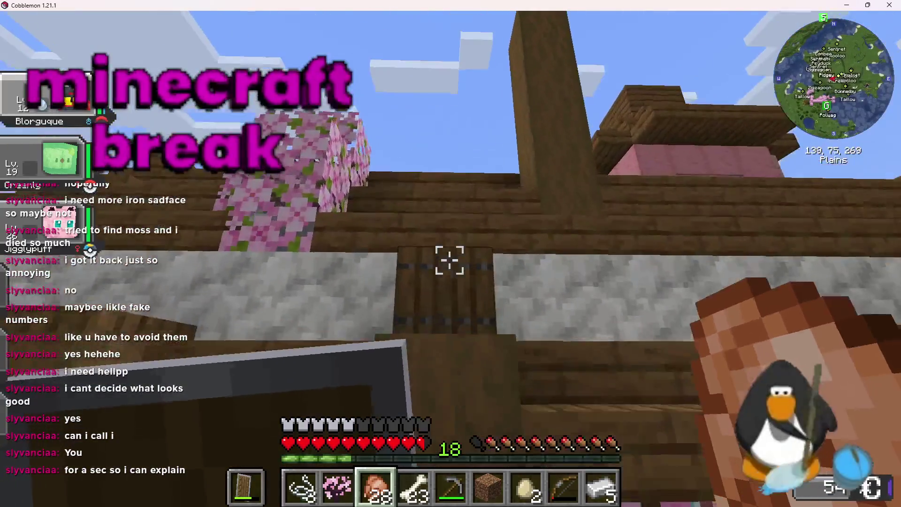
key("w")
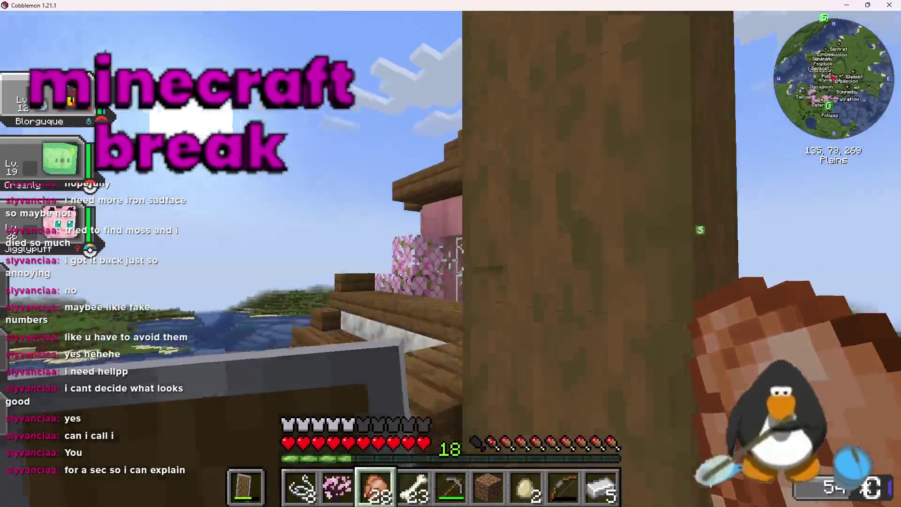
key("w")
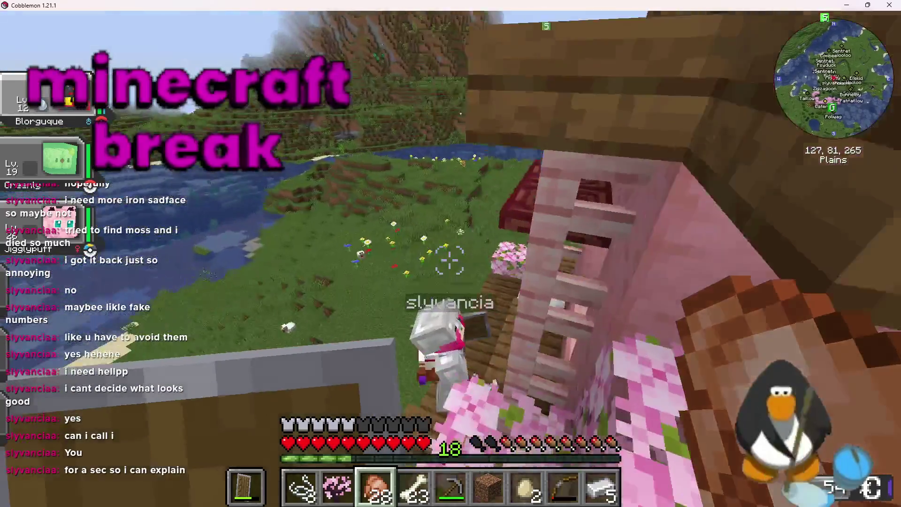
key("w")
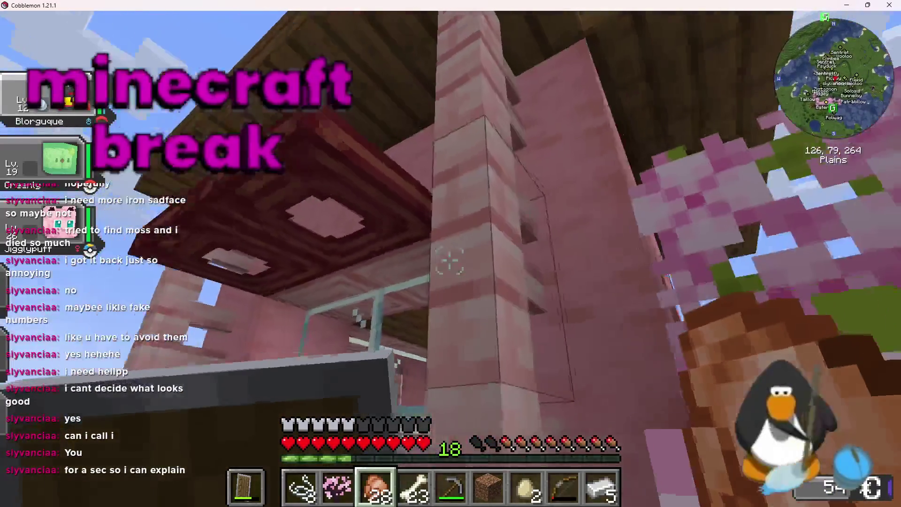
key("w")
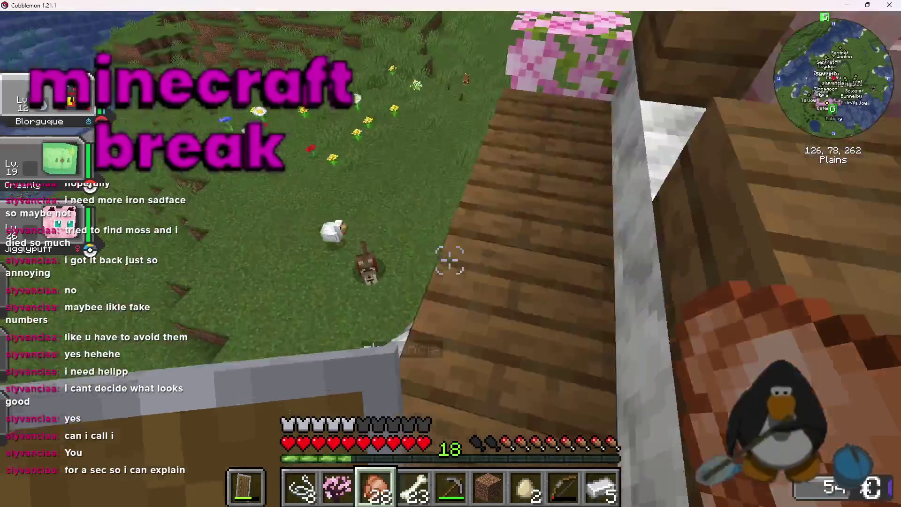
key("w")
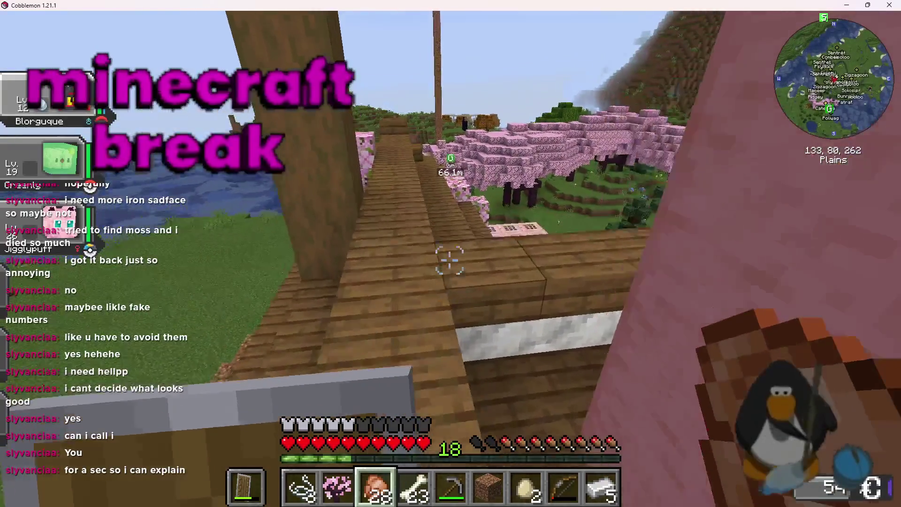
key("super")
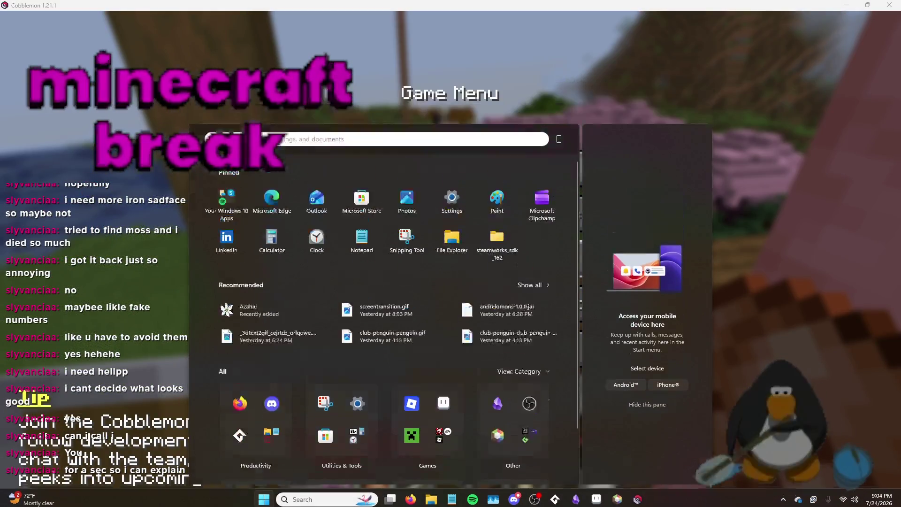
Dismiss the Start menu, resume the game, and drop off the walkway.
key("Escape")
left_click(539, 168)
mouse_move(450, 254)
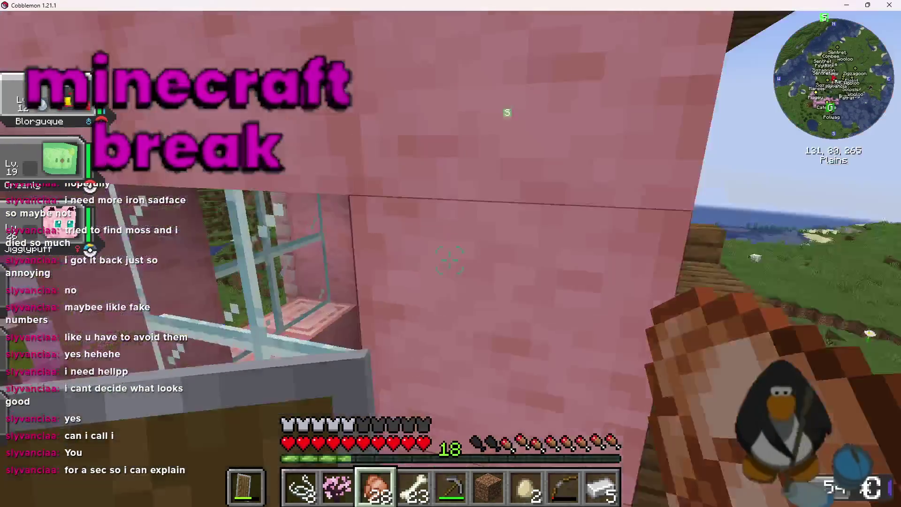
key("w")
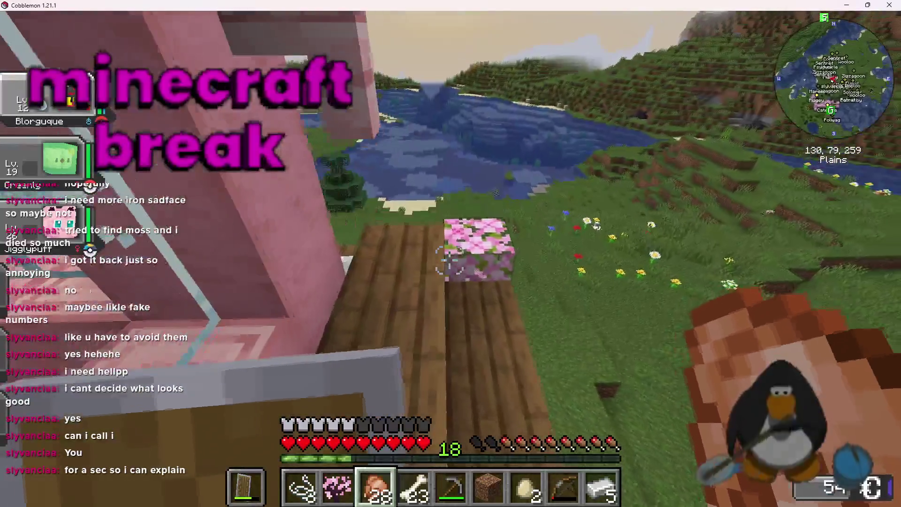
Close the app launcher, resume play, and walk up to the house's front door.
key("super")
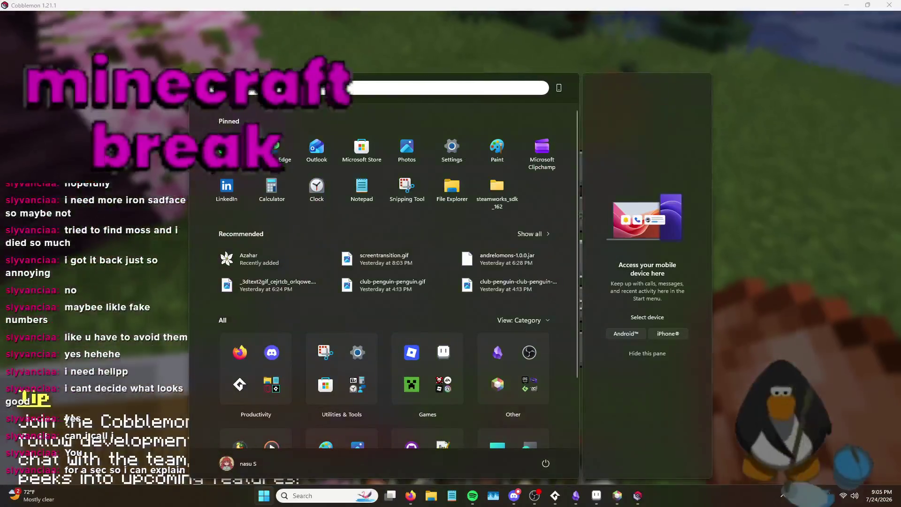
key("super")
left_click(602, 181)
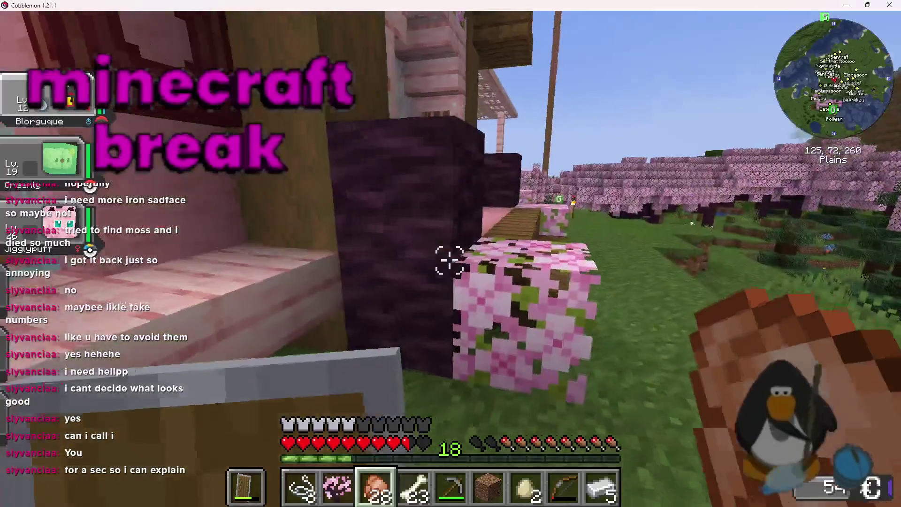
key("w")
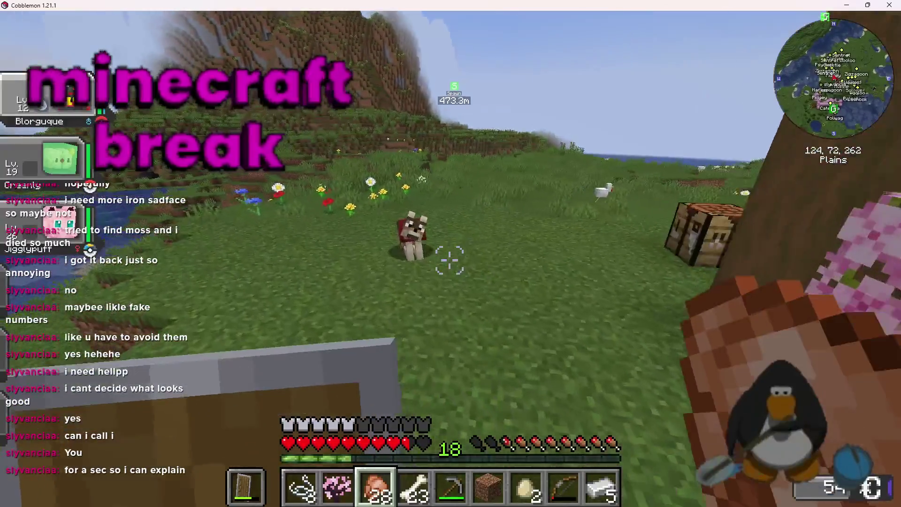
key("w")
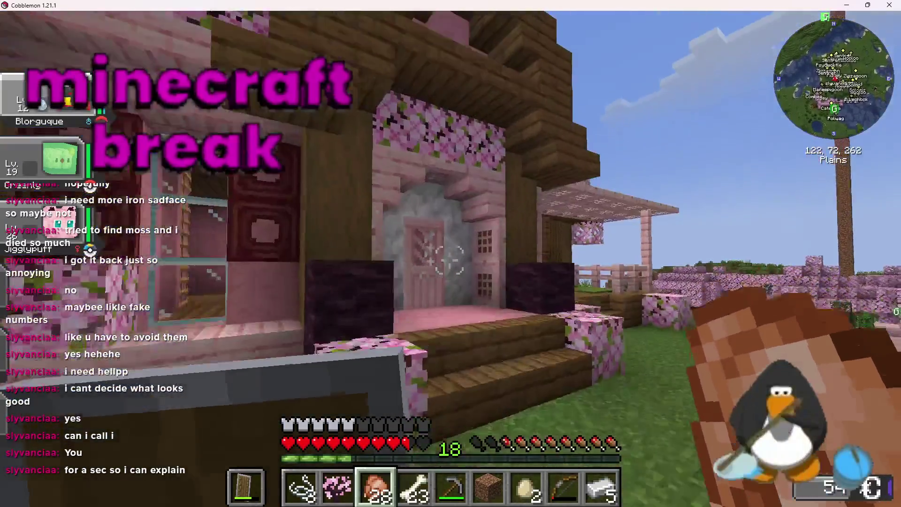
Enter the house through the front door, then come back out and sidestep along the front.
right_click(450, 261)
key("w")
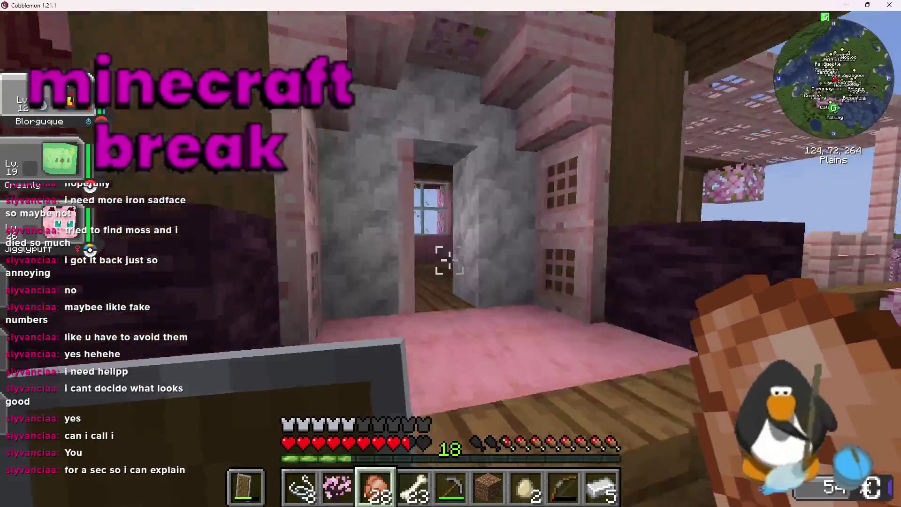
key("w")
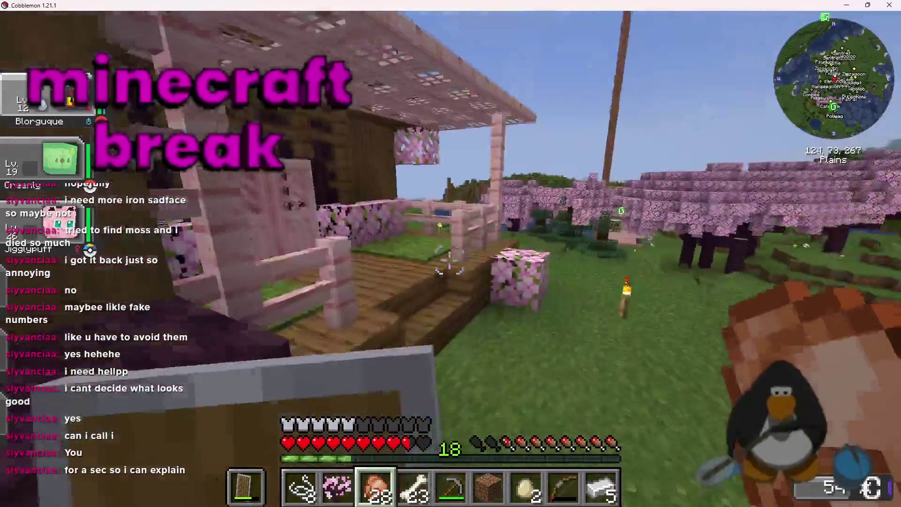
key("w")
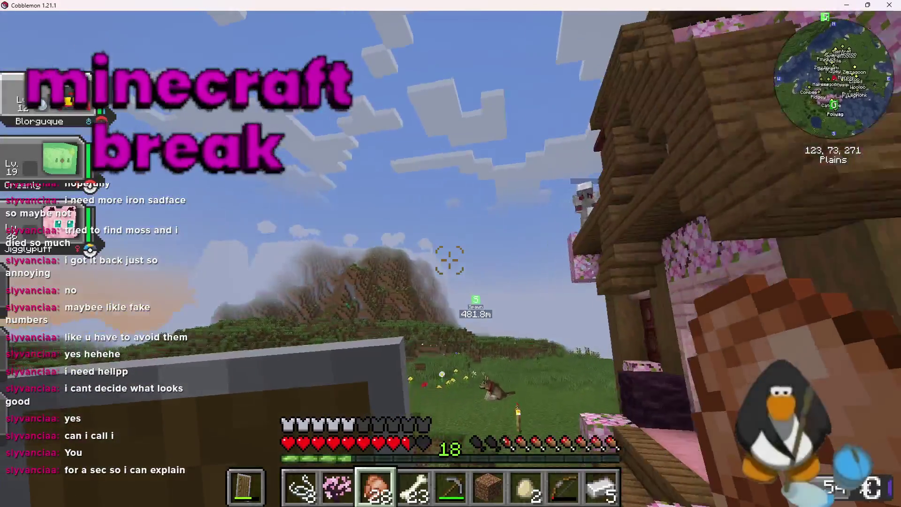
key("w")
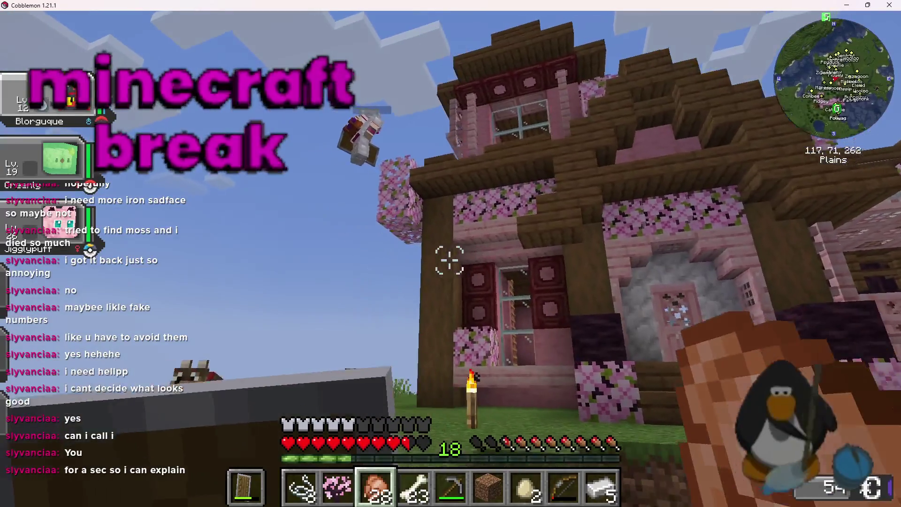
key("w")
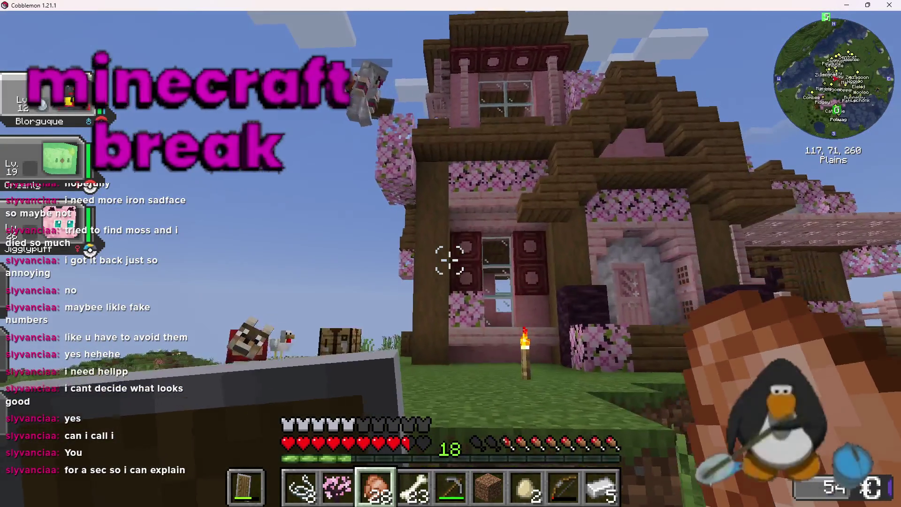
key("d")
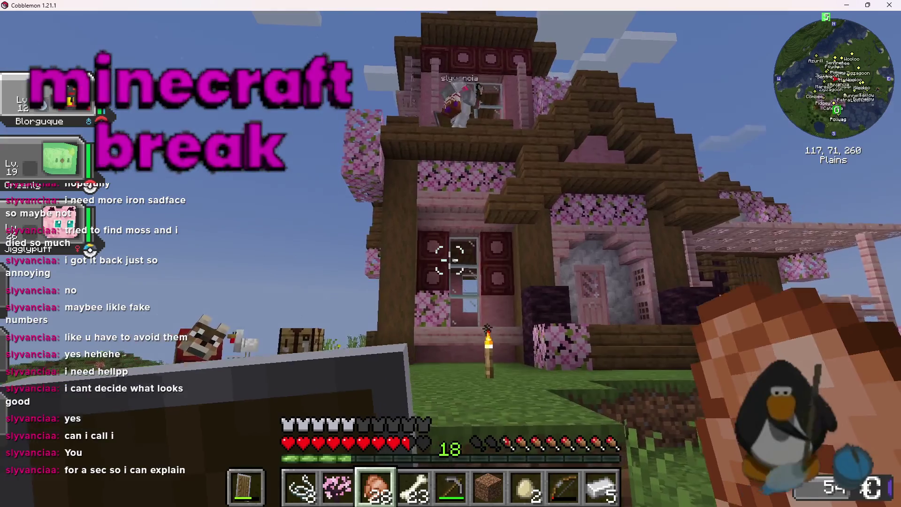
Walk toward and back away from the house front a few times.
key("a")
key("w")
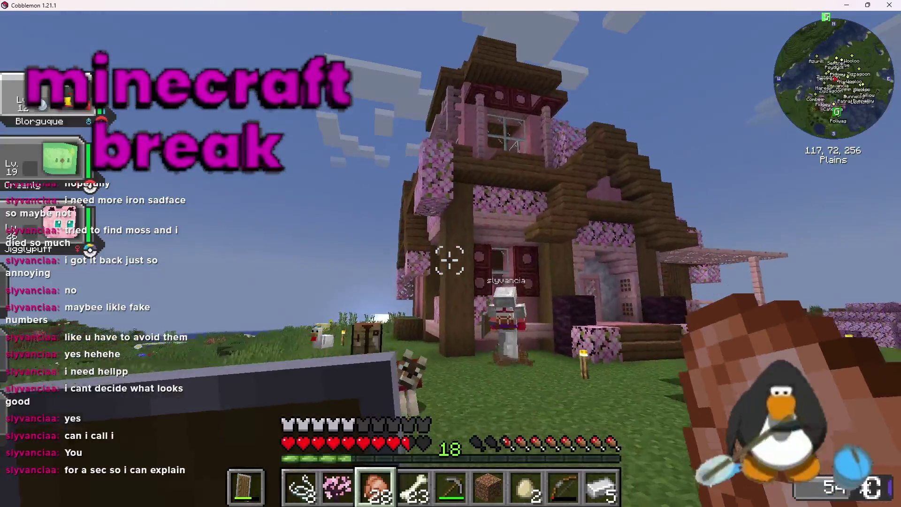
key("s")
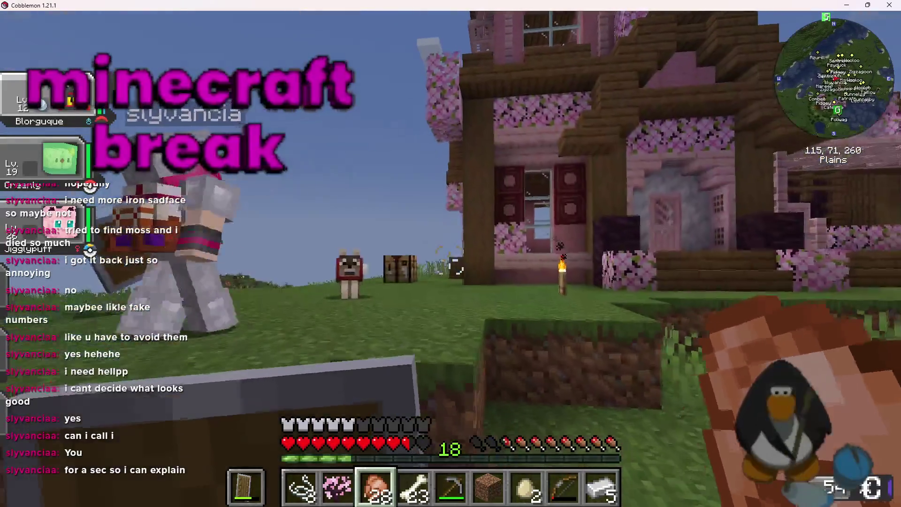
key("w")
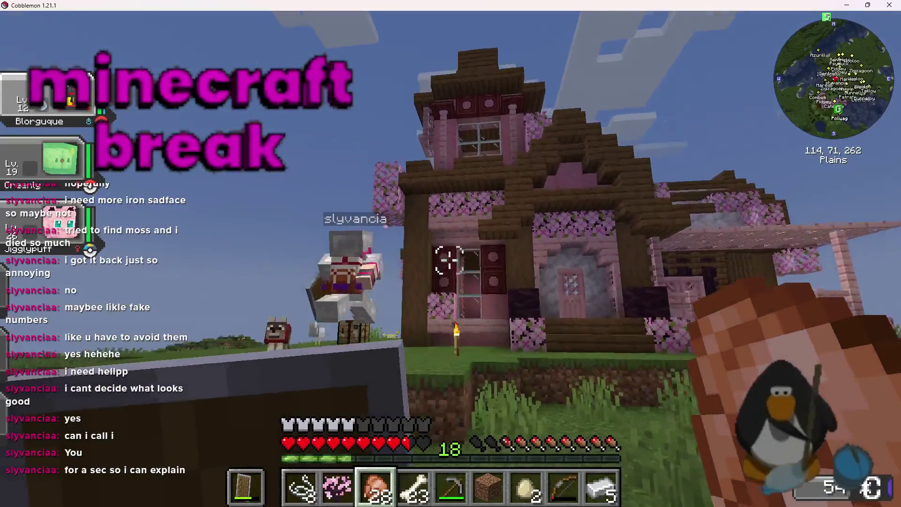
key("s")
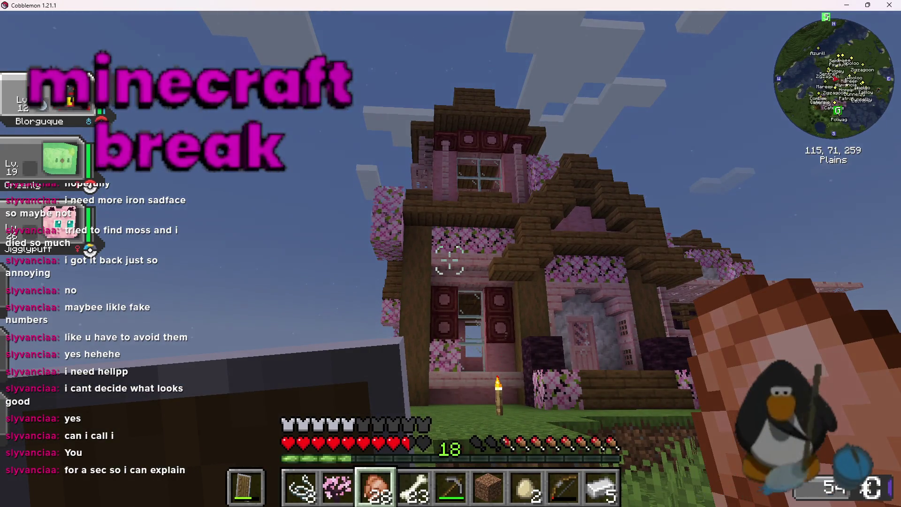
Eat a porkchop to refill hunger and feed another porkchop to the tamed wolf.
right_click(450, 262)
key("w")
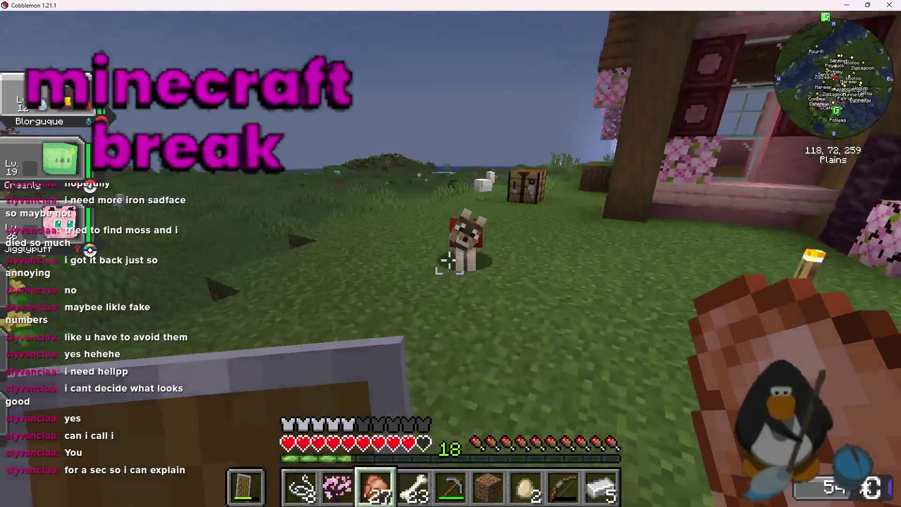
right_click(449, 262)
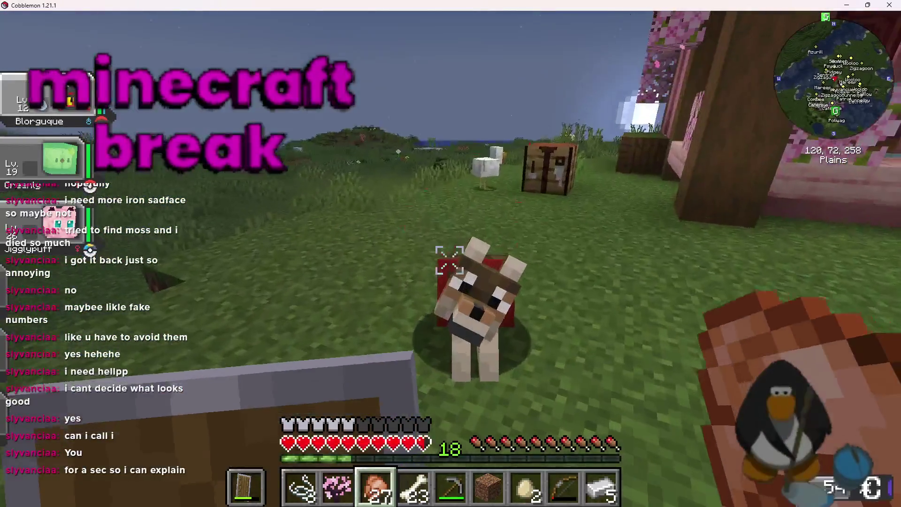
key("w")
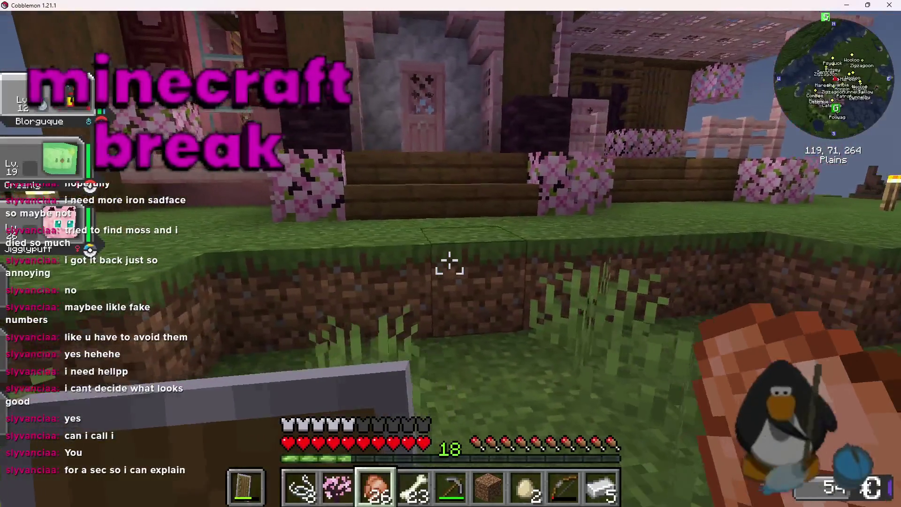
Dismiss the app launcher and pause screen and resume the game.
key("super")
key("super")
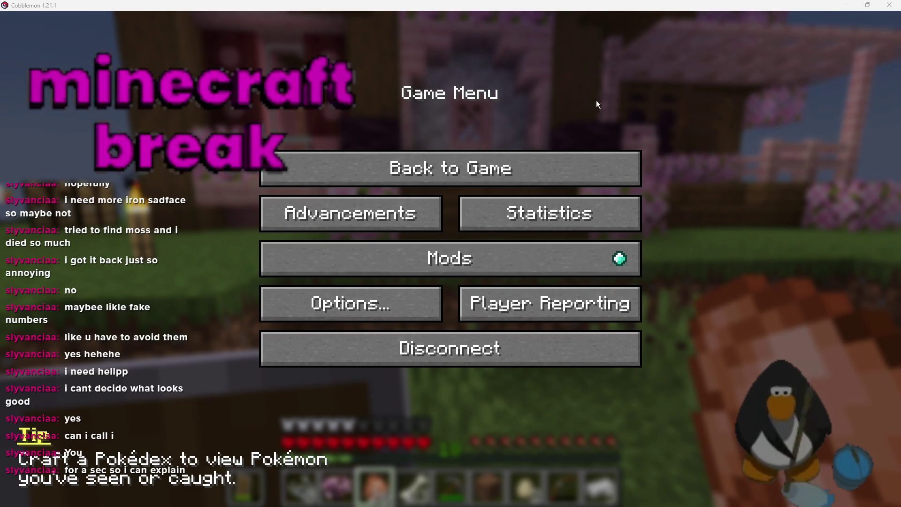
key("Escape")
key("super")
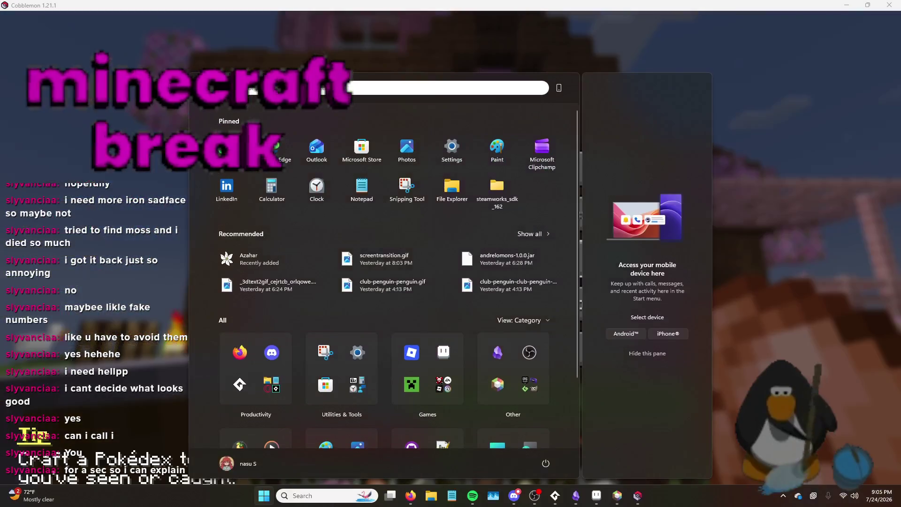
key("super")
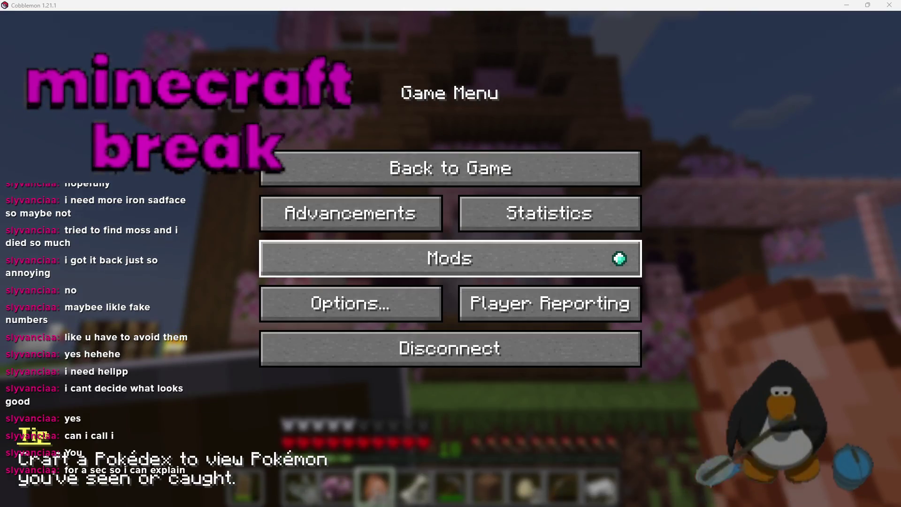
left_click(534, 170)
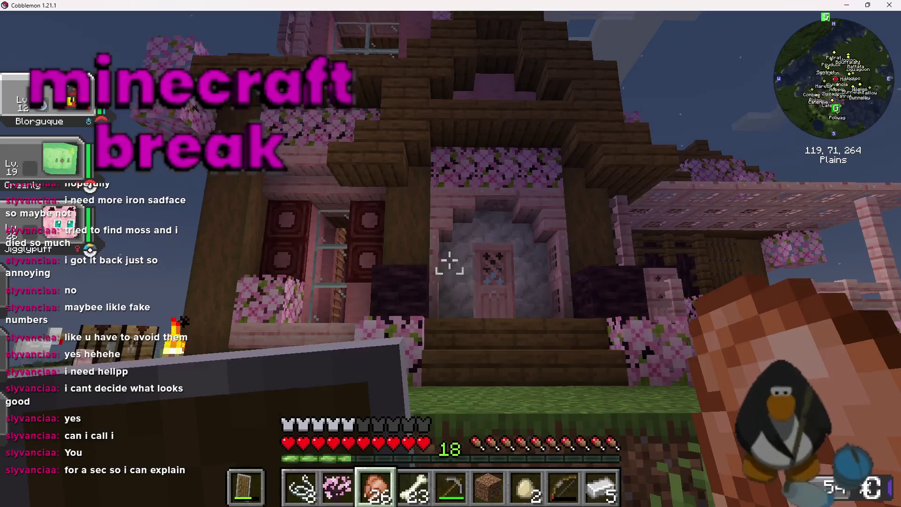
Walk toward the house, glance at the wolf, and enter the pink house.
key("w")
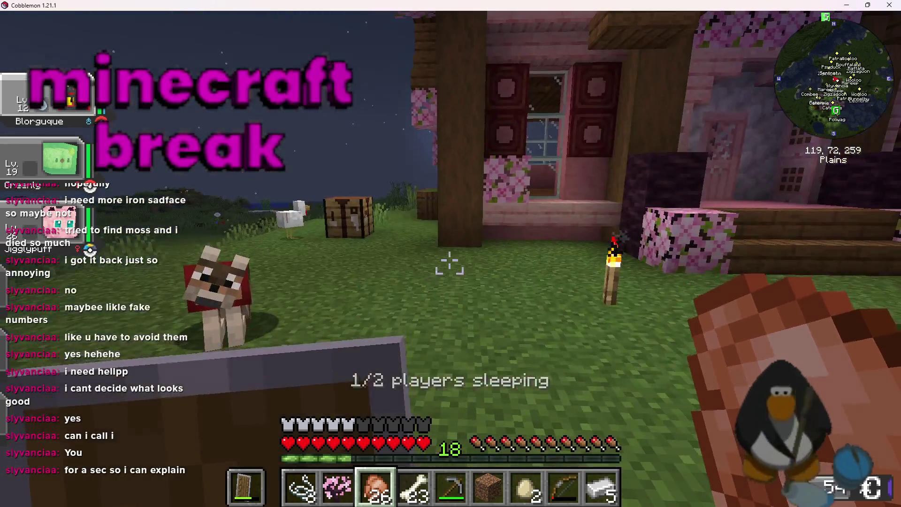
key("w")
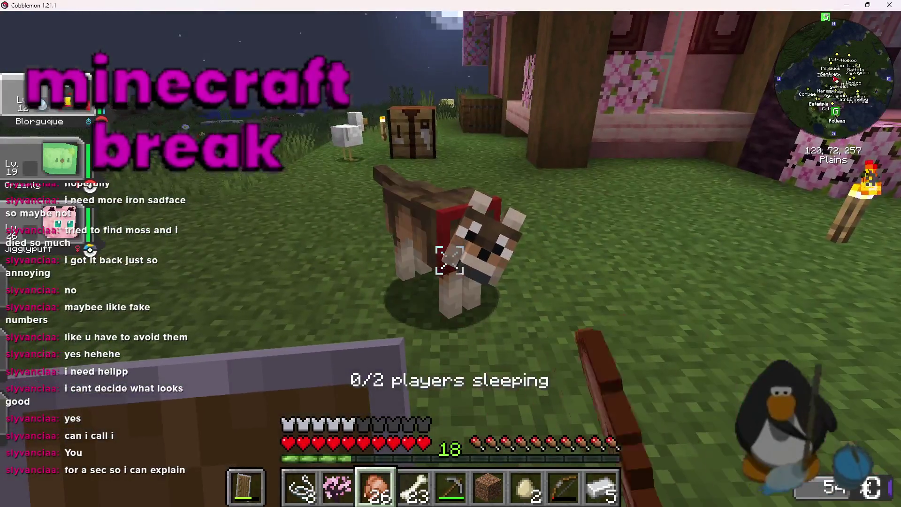
key("s")
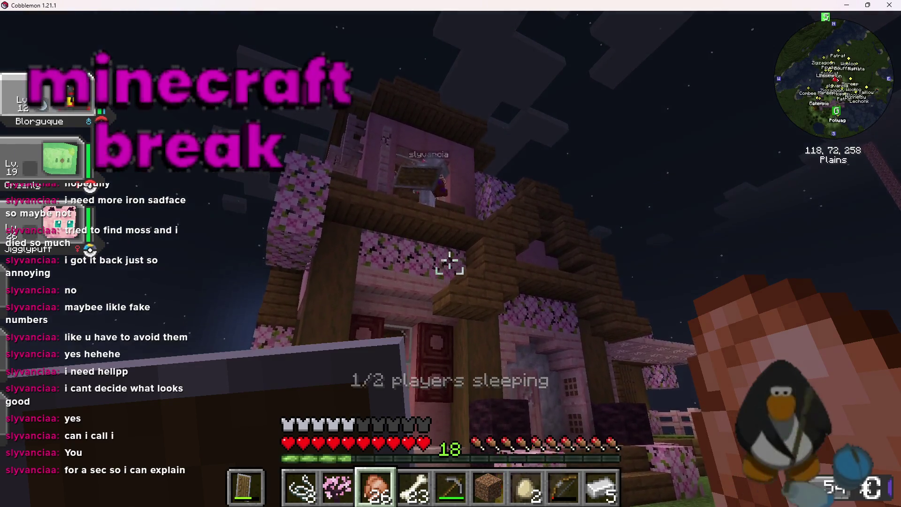
key("w")
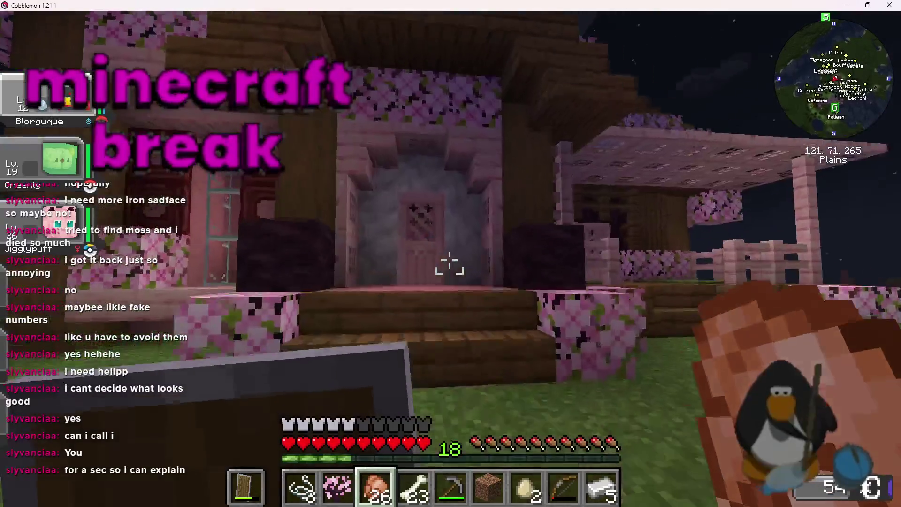
Climb the inside ladder to the upper floor and look around the room.
key("w")
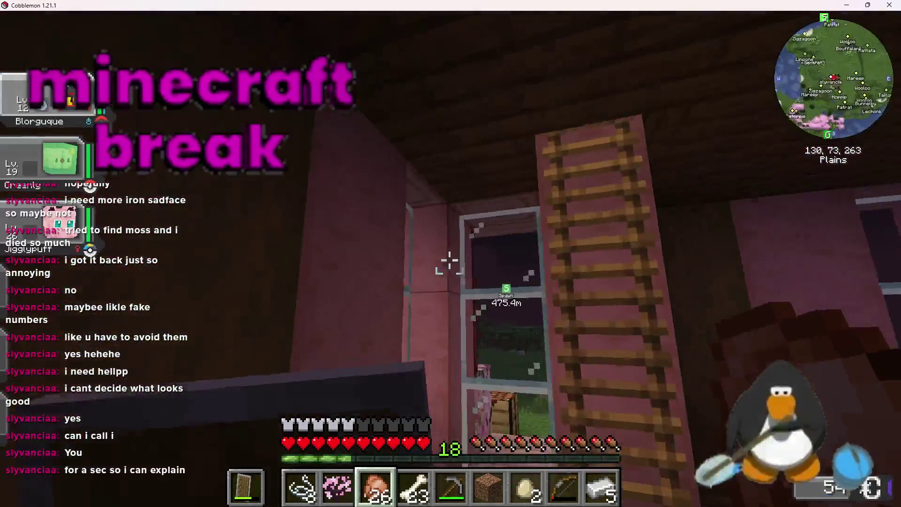
key("w")
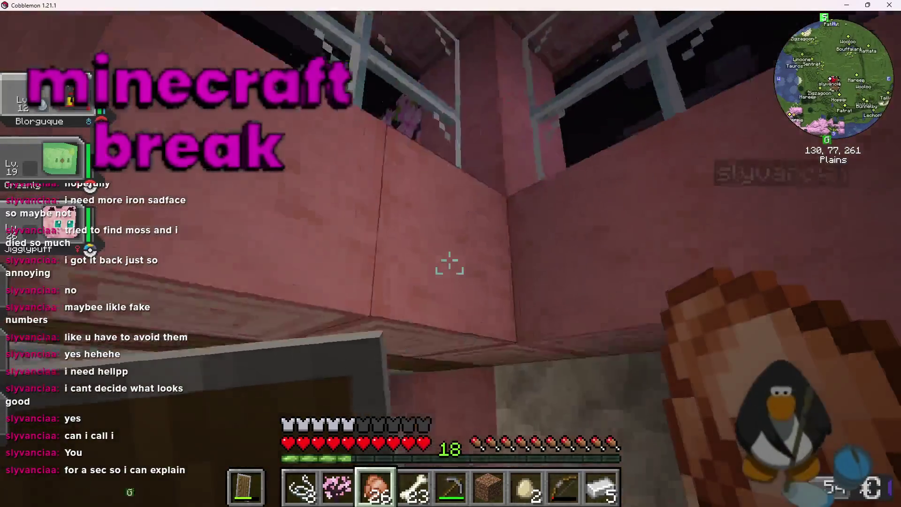
key("w")
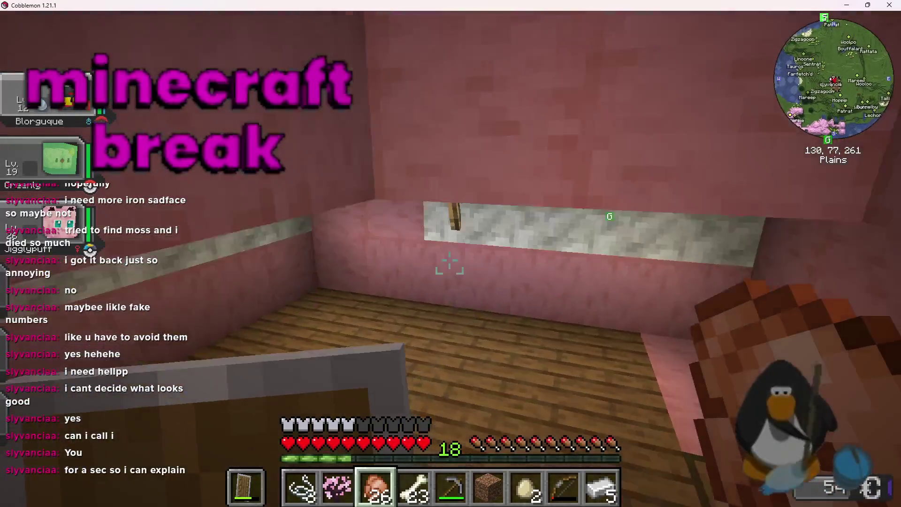
key("w")
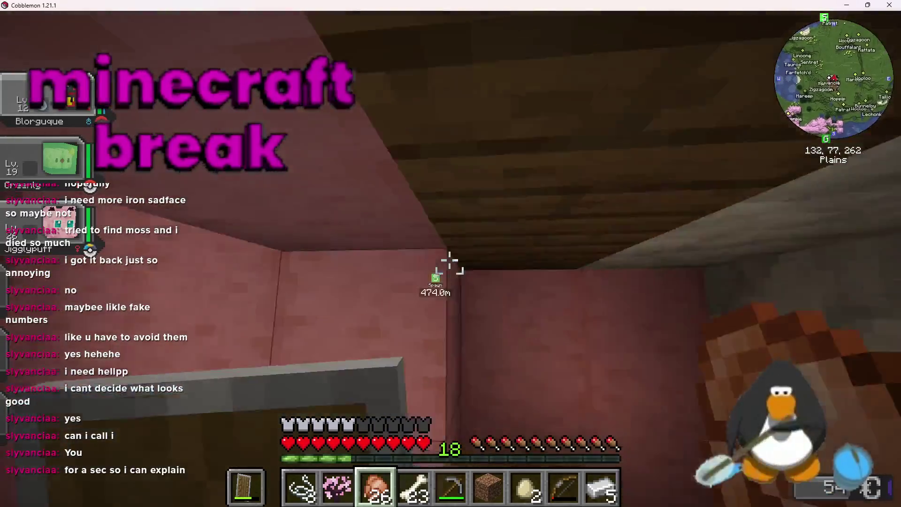
key("w")
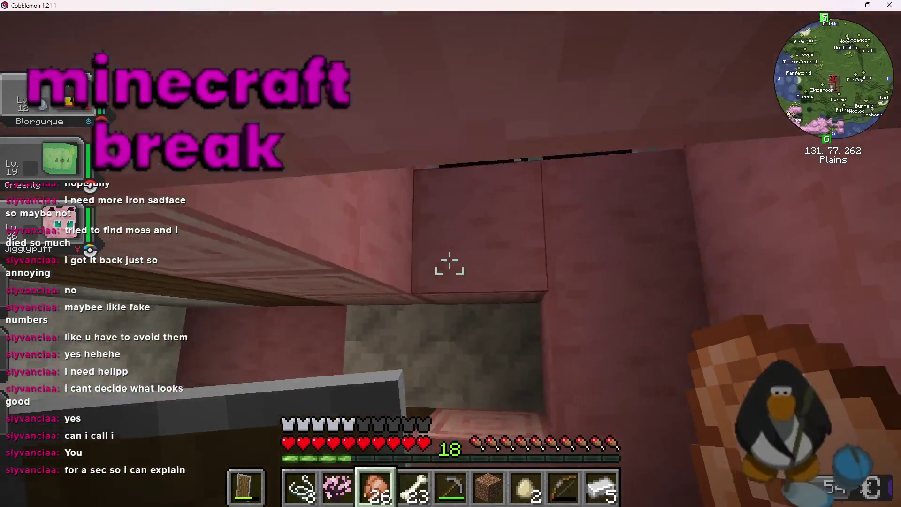
Walk past the stone-and-pink wall, hide the player list, and face the night outside.
key("w")
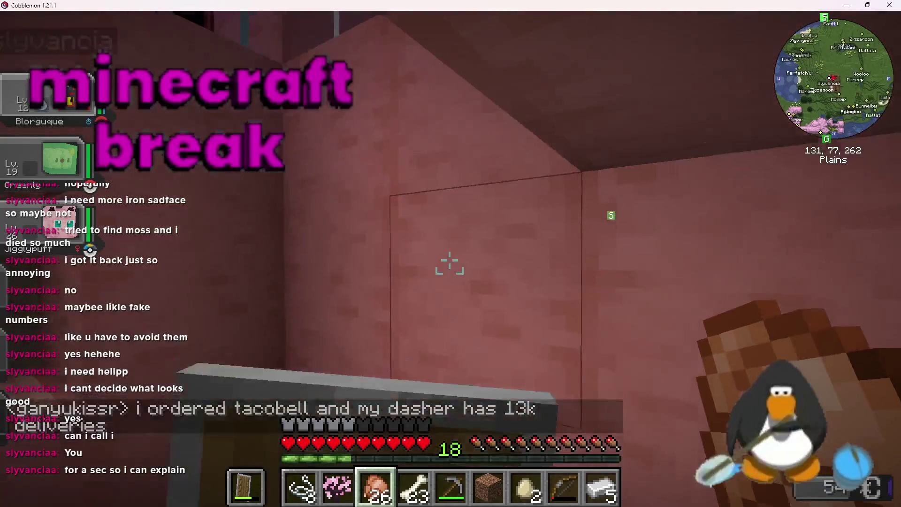
key("w")
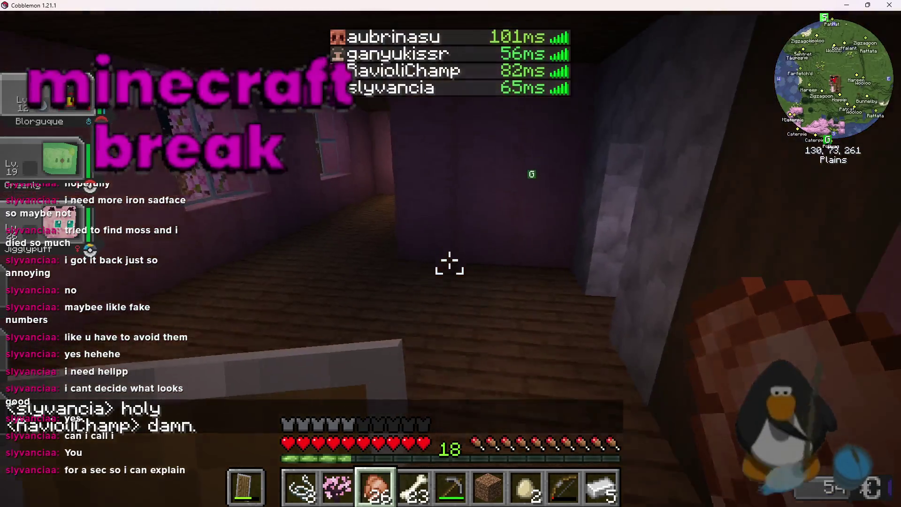
key("w")
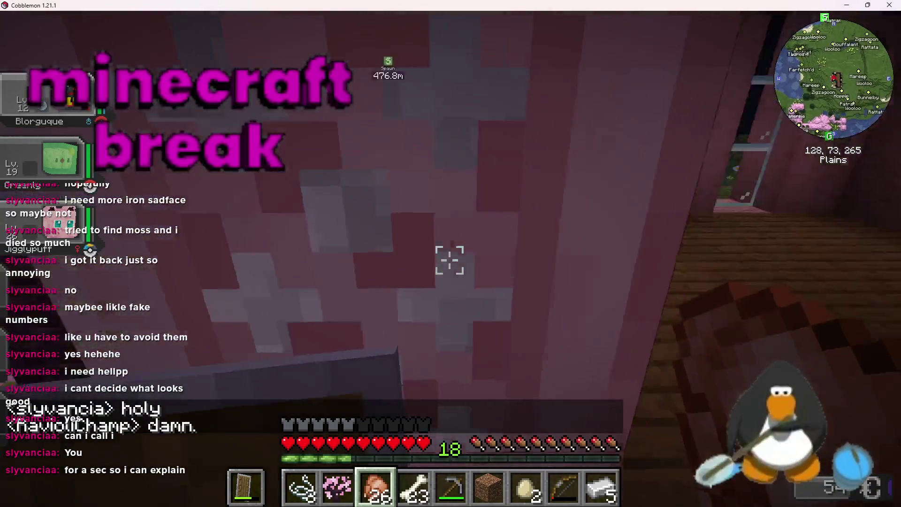
key("w")
key("w")
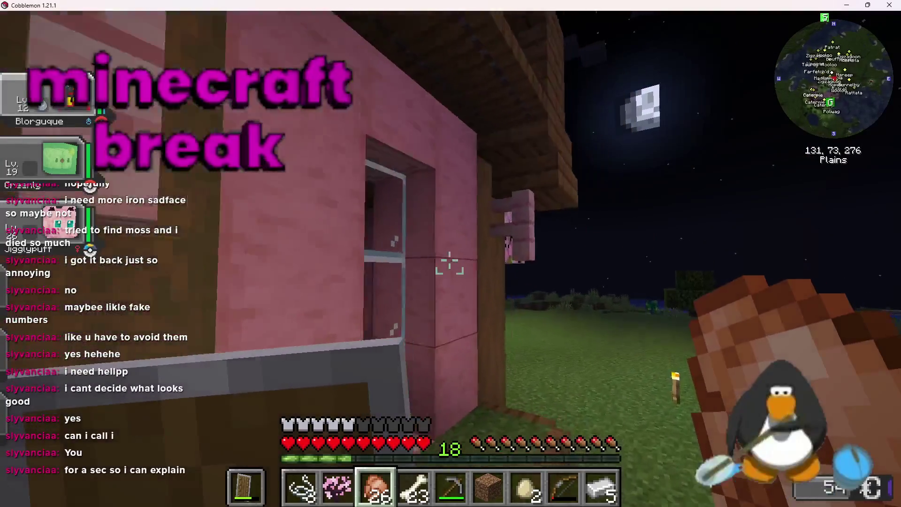
Climb the wooden wall onto the balcony and walk past the other player to the window.
key("w")
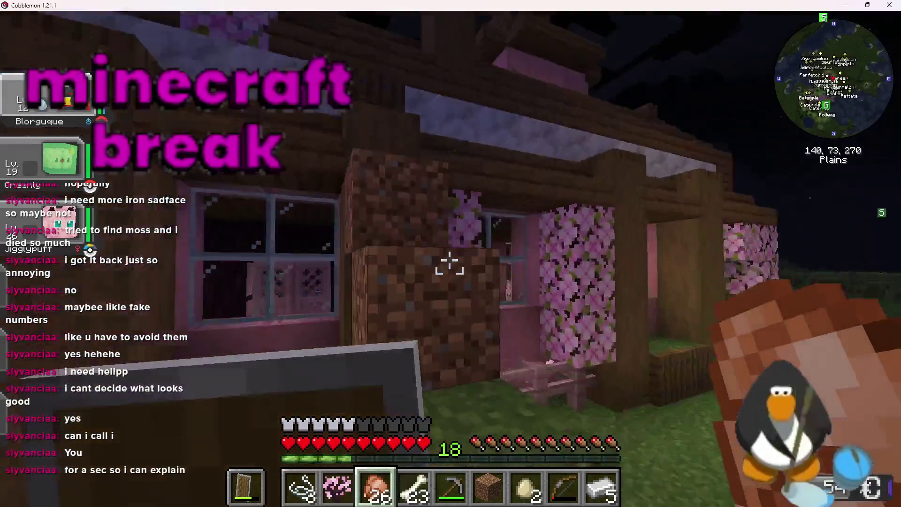
key("w")
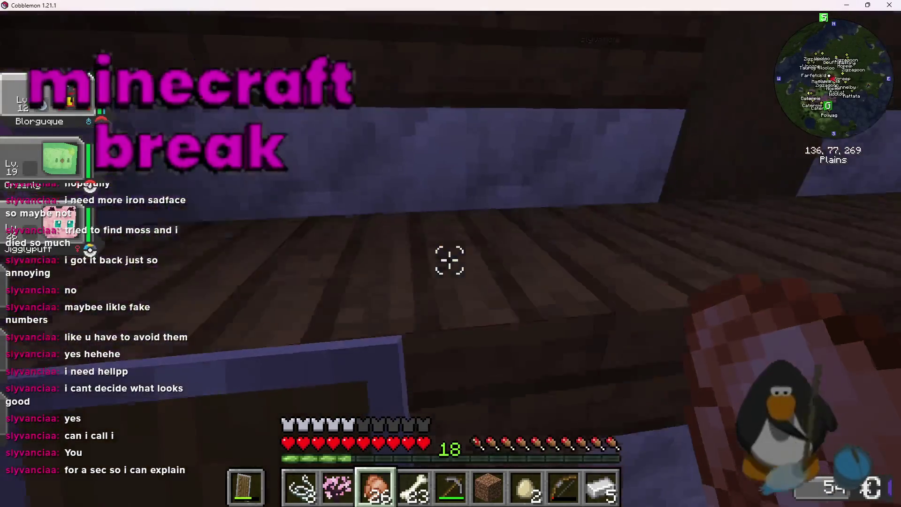
key("w")
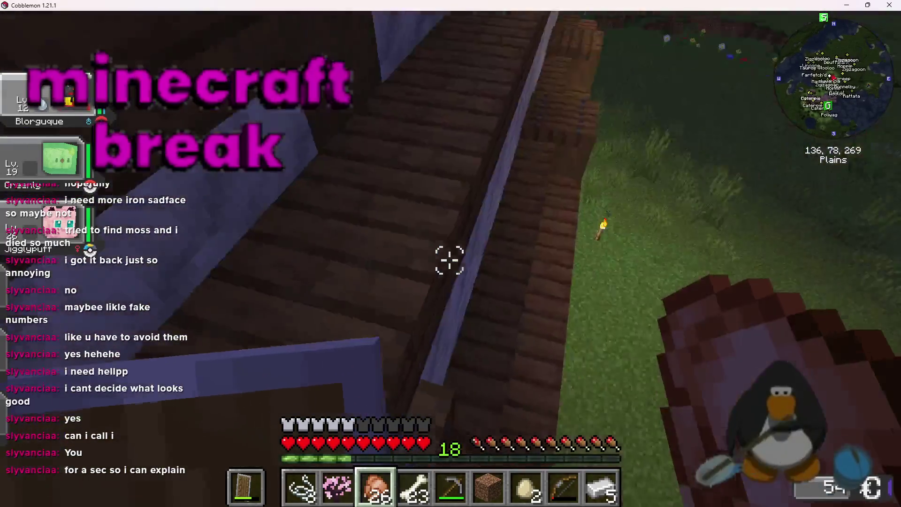
key("w")
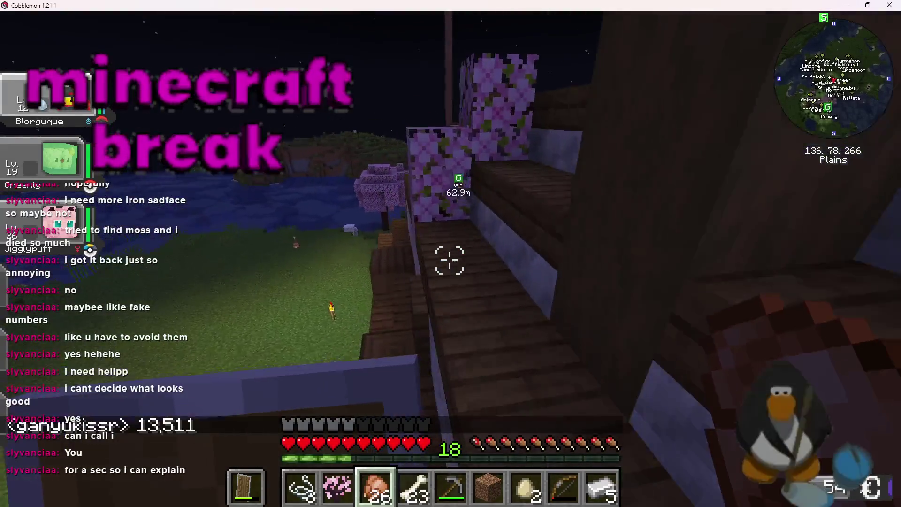
key("w")
key("w")
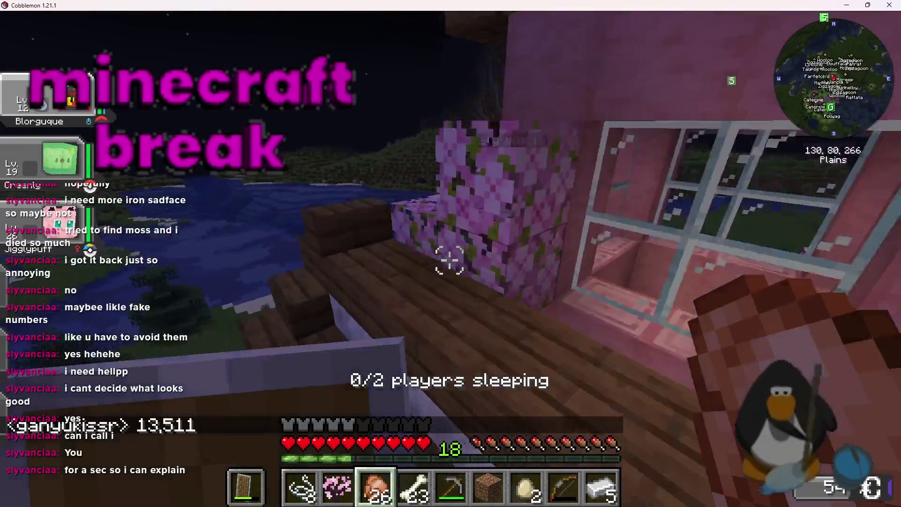
key("w")
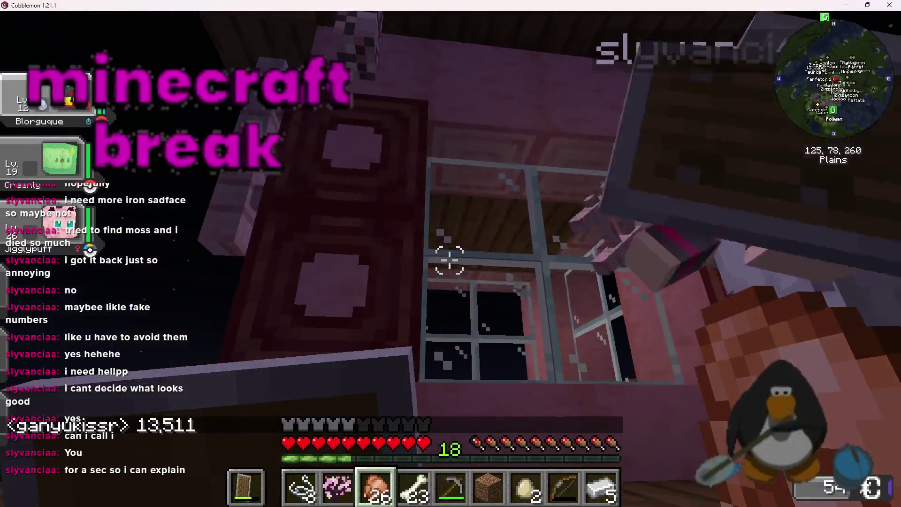
key("w")
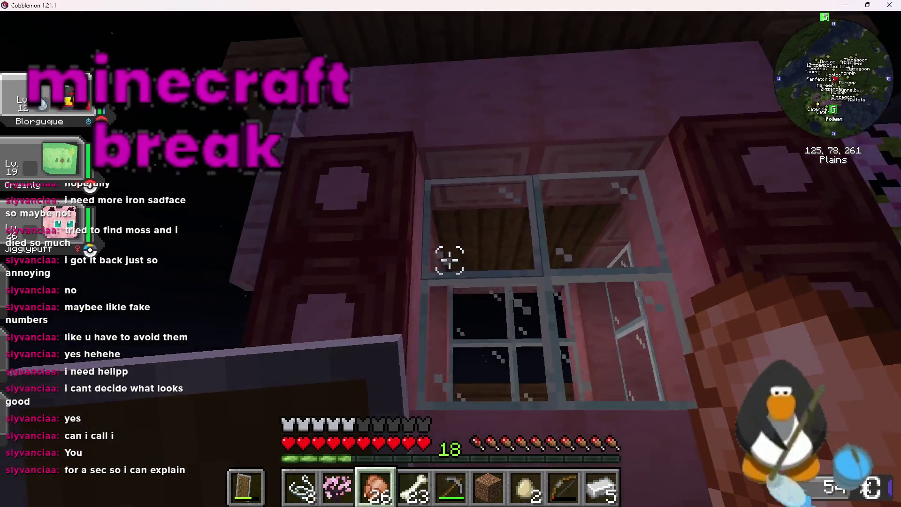
Drop off the ledge, back away to view the whole house, and walk back toward it.
mouse_move(449, 260)
key("w")
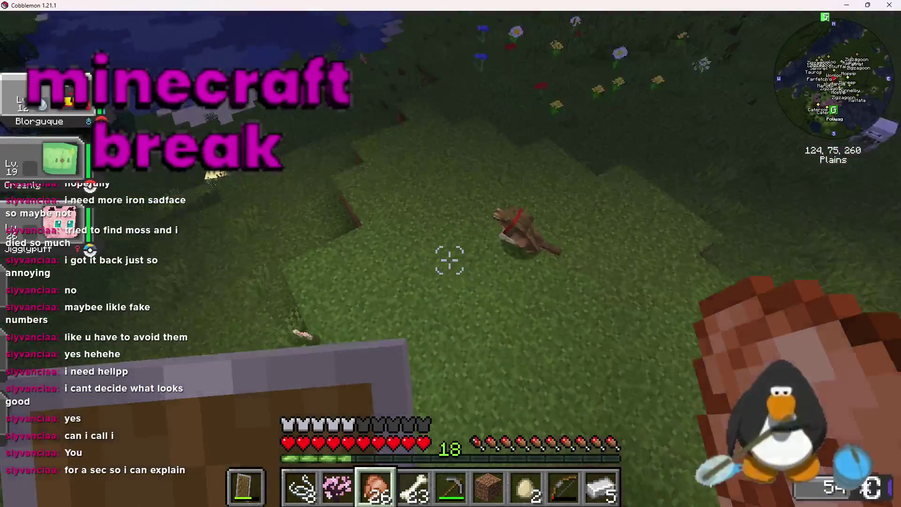
key("s")
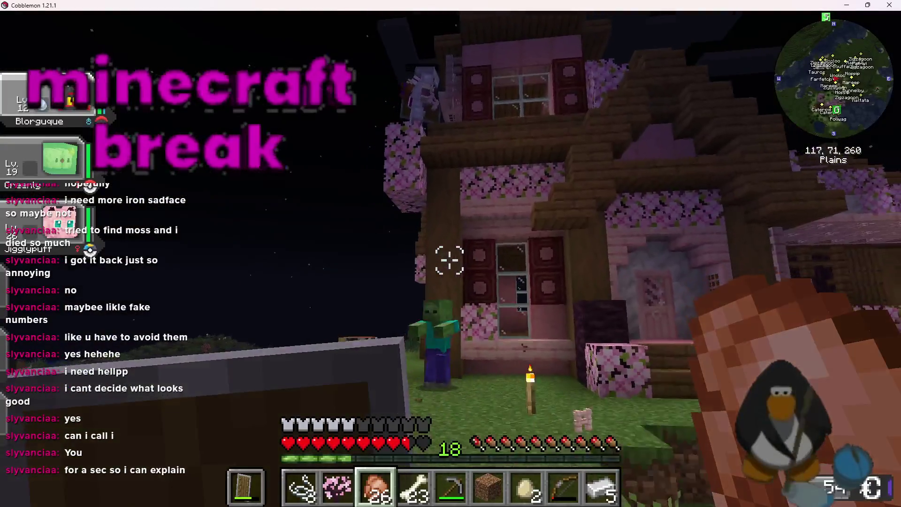
key("w")
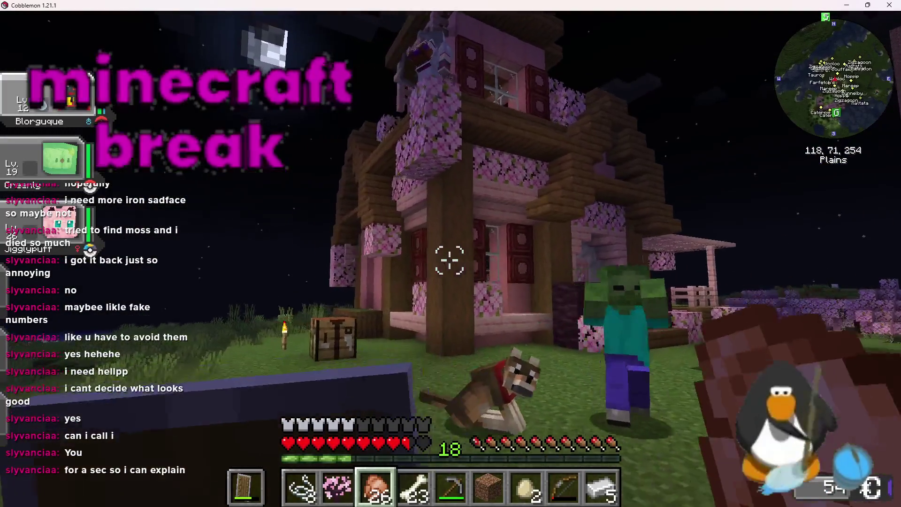
scroll(450, 261, "down", 5)
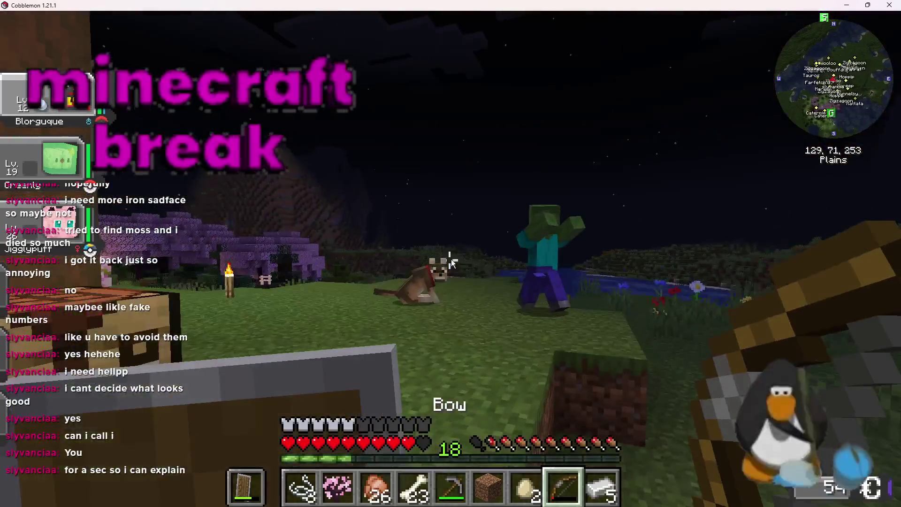
Move the stone pickaxe into hotbar slot 7, select it, and hit the zombie twice.
key("e")
left_click(524, 382)
key("e")
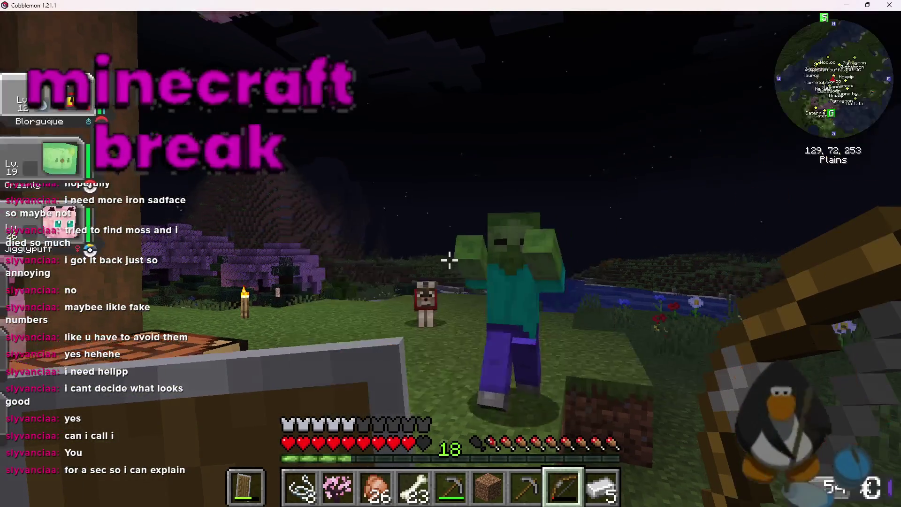
scroll(450, 260, "up", 5)
scroll(449, 261, "down", 2)
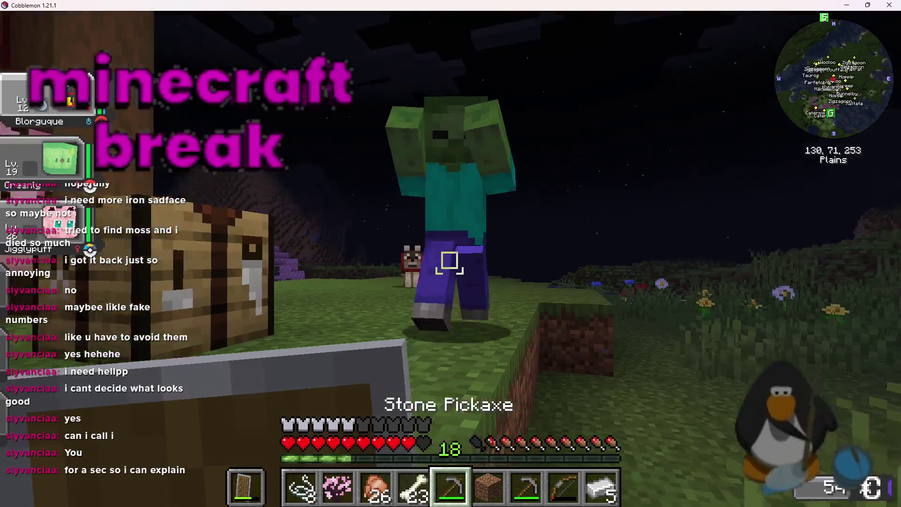
left_click(450, 260)
left_click(450, 260)
Walk toward the wolf and zombie, turning between the house and the lake.
key("w")
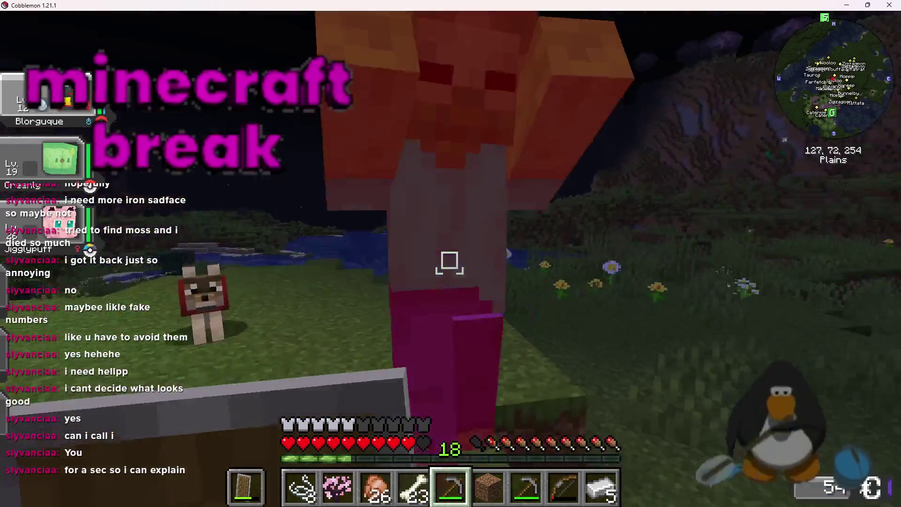
key("w")
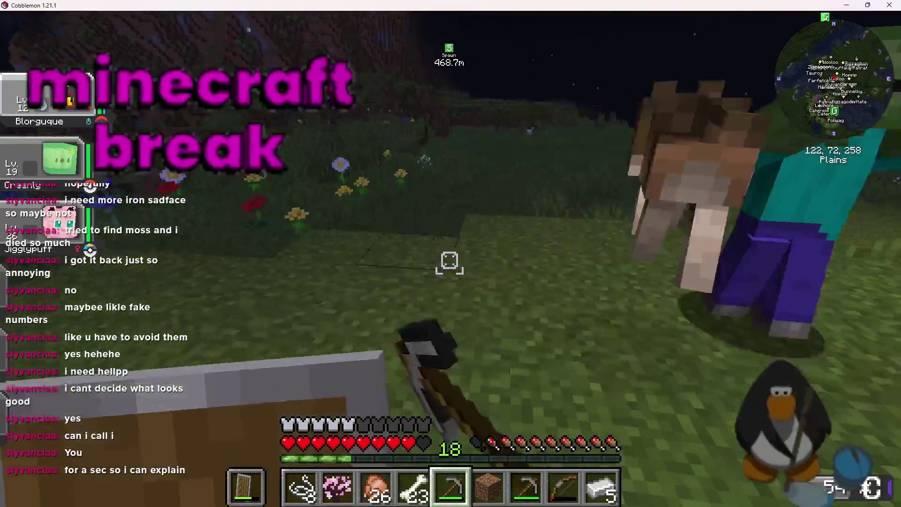
key("w")
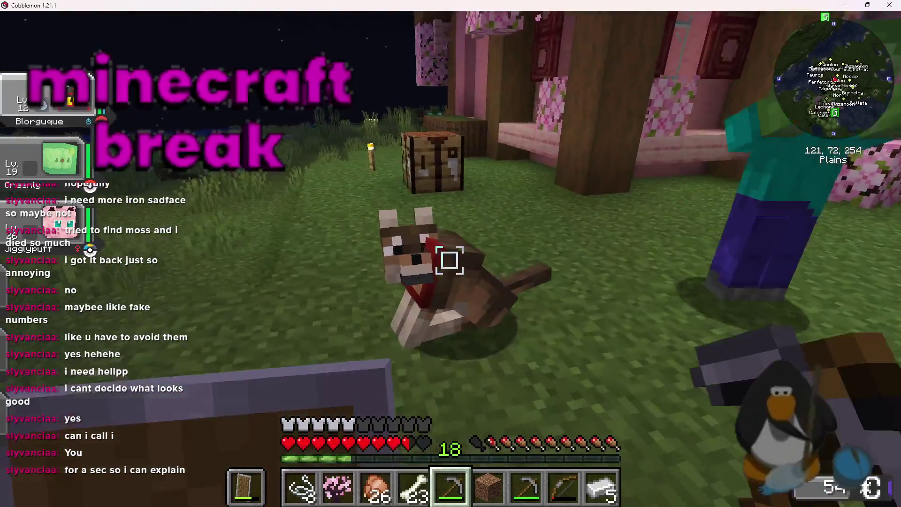
key("w")
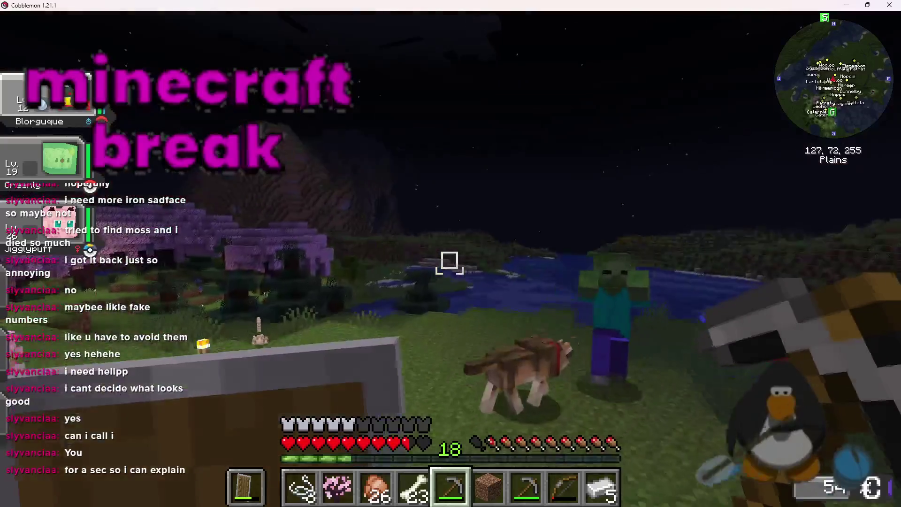
key("w")
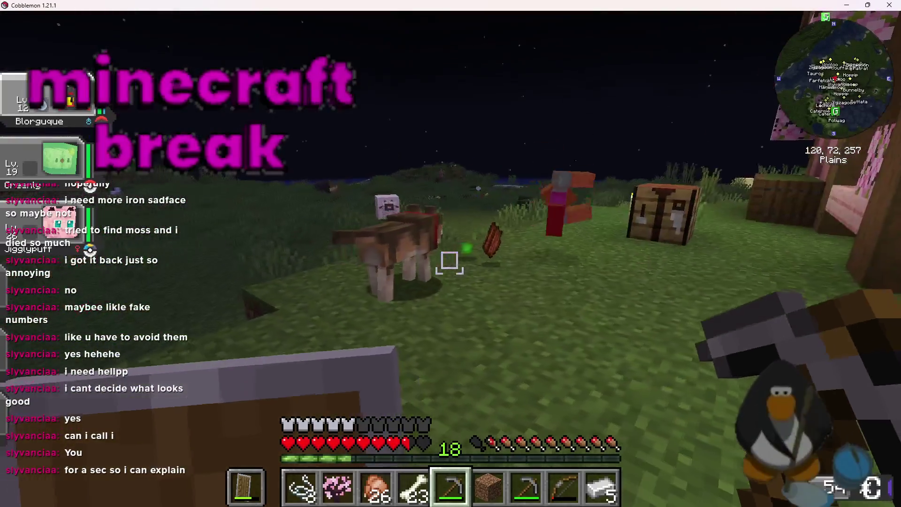
Look over the lake, walk to the zombie by the house, and return from the wolf.
key("w")
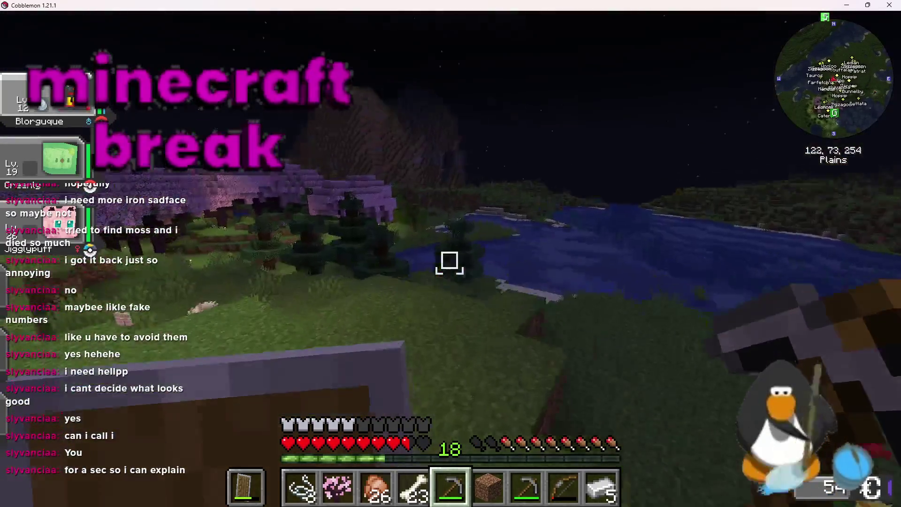
key("w")
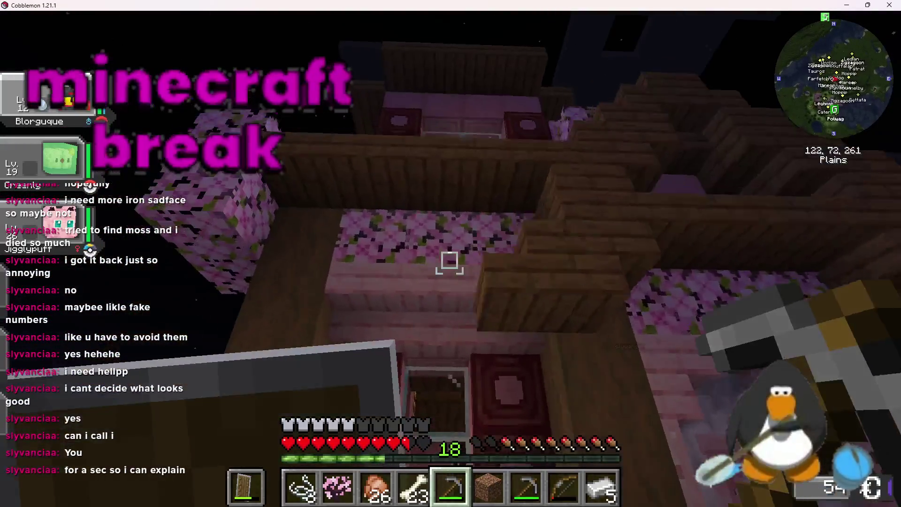
key("w")
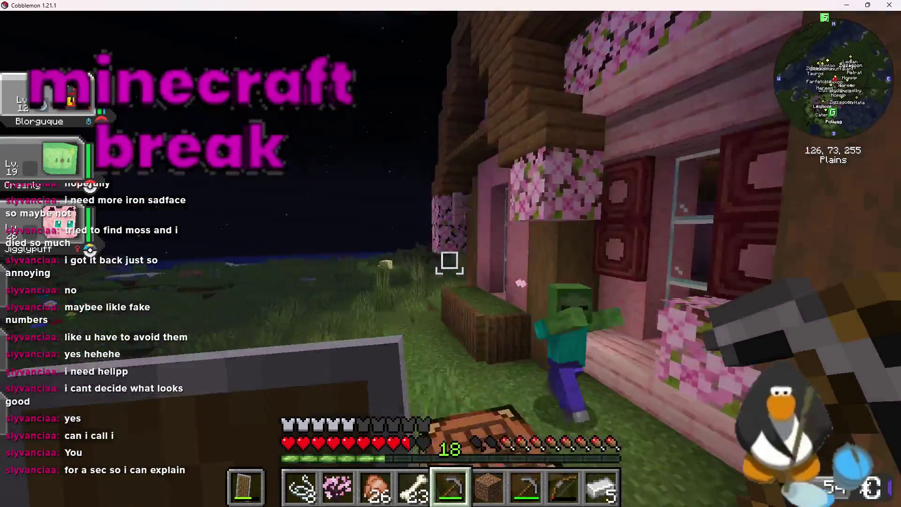
key("w")
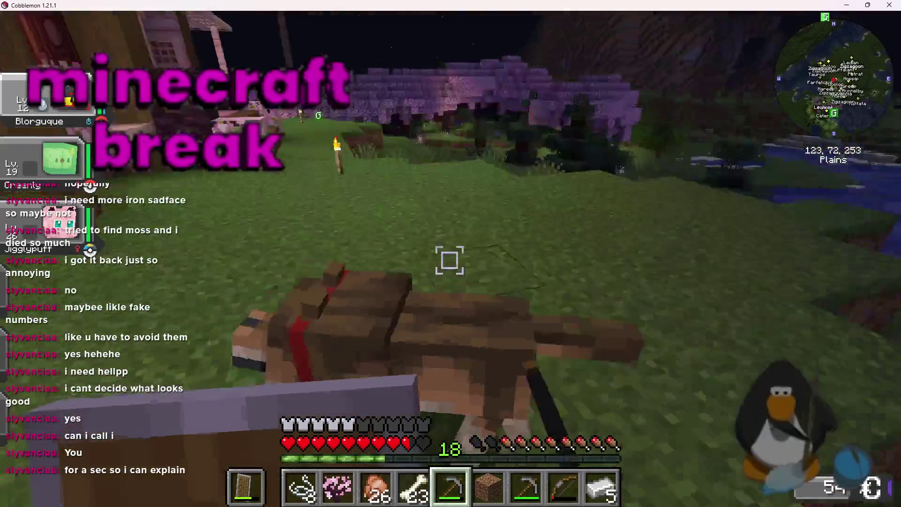
key("w")
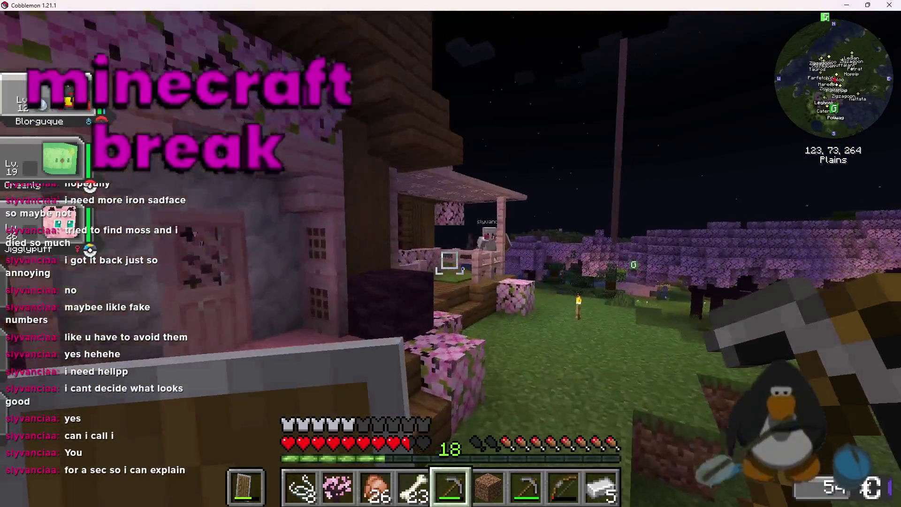
Circle the mossy porch facing the wolf and house, then turn toward the lake at night.
key("w")
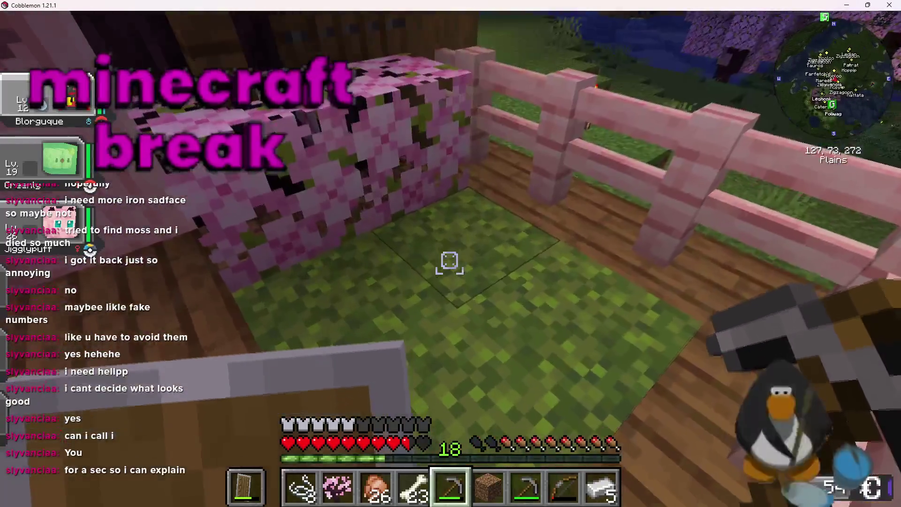
key("w")
key("w")
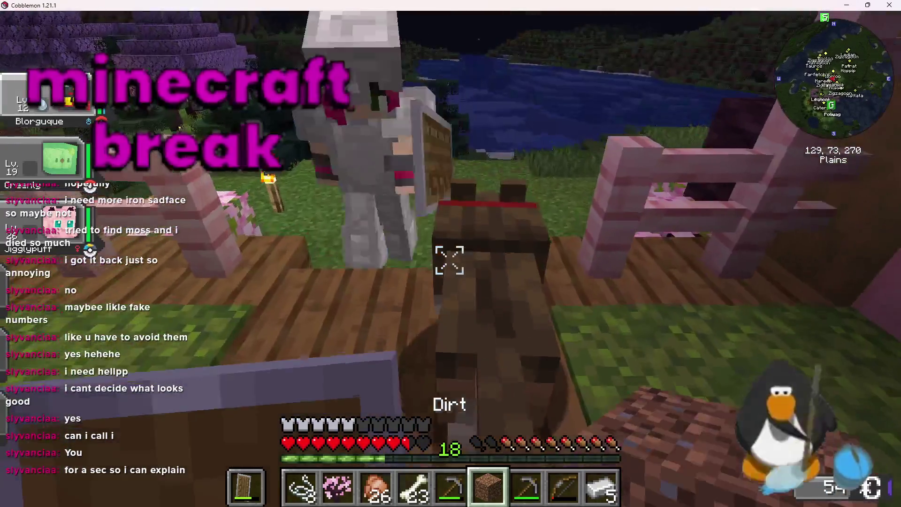
key("w")
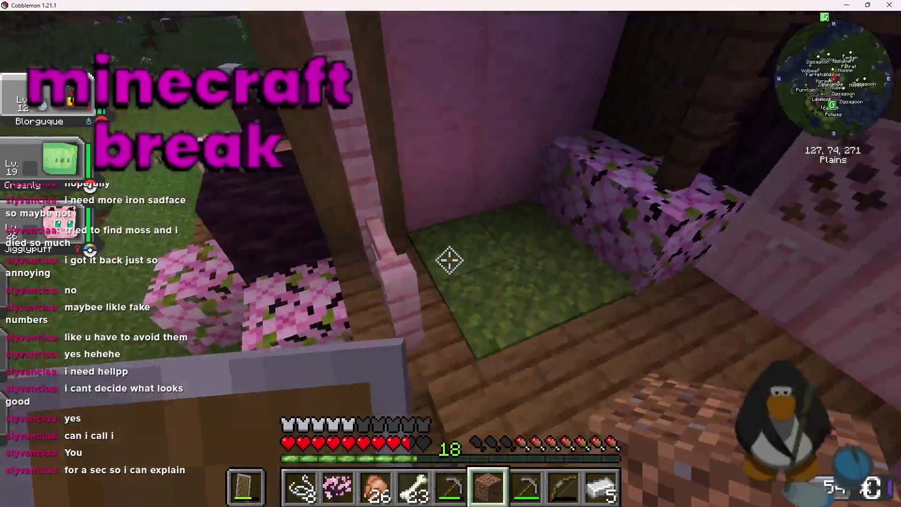
key("w")
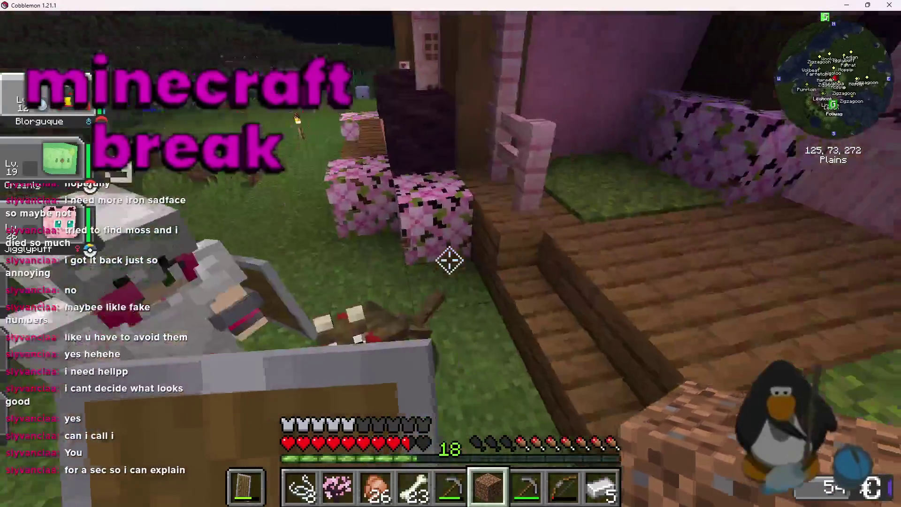
key("w")
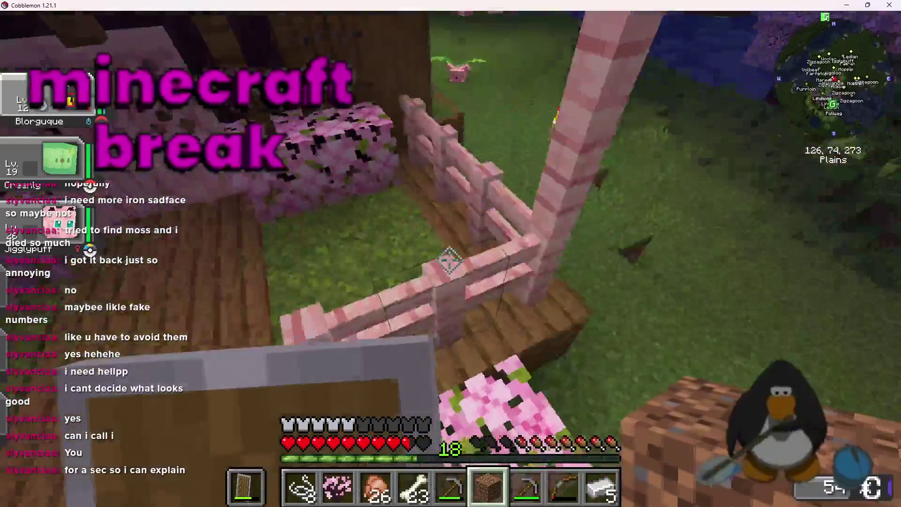
key("w")
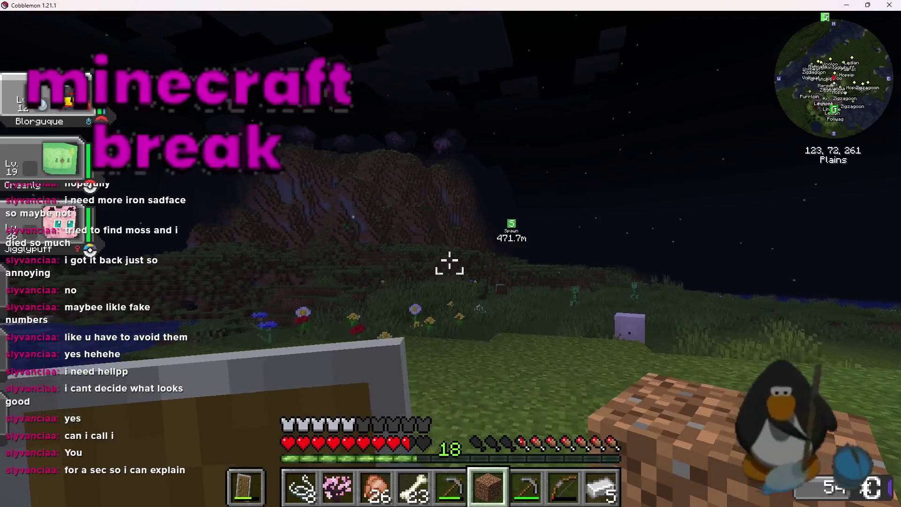
Walk into the pink cherry house, climb to the torch-lit upper room, then head back out.
key("w")
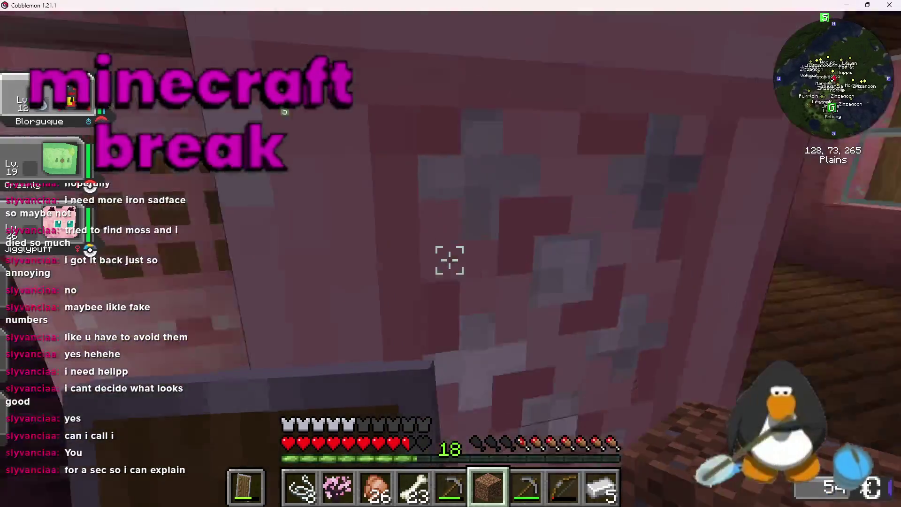
key("w")
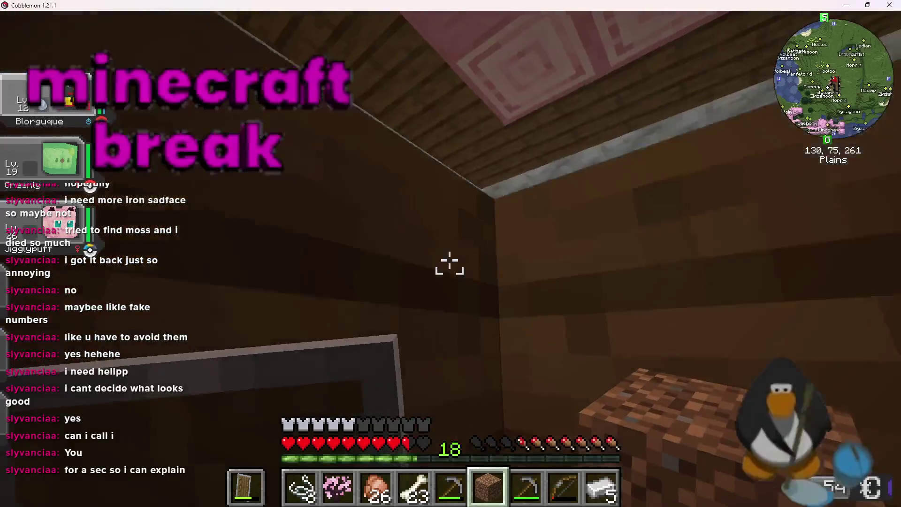
key("w")
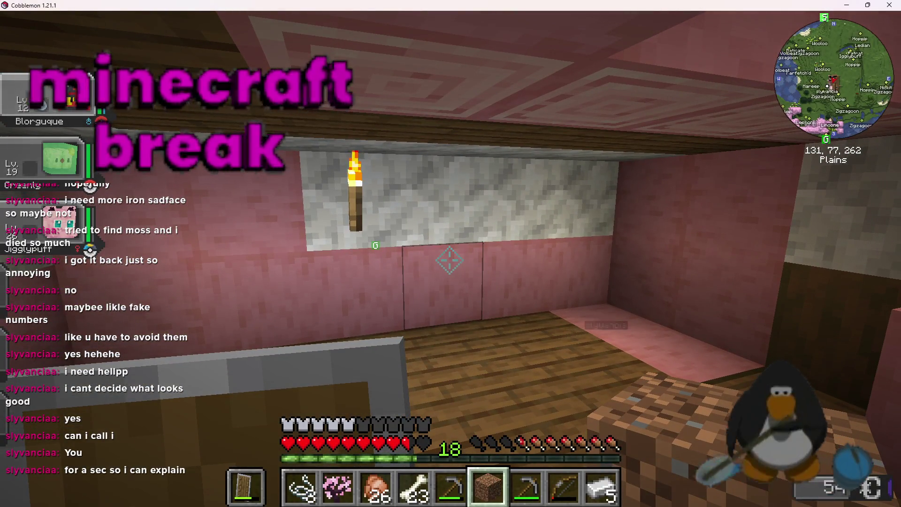
key("w")
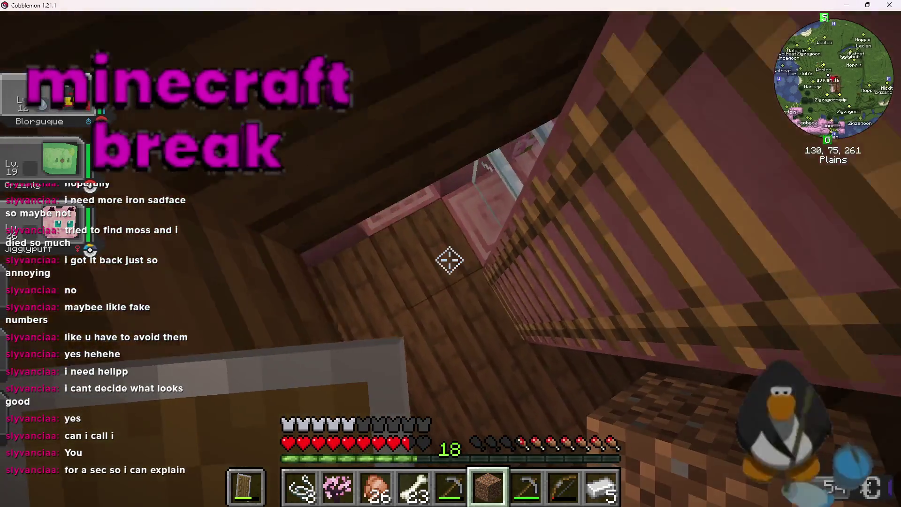
key("w")
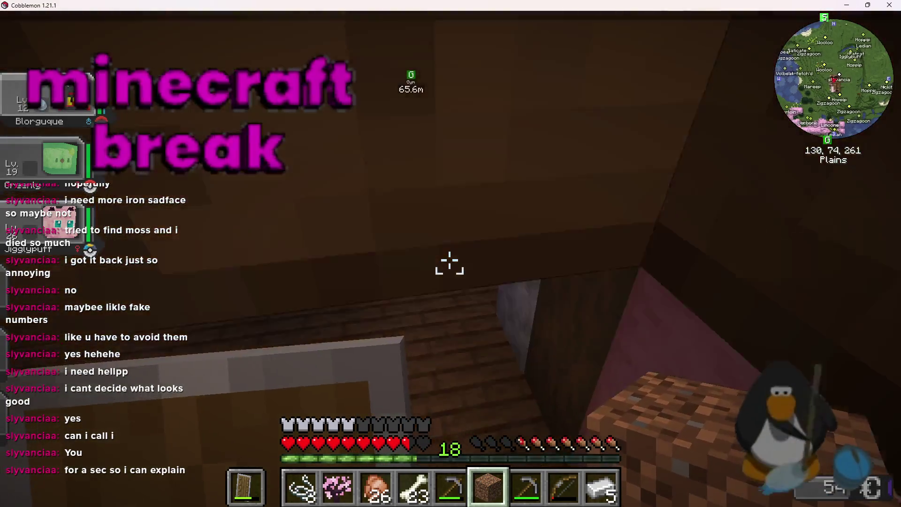
key("w")
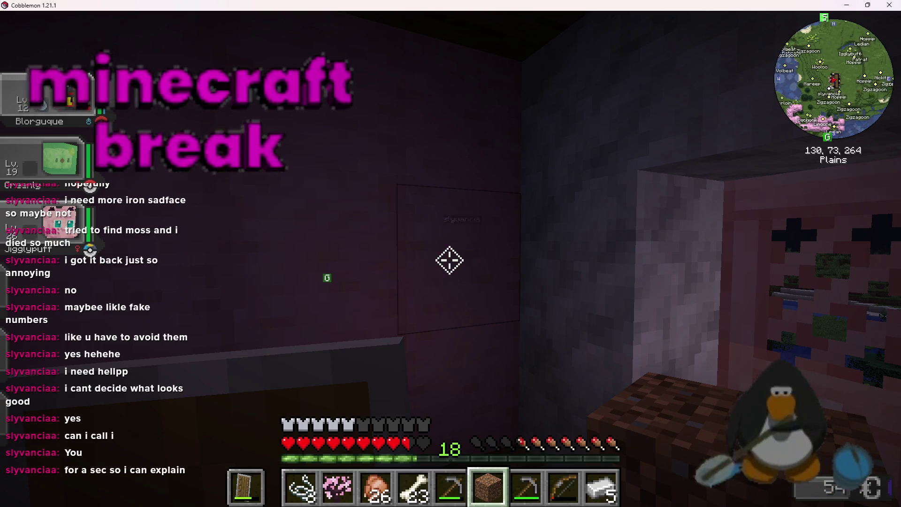
Leave the house into the open grass field, then turn back to face the pink house.
key("w")
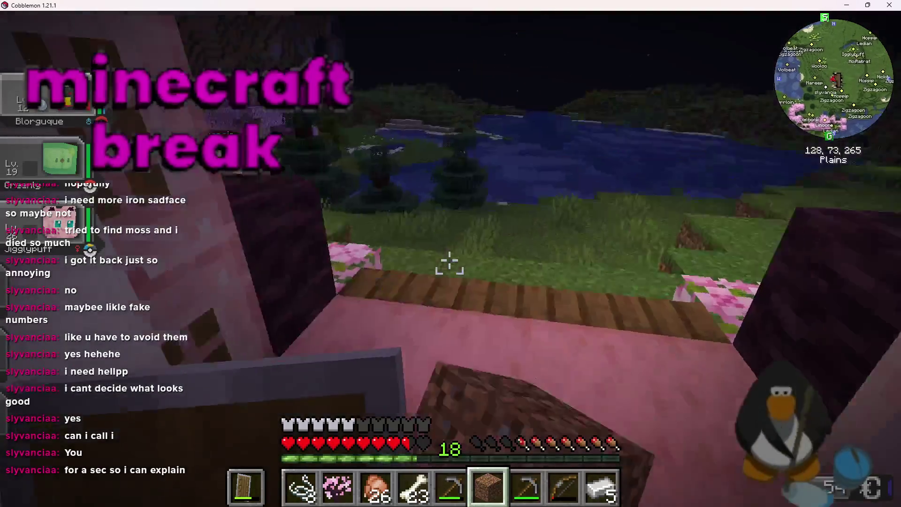
key("w")
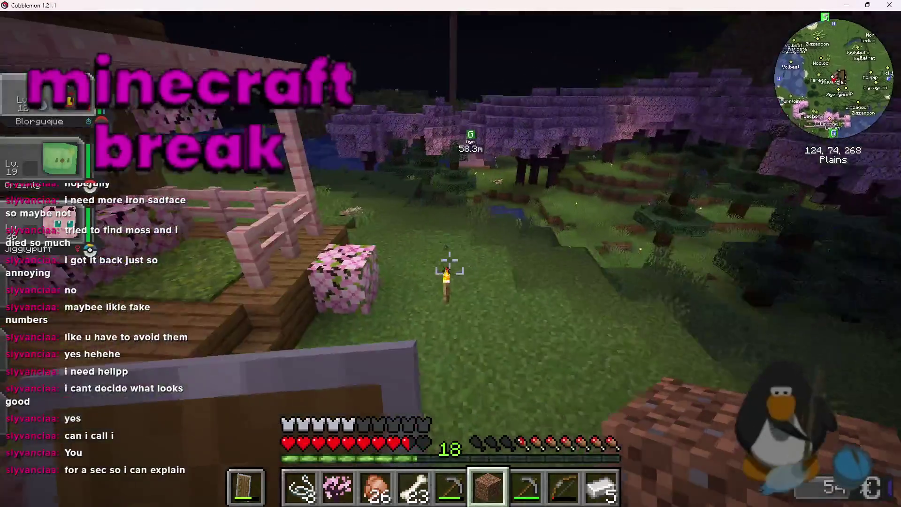
key("w")
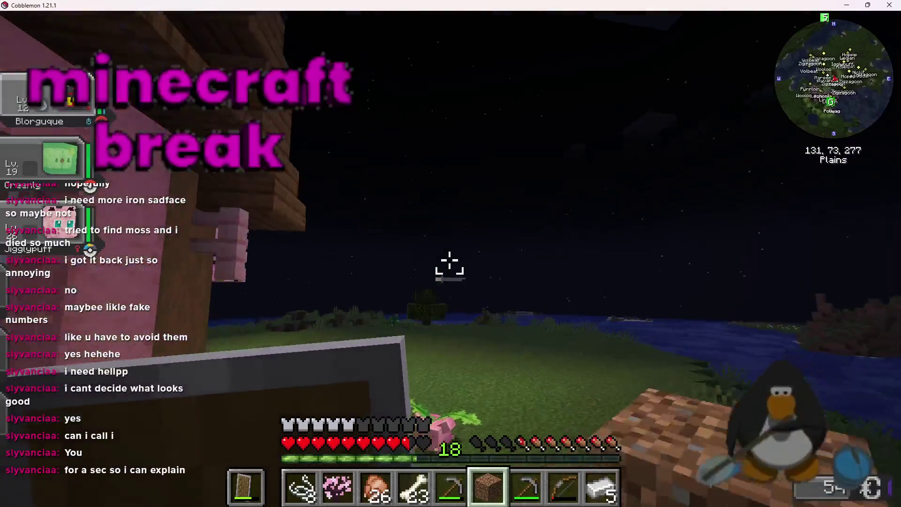
key("w")
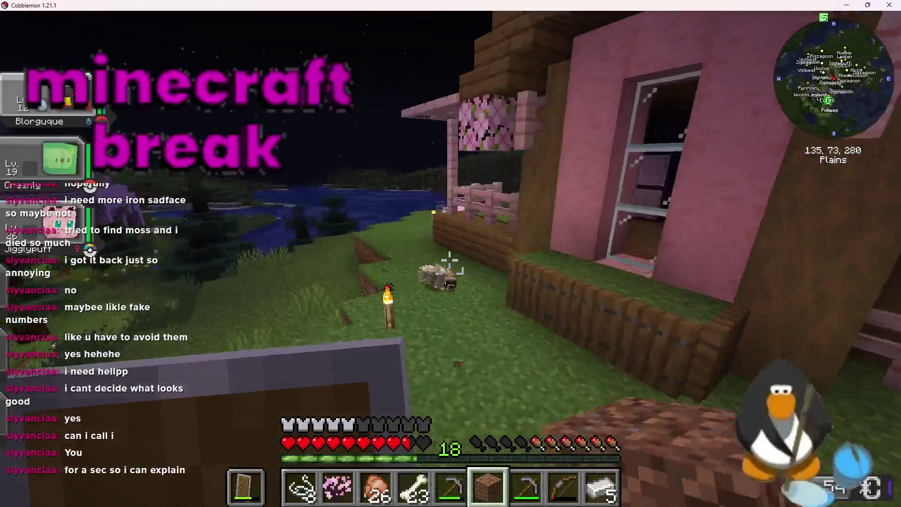
key("w")
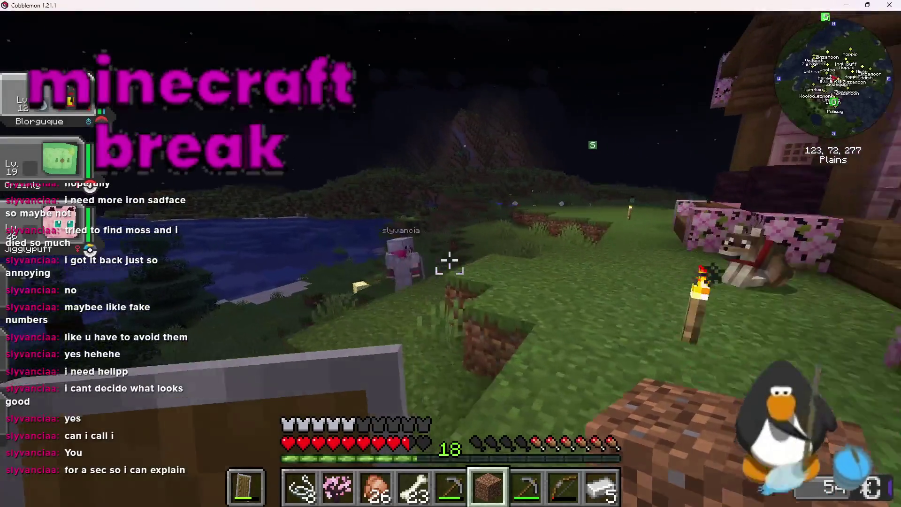
key("w")
Hold the Stone Pickaxe from hotbar slot 5 and pass through the house onto the grass.
key("w")
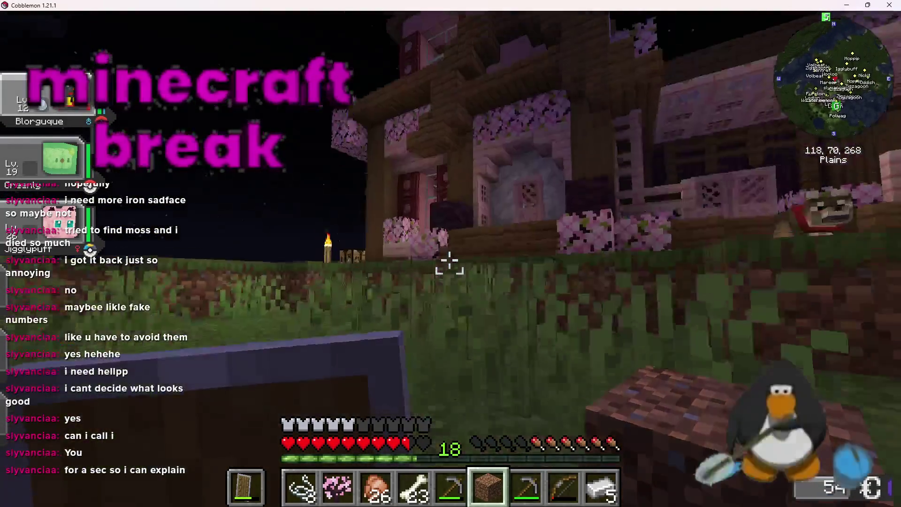
key("5")
key("w")
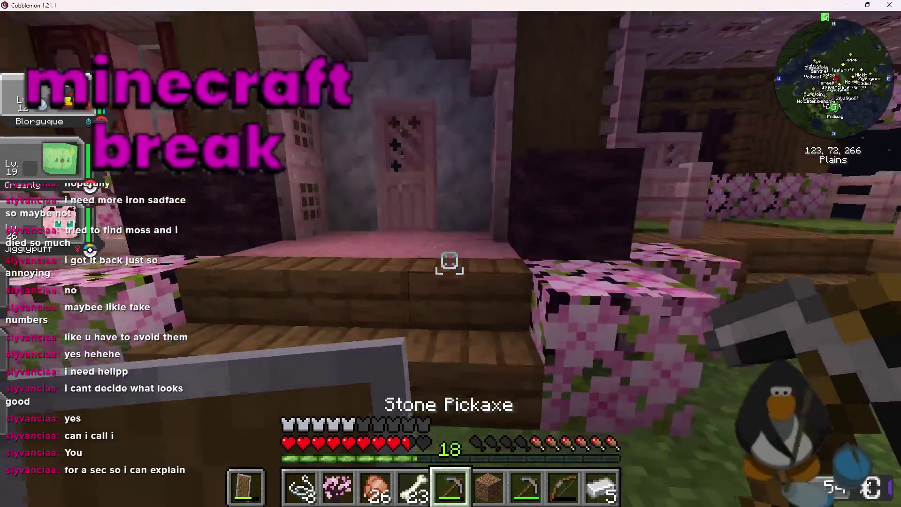
key("w")
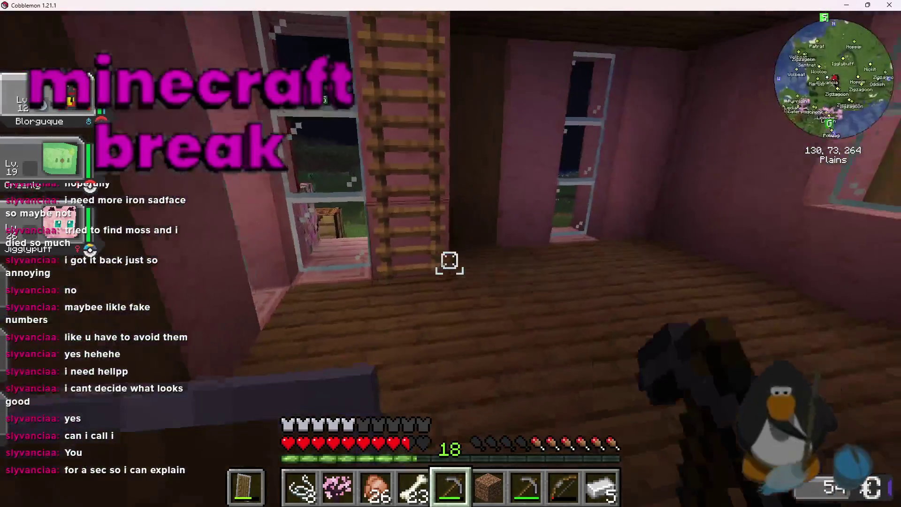
key("s")
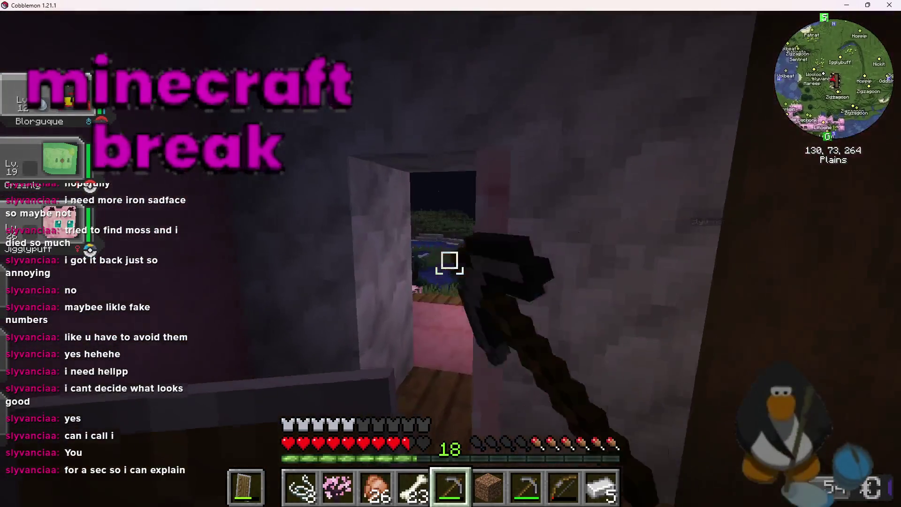
key("w")
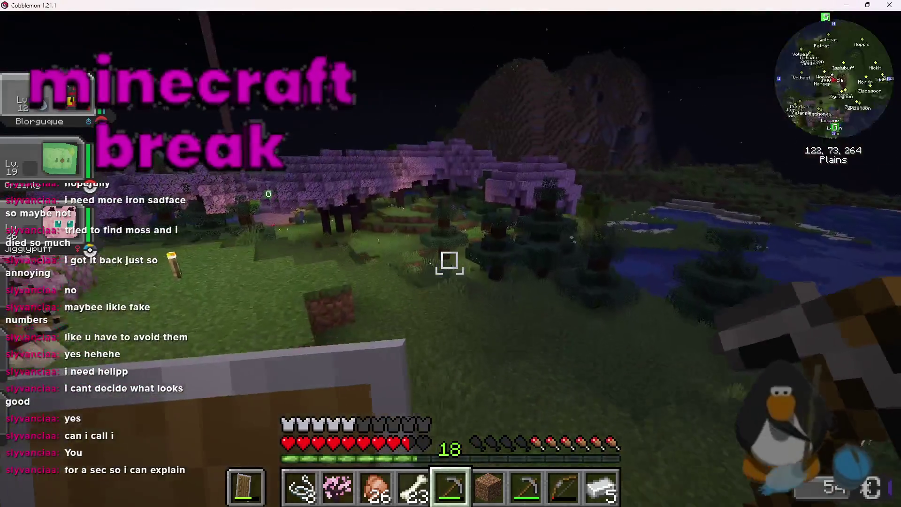
key("w")
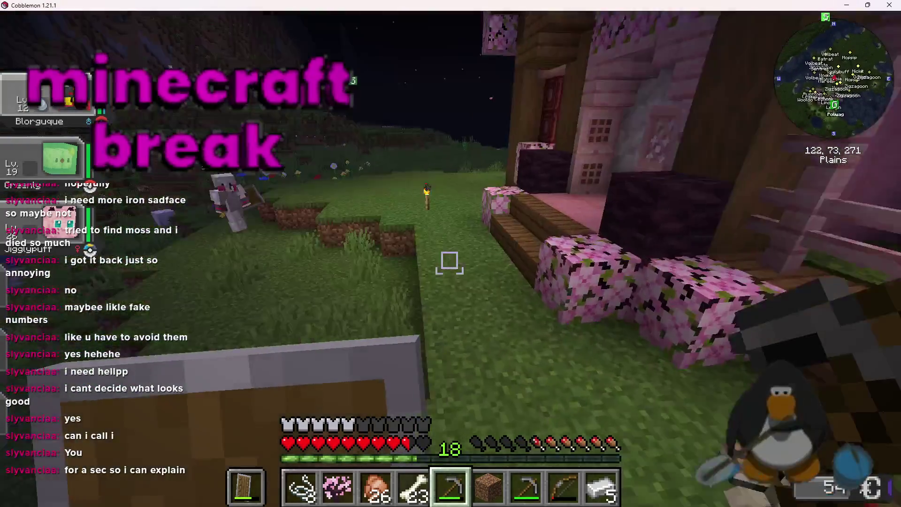
key("w")
key("w")
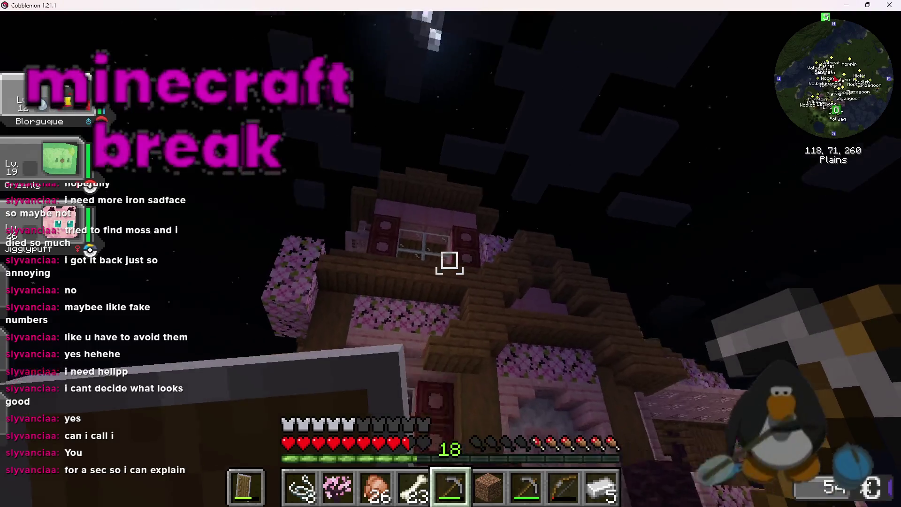
Circle the cherry house porch and walk down to the other player by the lake.
key("w")
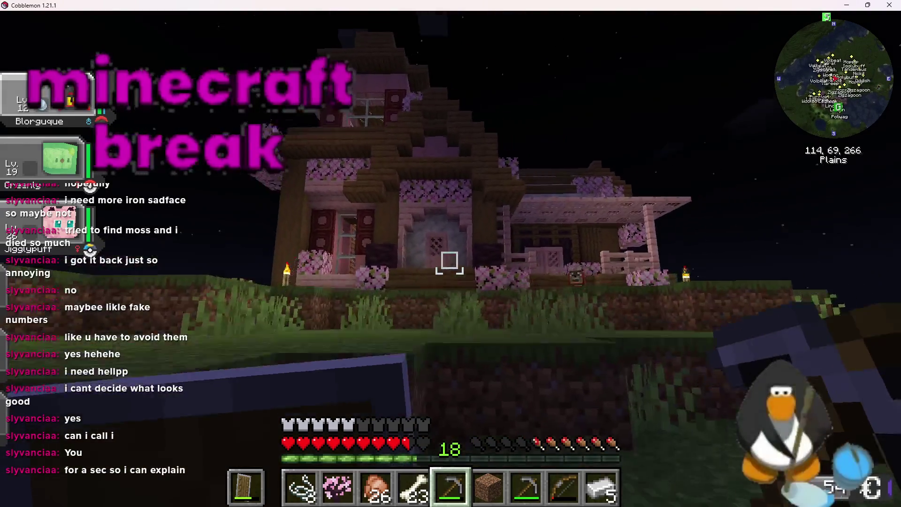
key("w")
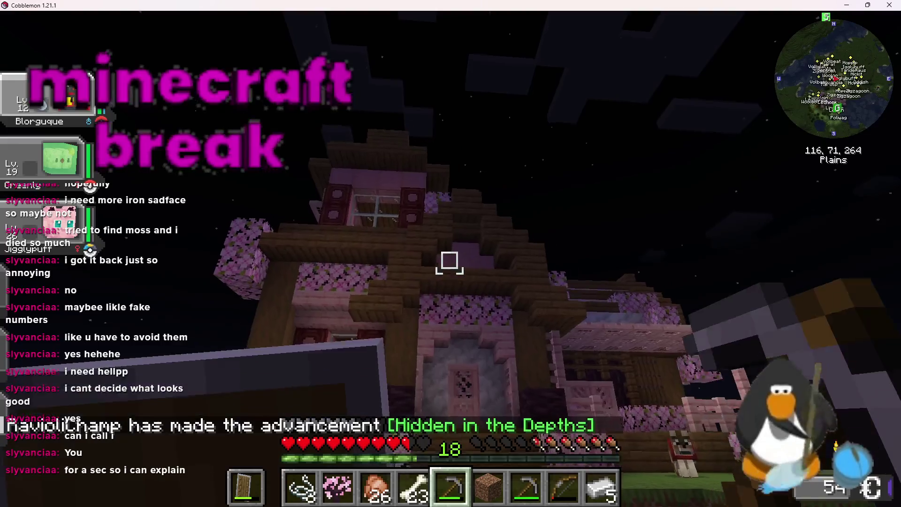
key("w")
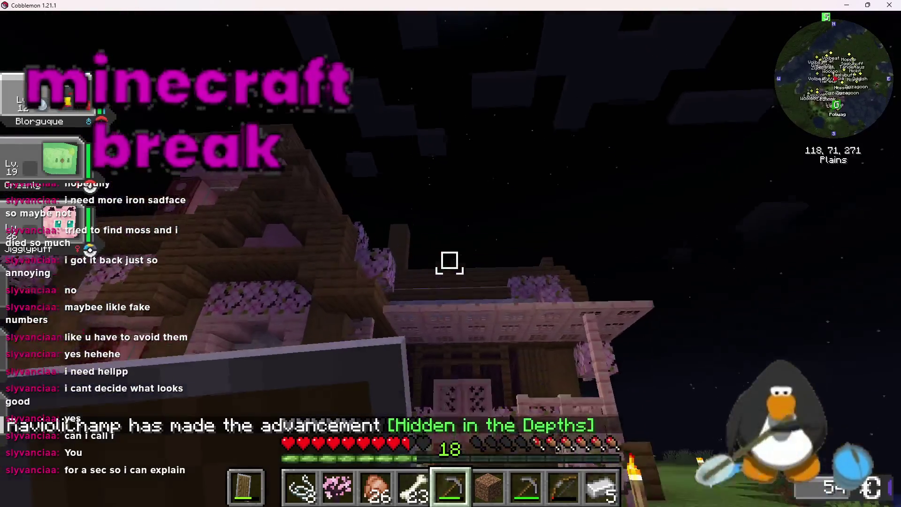
key("w")
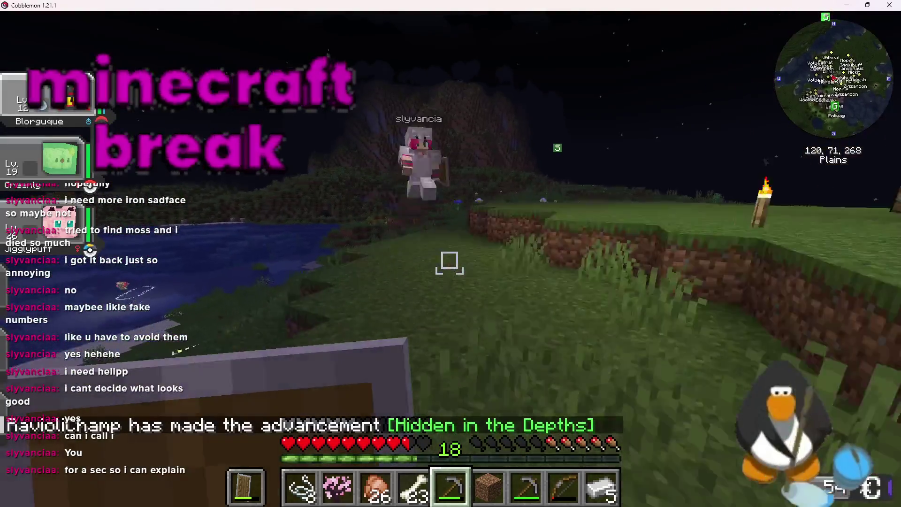
key("w")
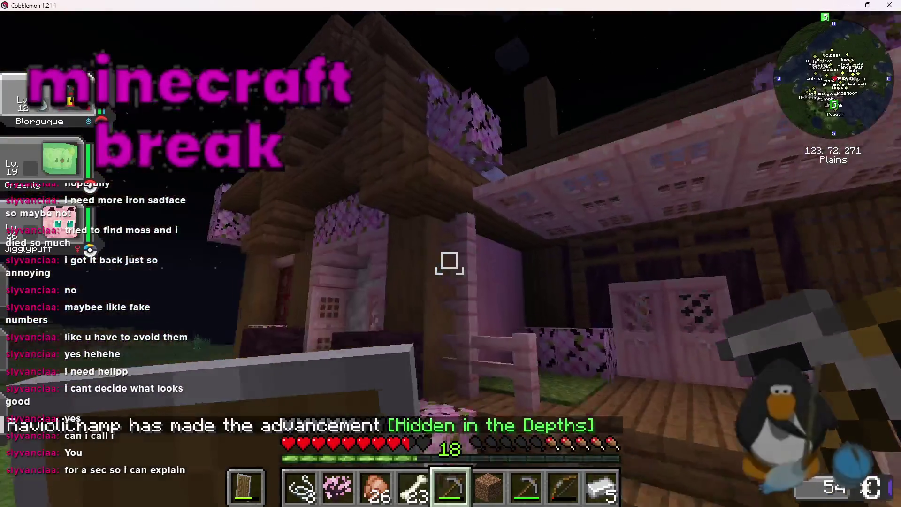
key("w")
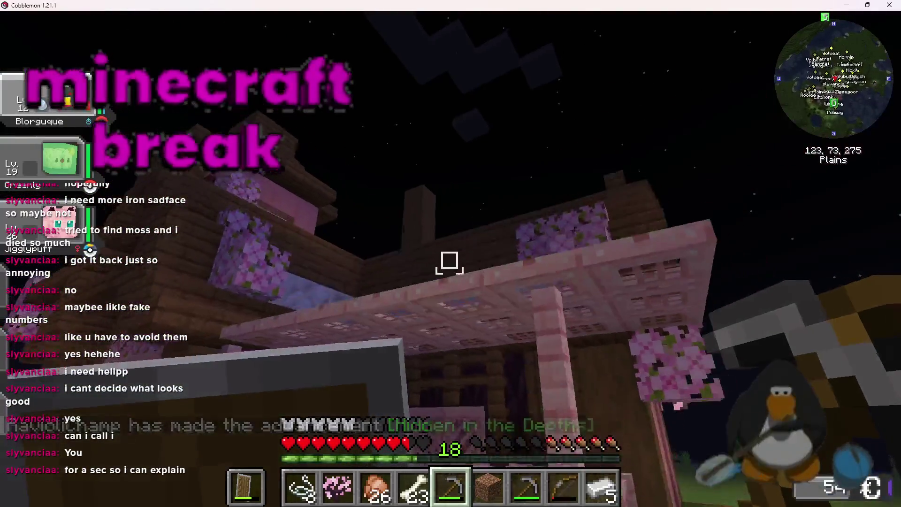
key("w")
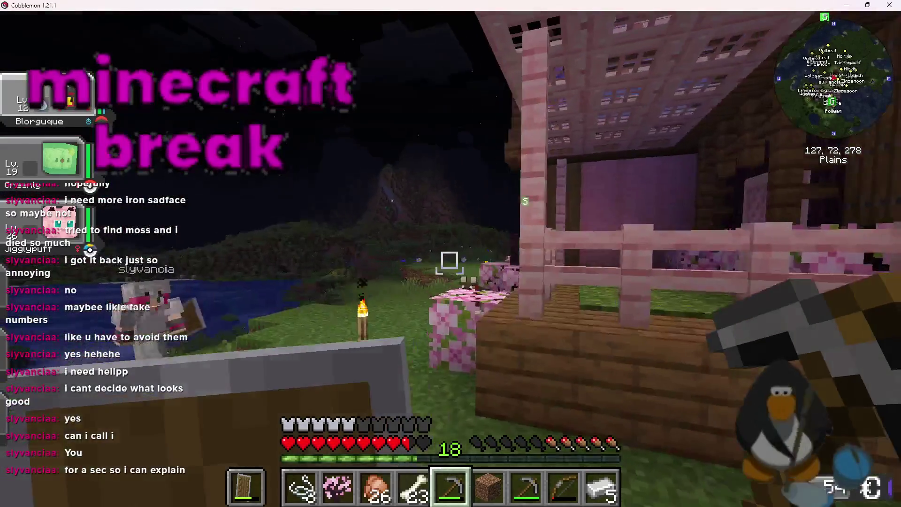
key("w")
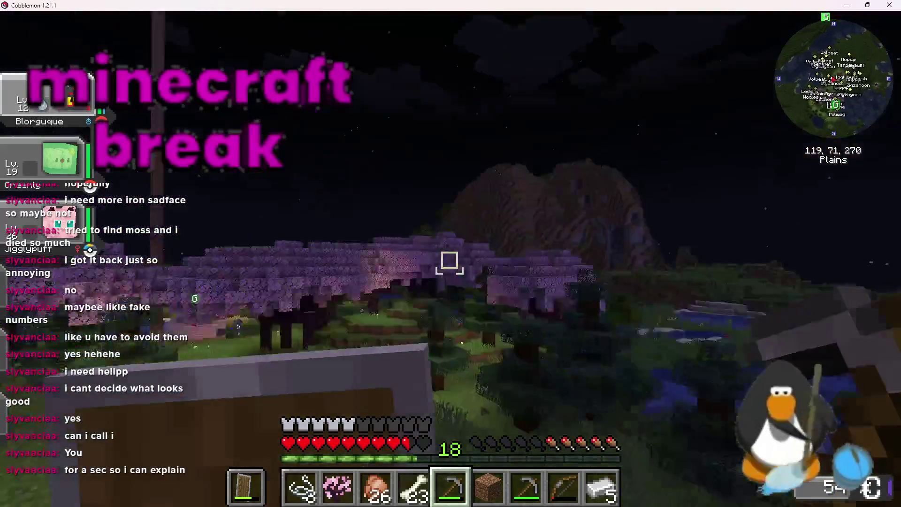
key("w")
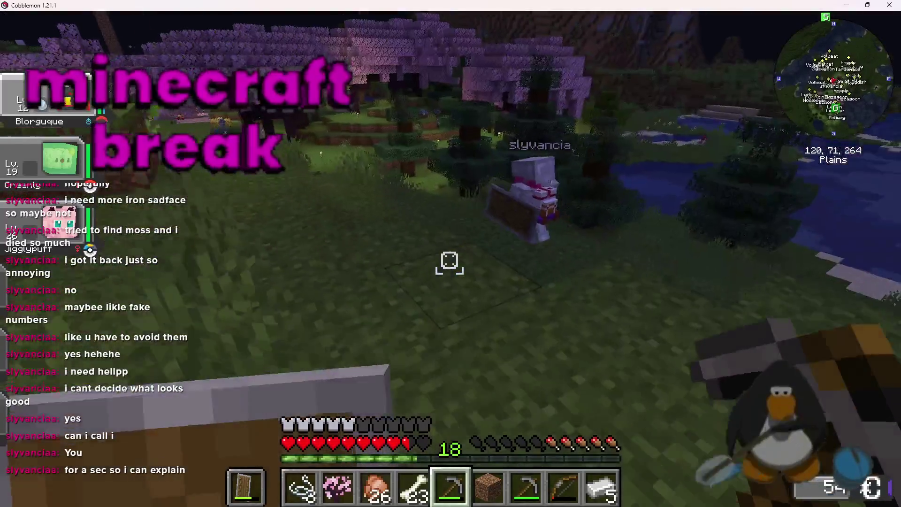
Walk past the other player and cherry trees, north across the plains past the nether portal.
key("w")
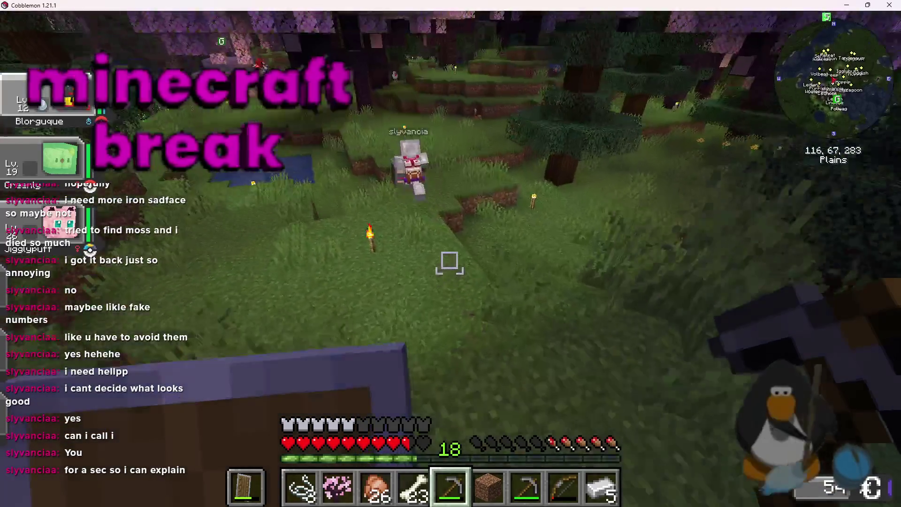
key("w")
key("w")
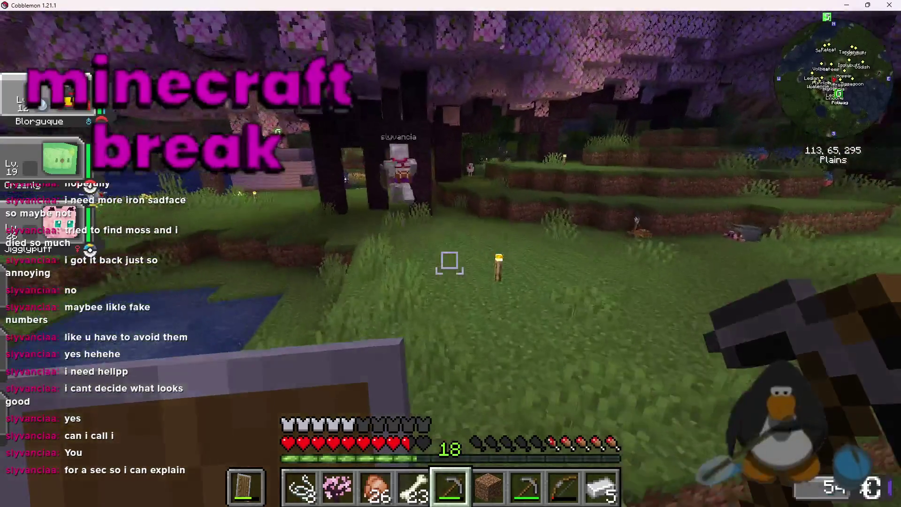
key("w")
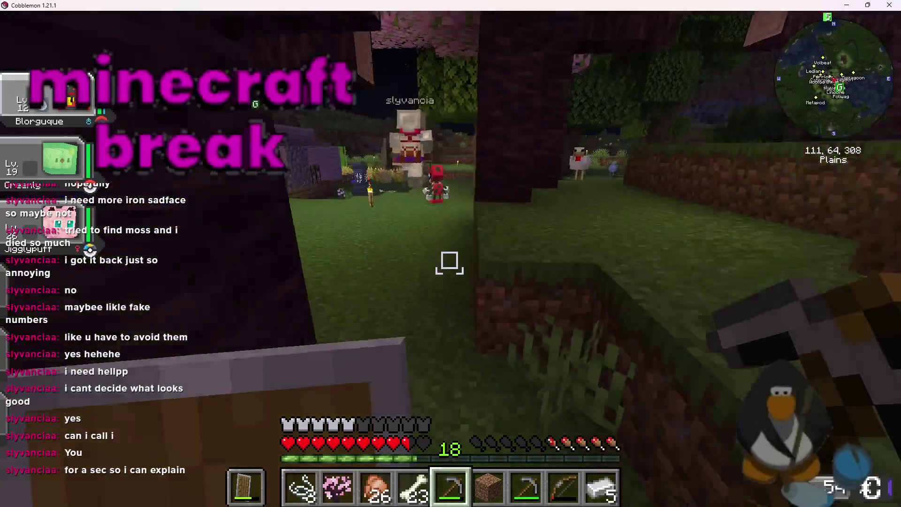
key("w")
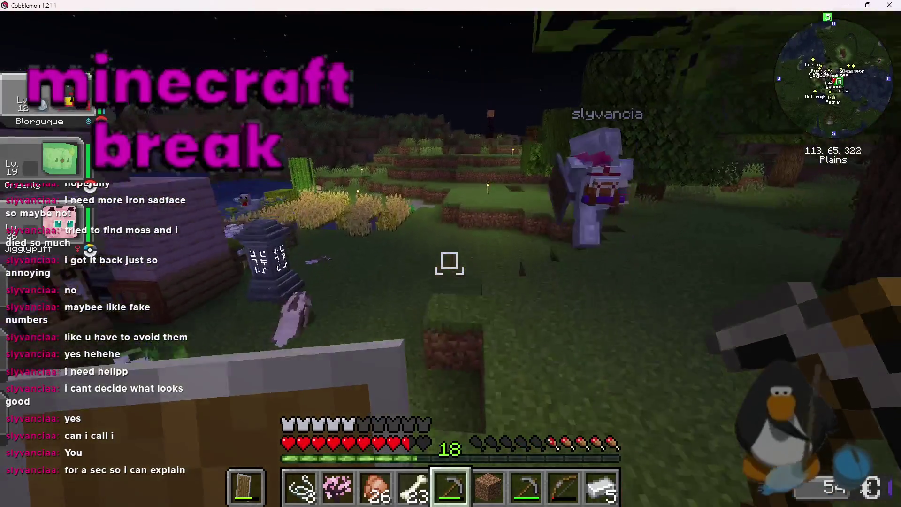
key("w")
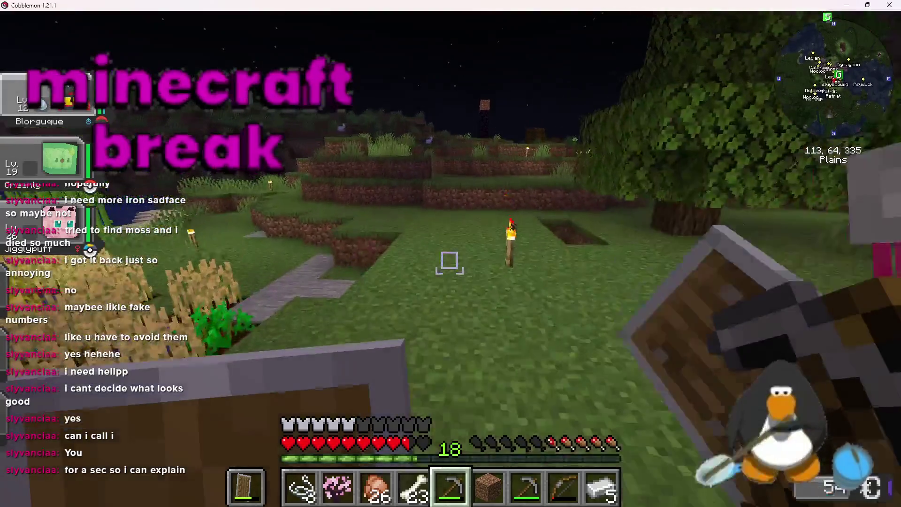
key("w")
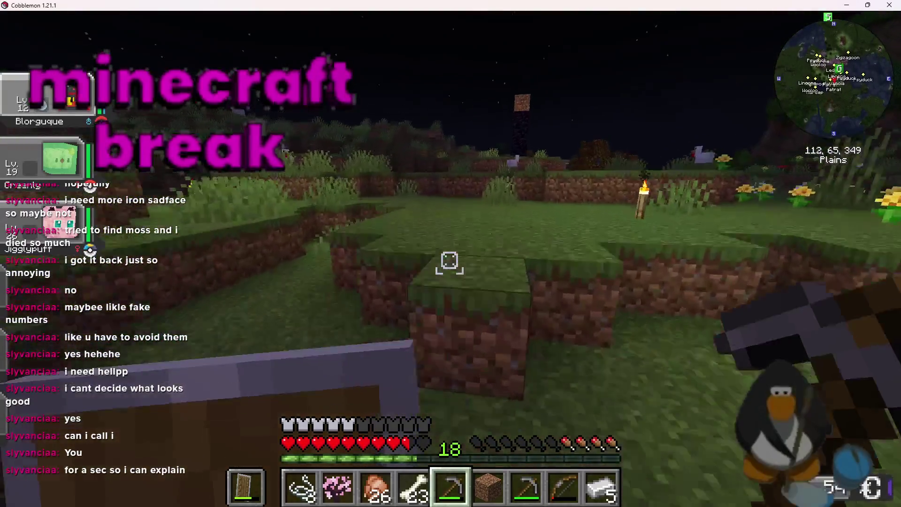
key("w")
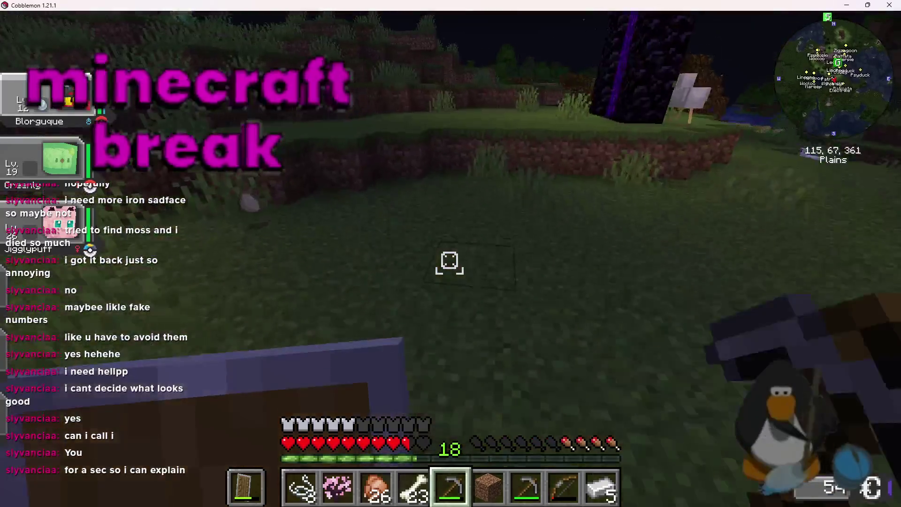
key("w")
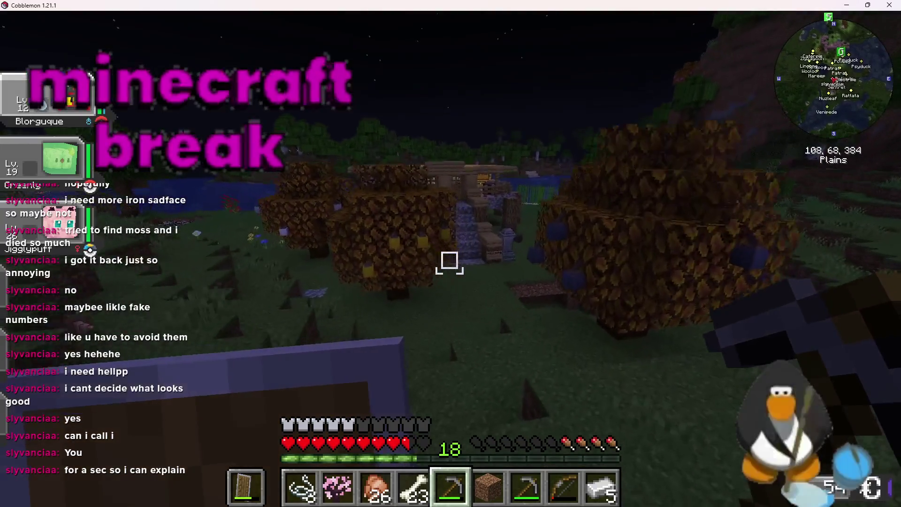
Climb the cobblestone stairs into the house and look inside the chest.
key("w")
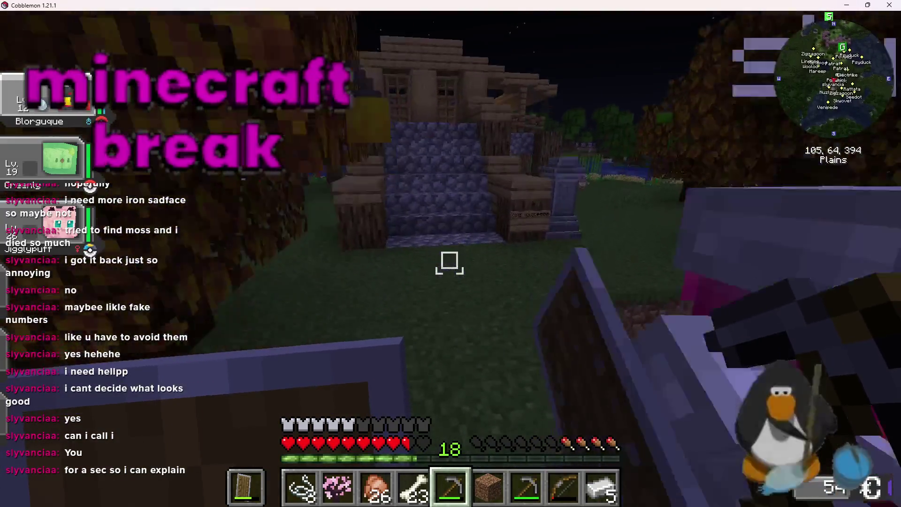
key("w")
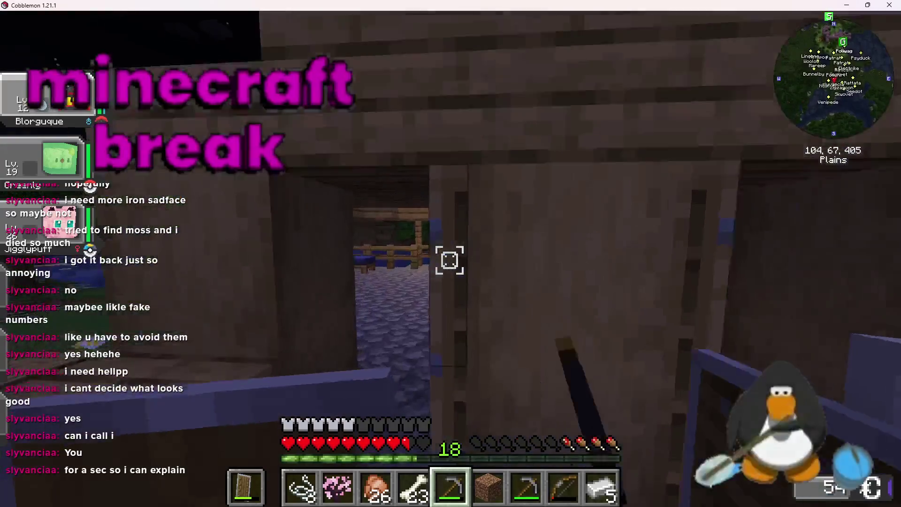
key("w")
key("w")
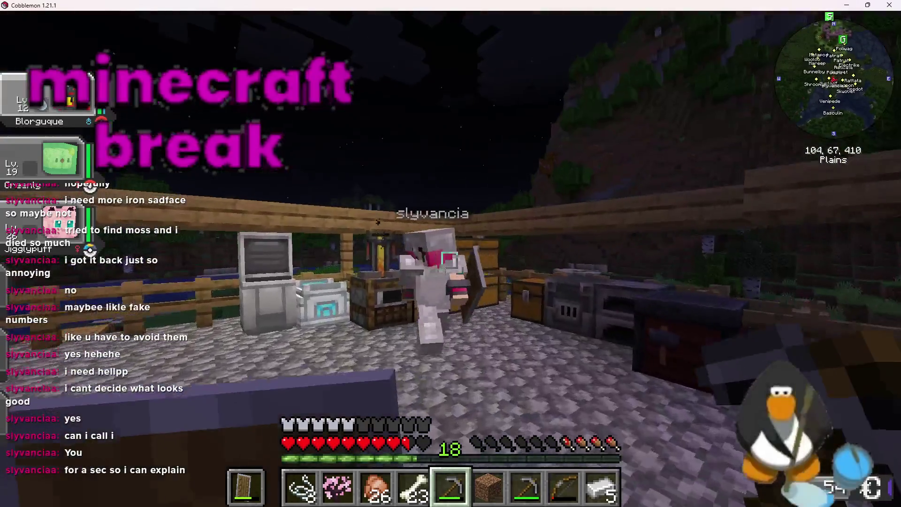
key("w")
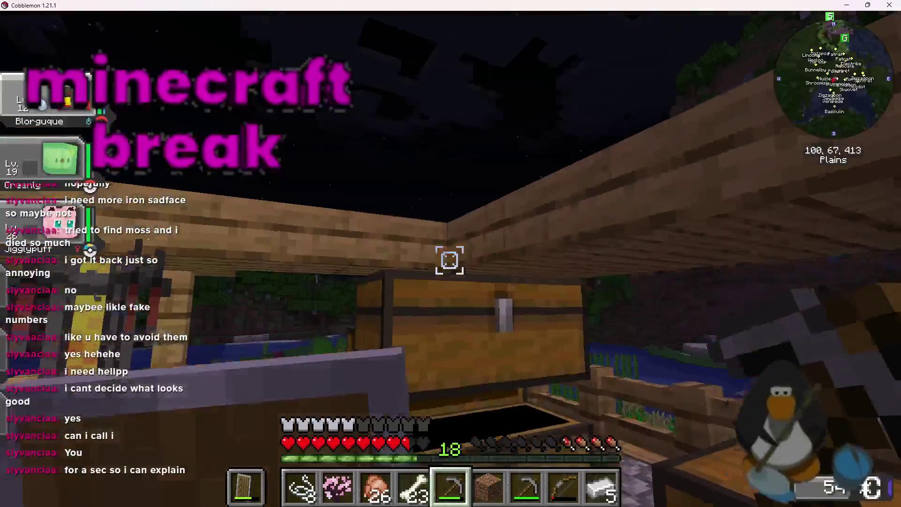
right_click(450, 258)
key("Escape")
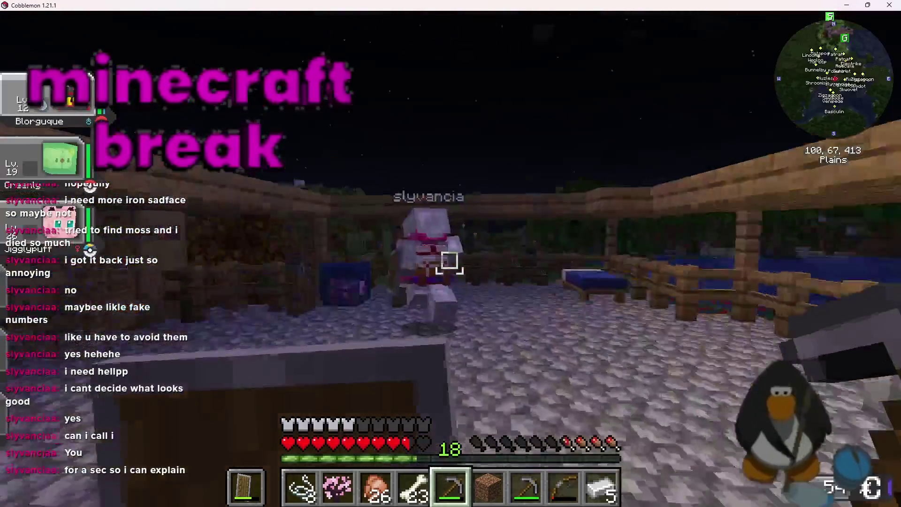
Step back from the chests and open the wooden door by the fence.
key("w")
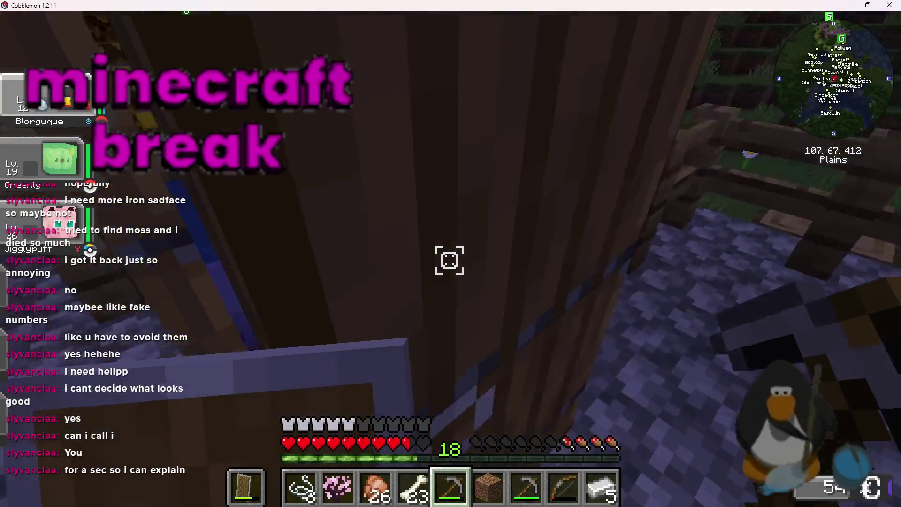
key("w")
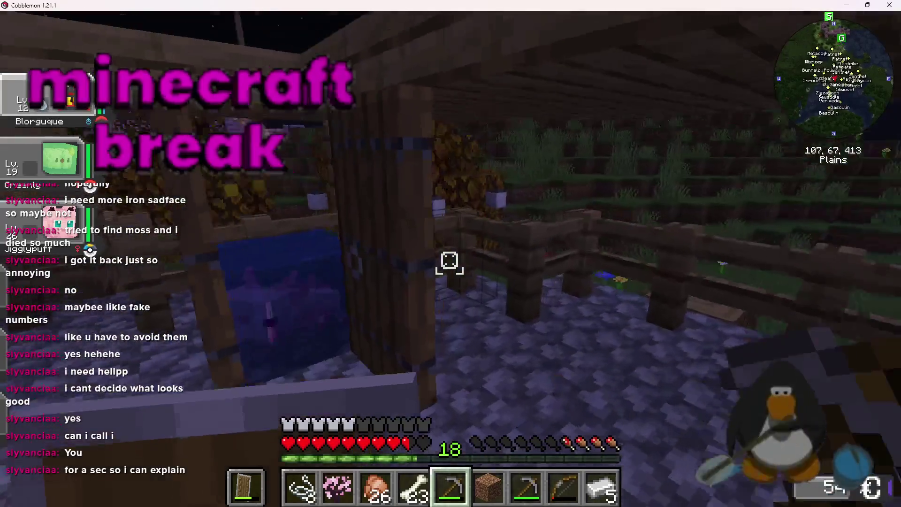
key("w")
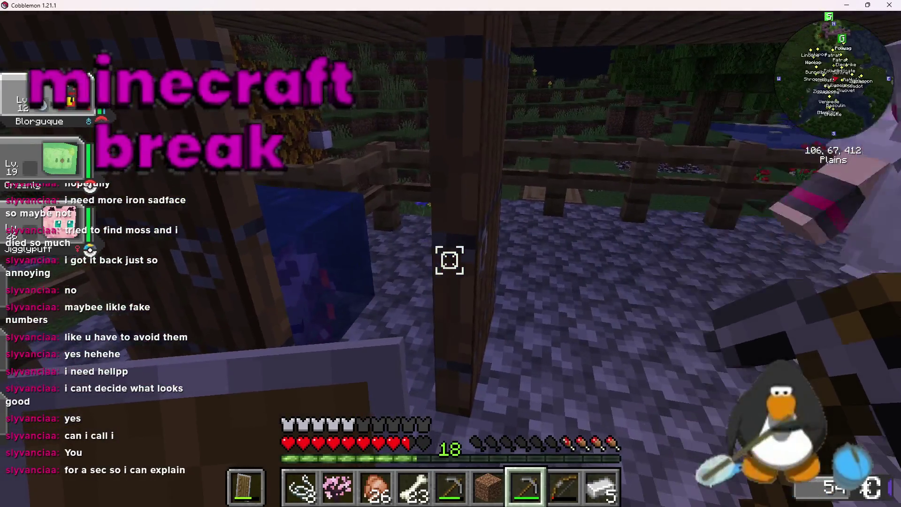
right_click(449, 261)
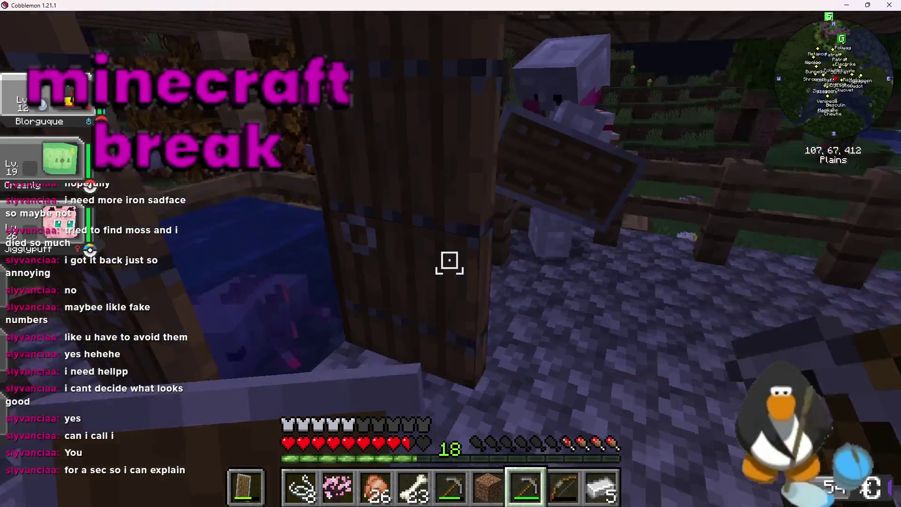
Return to the door, select Cooked Chicken from slot 3, and eat it.
key("w")
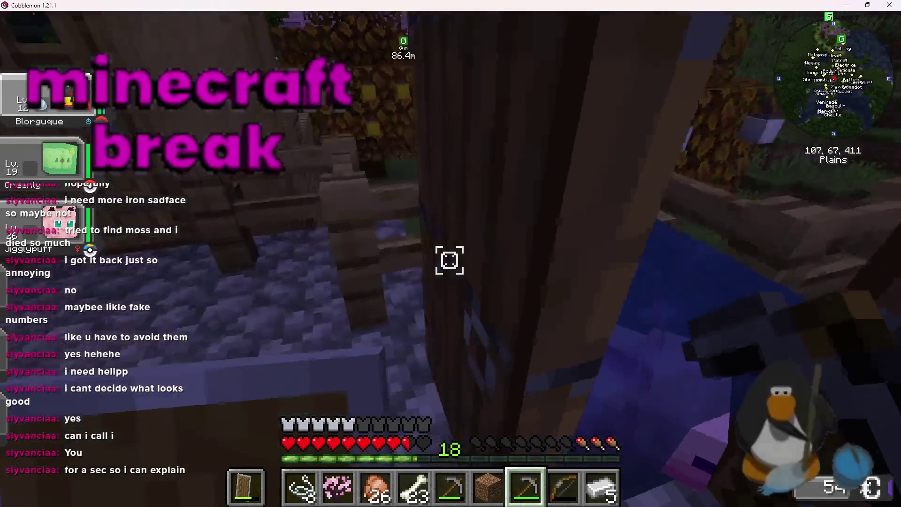
key("w")
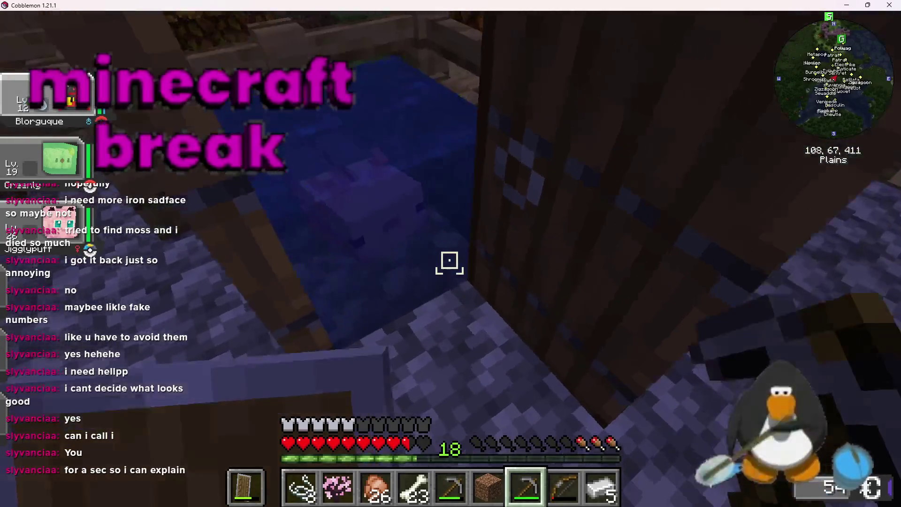
key("w")
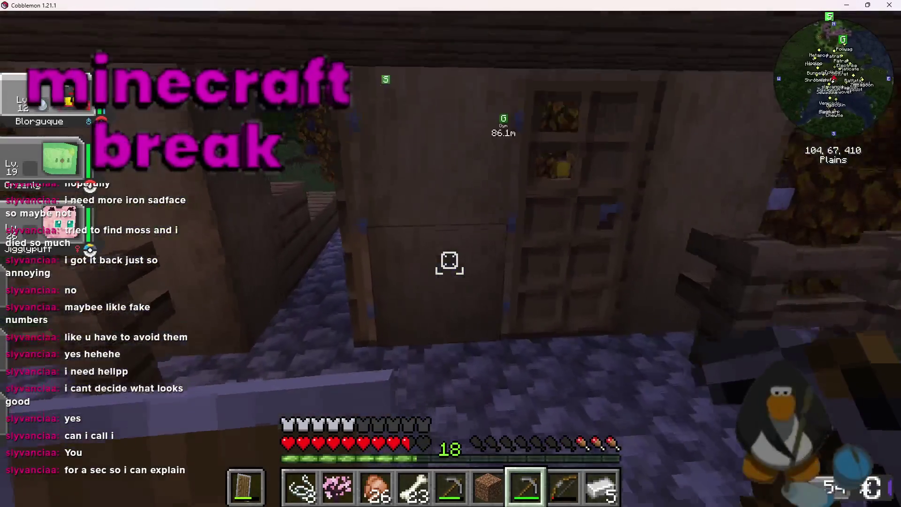
key("w")
key("3")
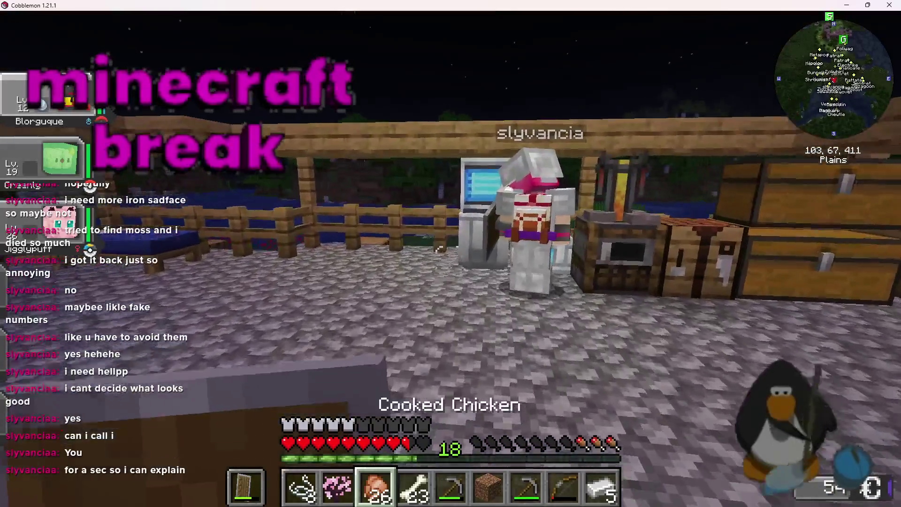
right_click(451, 253)
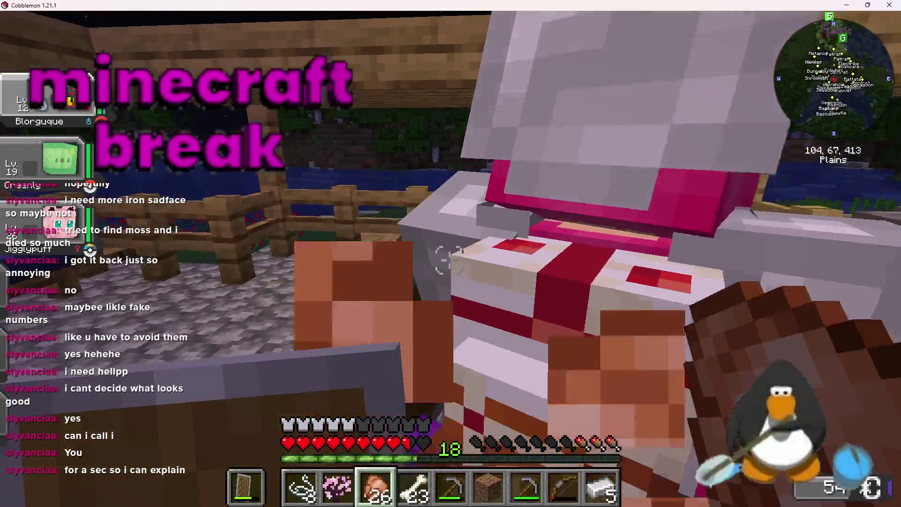